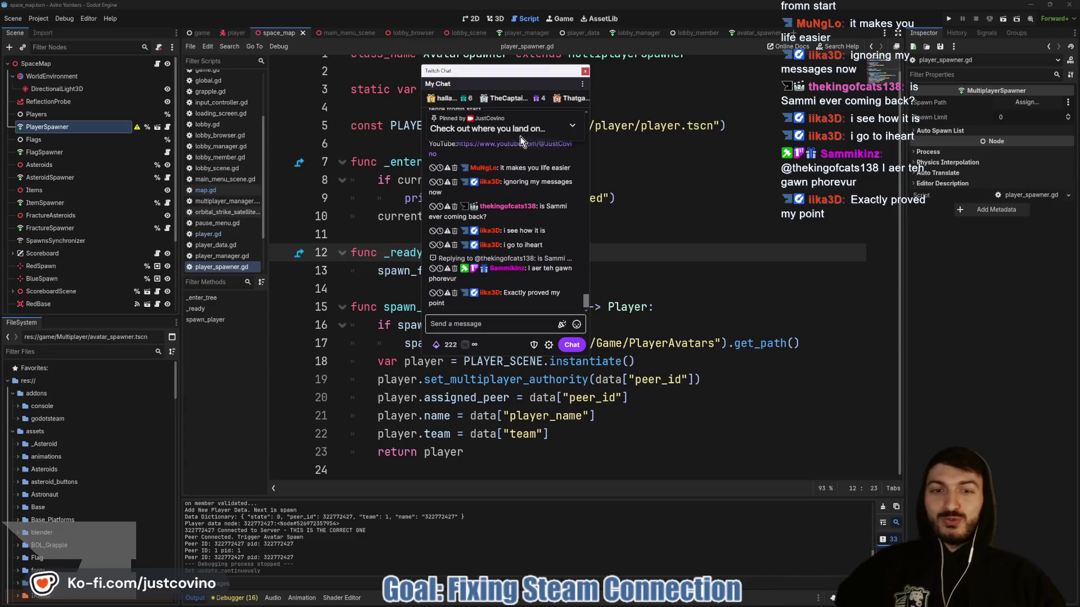
Dismiss the Twitch chat popup and add a blank line above spawn_player in player_spawner.gd.
drag(562, 71, 24, 139)
click(46, 140)
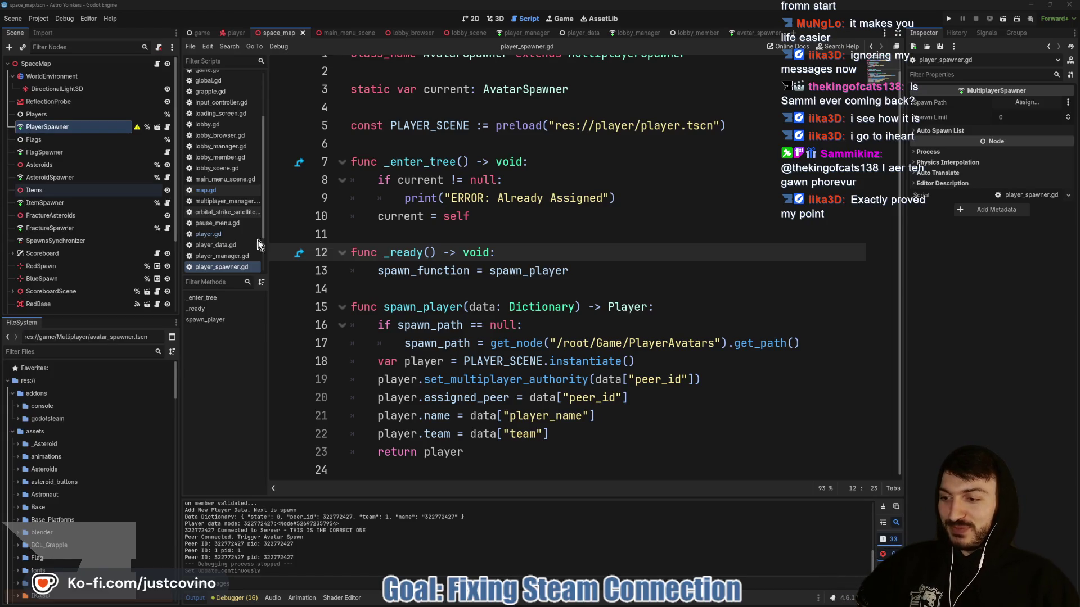
click(517, 314)
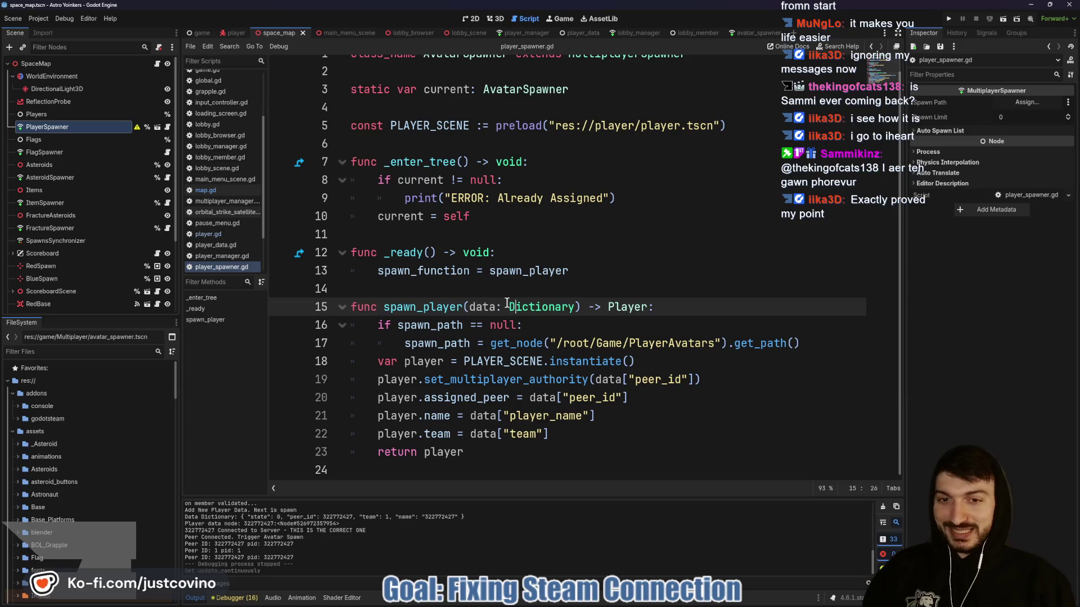
click(491, 293)
key(Return)
key(ctrl+s)
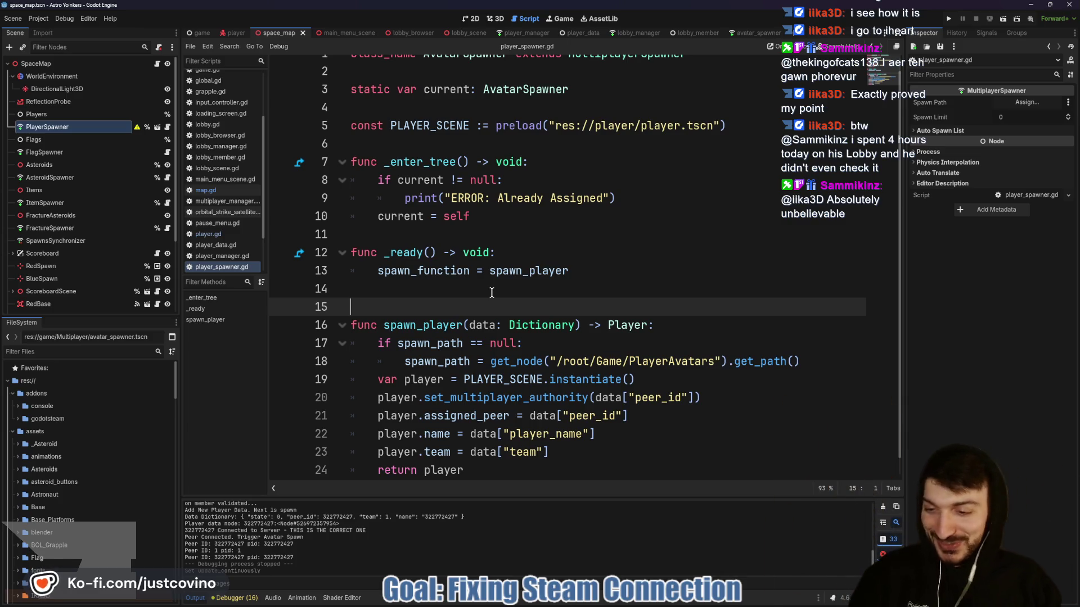
Add blank lines after _enter_tree and below the PLAYER_SCENE constant.
click(491, 293)
key(ctrl+s)
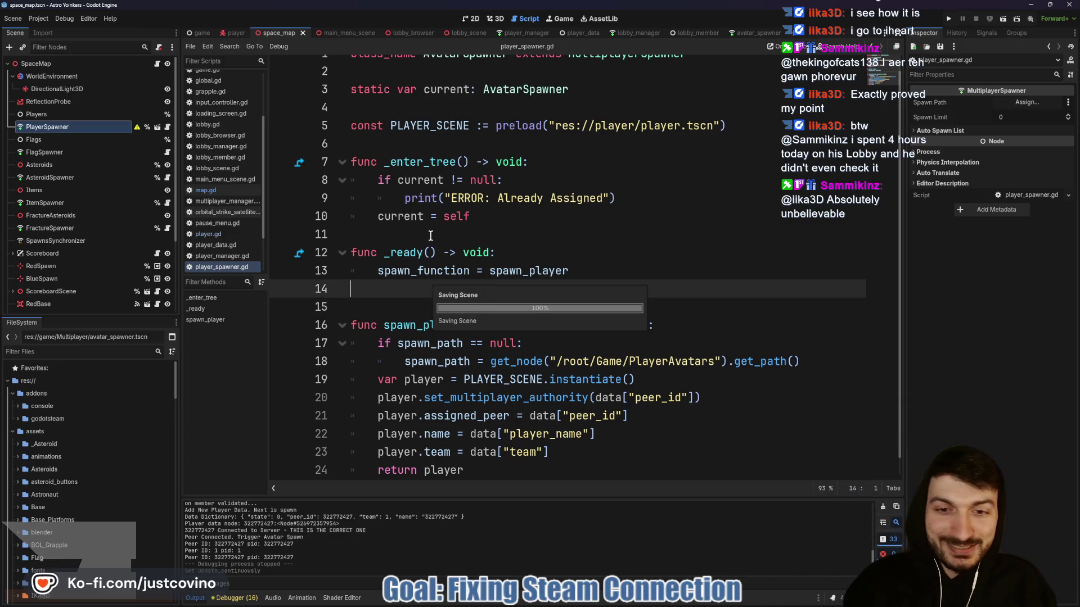
click(423, 233)
key(Return)
key(ctrl+s)
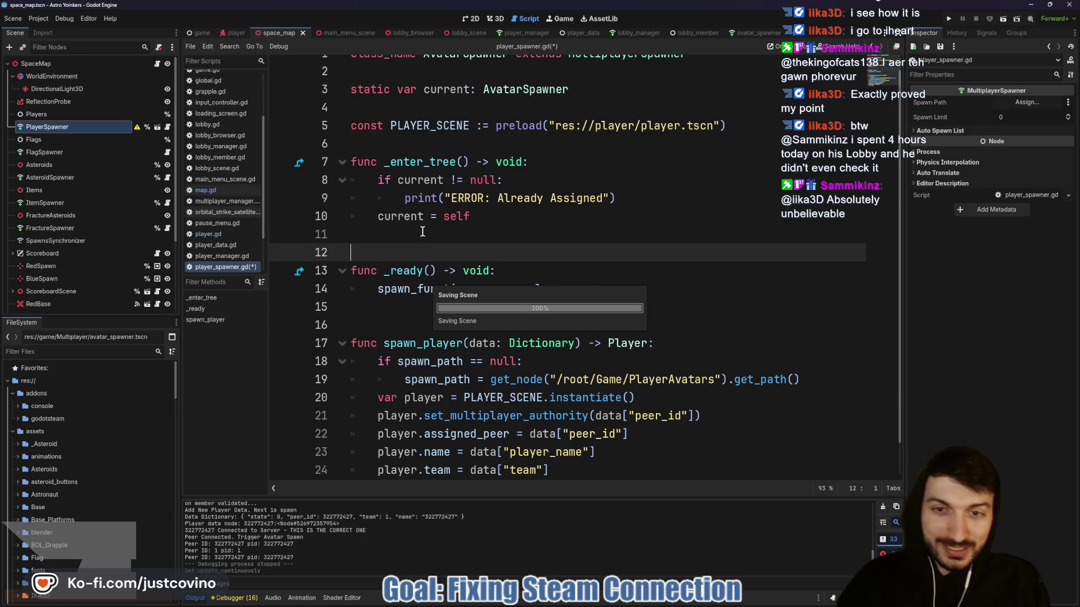
key(Up)
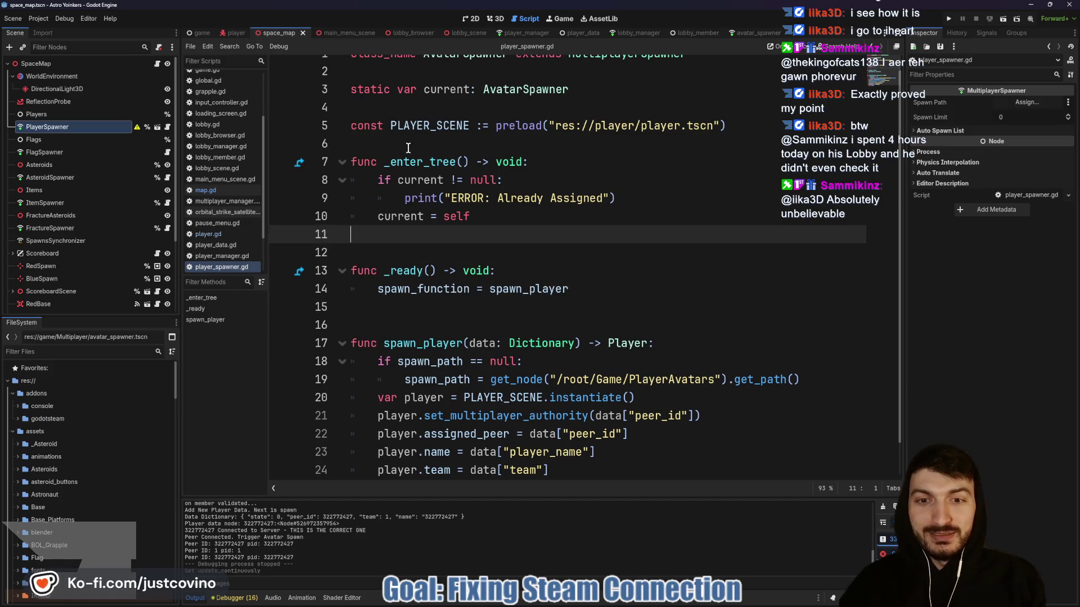
click(408, 145)
key(Return)
scroll(433, 186, up, 1)
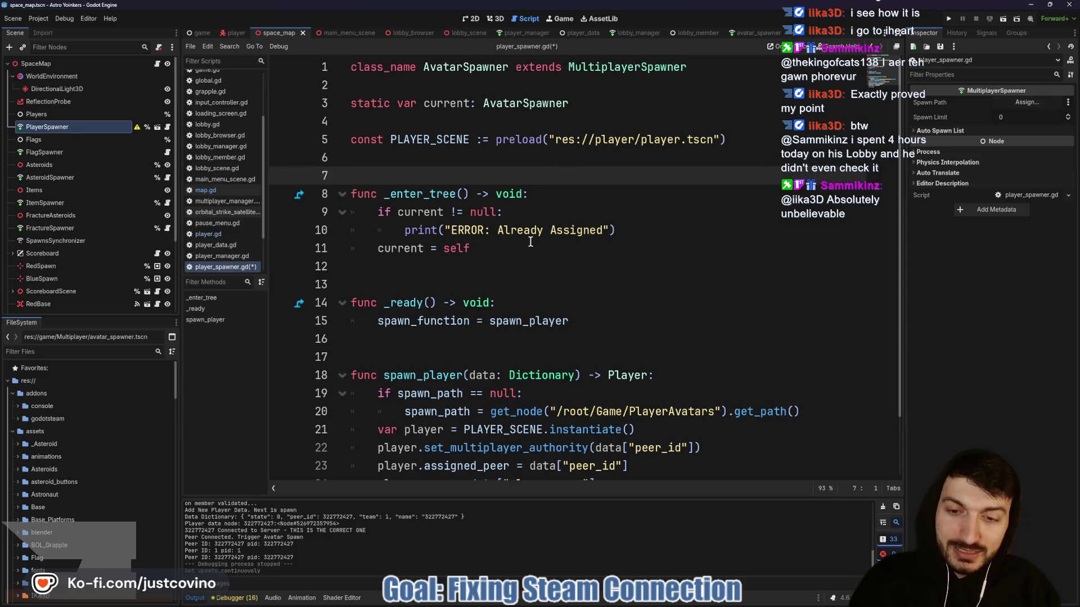
scroll(530, 241, down, 2)
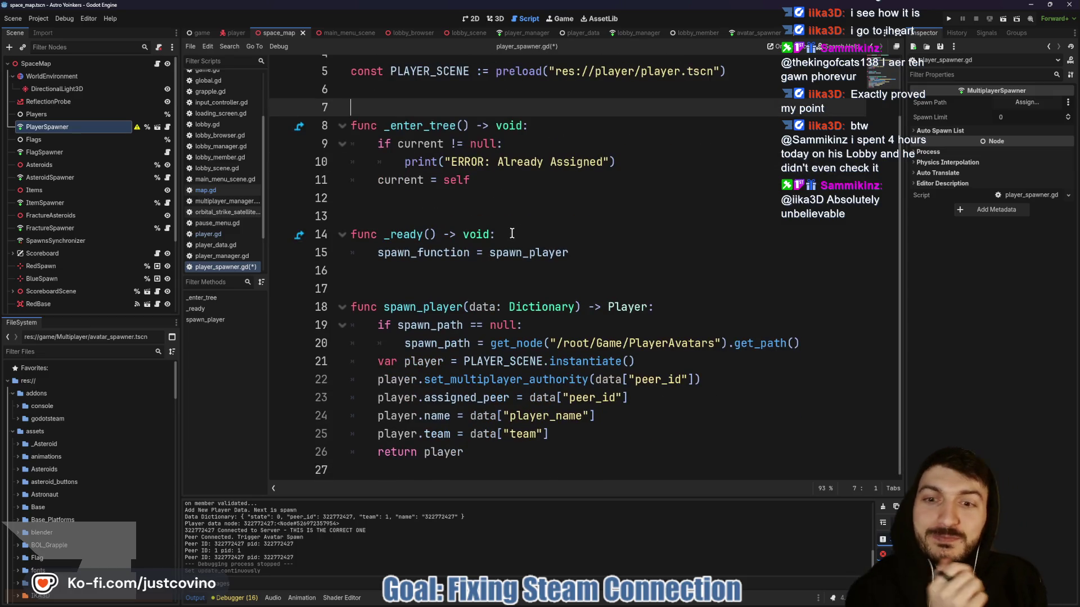
click(477, 283)
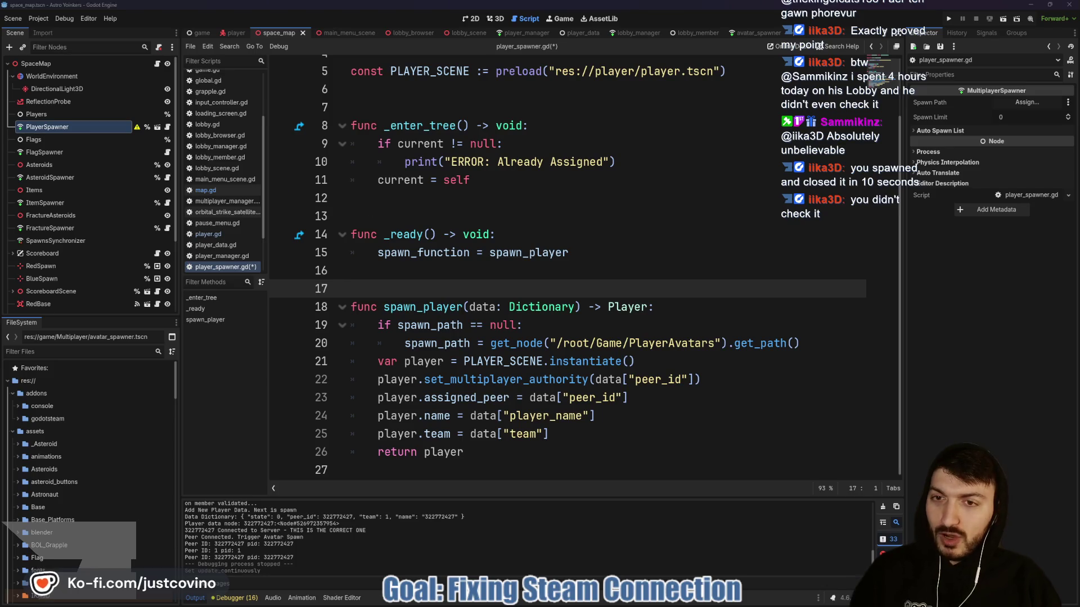
Circle the spawner functions and the chat area with yellow annotation loops, then clear them.
mouse_move(247, 148)
mouse_down()
mouse_move(190, 338)
mouse_move(197, 148)
mouse_up()
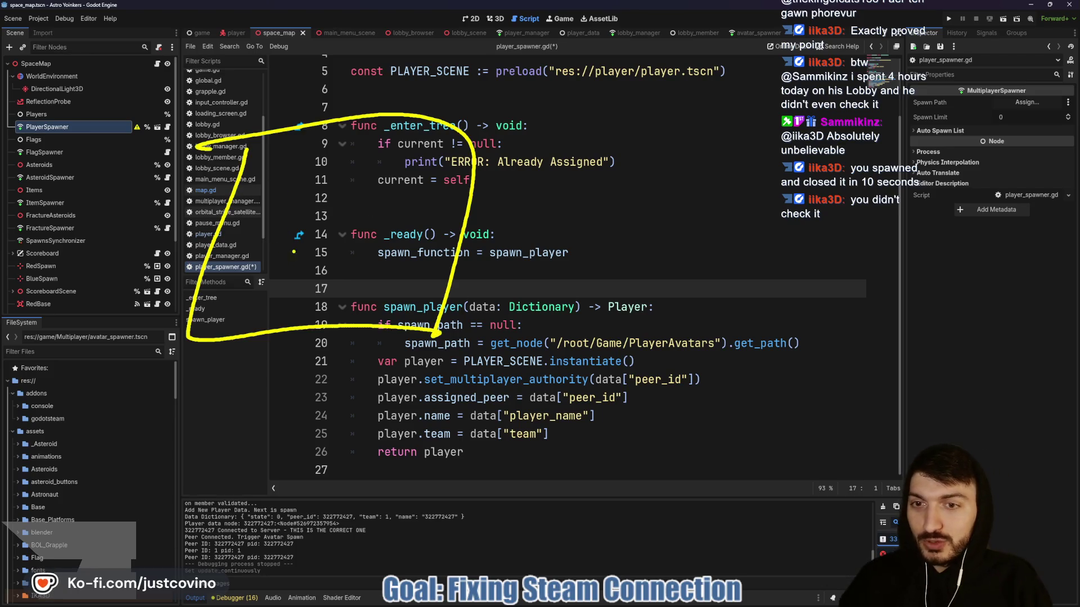
mouse_move(759, 143)
mouse_down()
mouse_move(967, 312)
mouse_move(751, 161)
mouse_up()
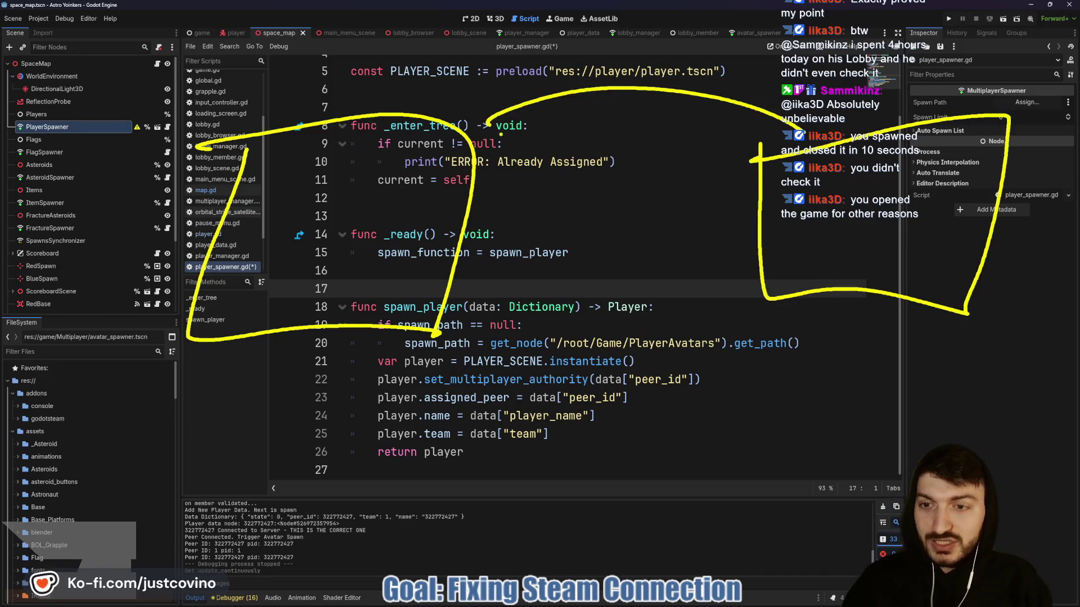
key(Escape)
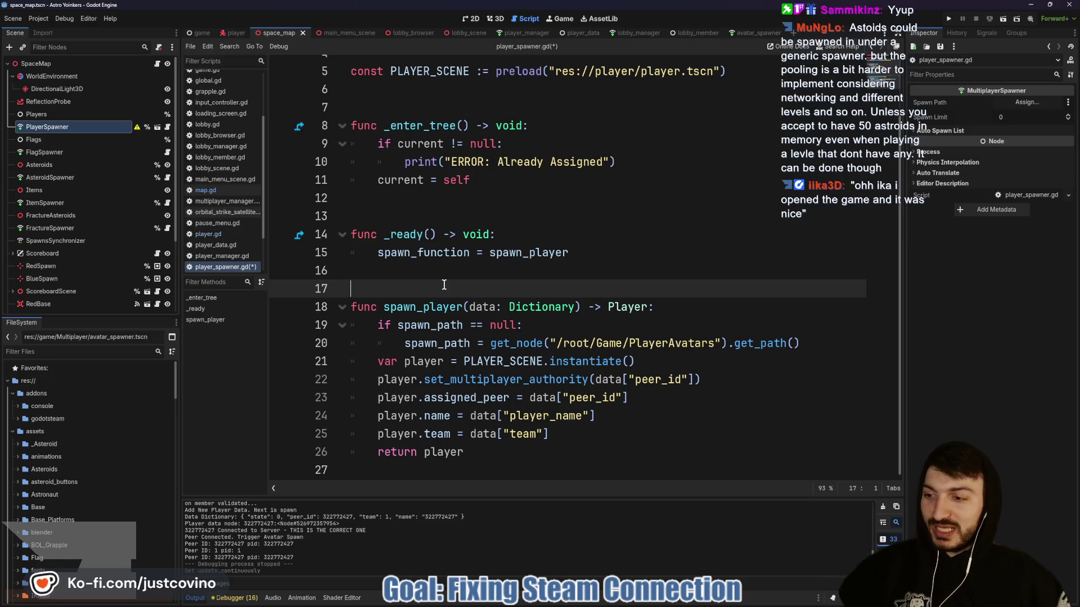
Save player_spawner.gd with Ctrl+S.
click(459, 272)
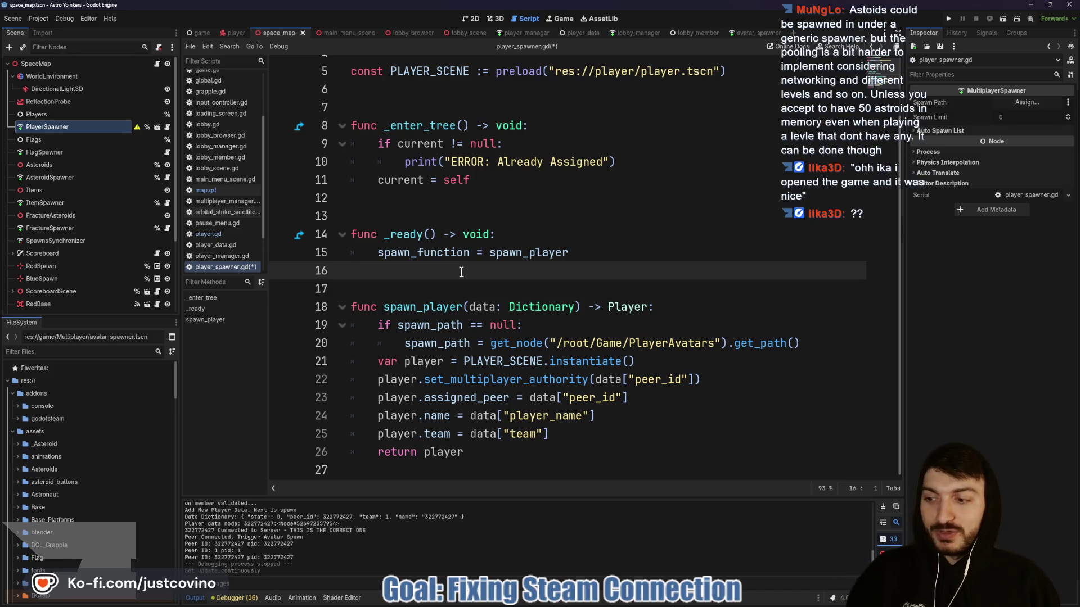
key(ctrl+s)
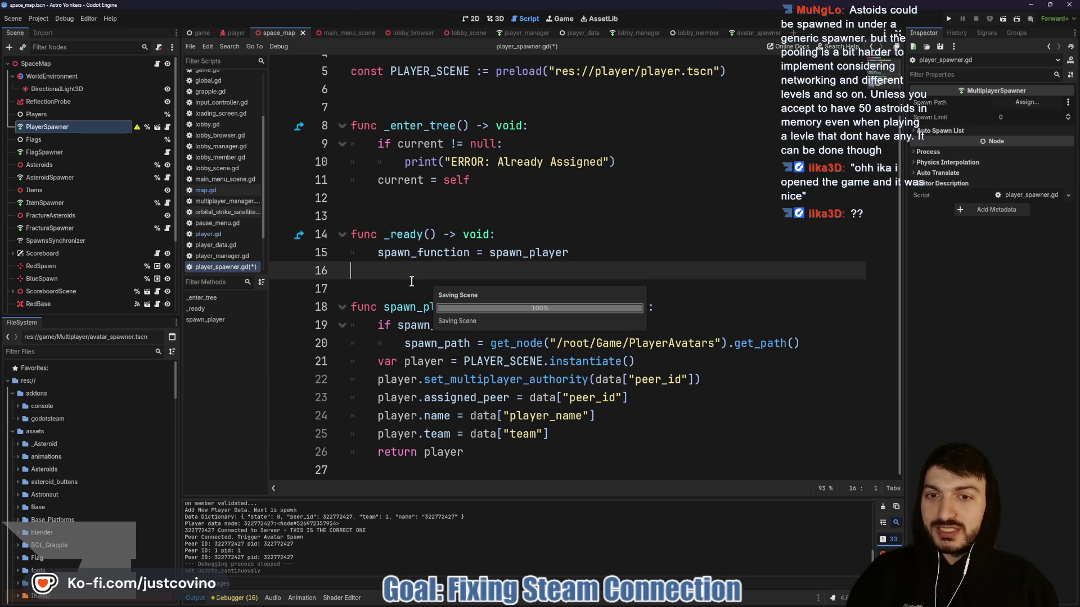
key(ctrl+s)
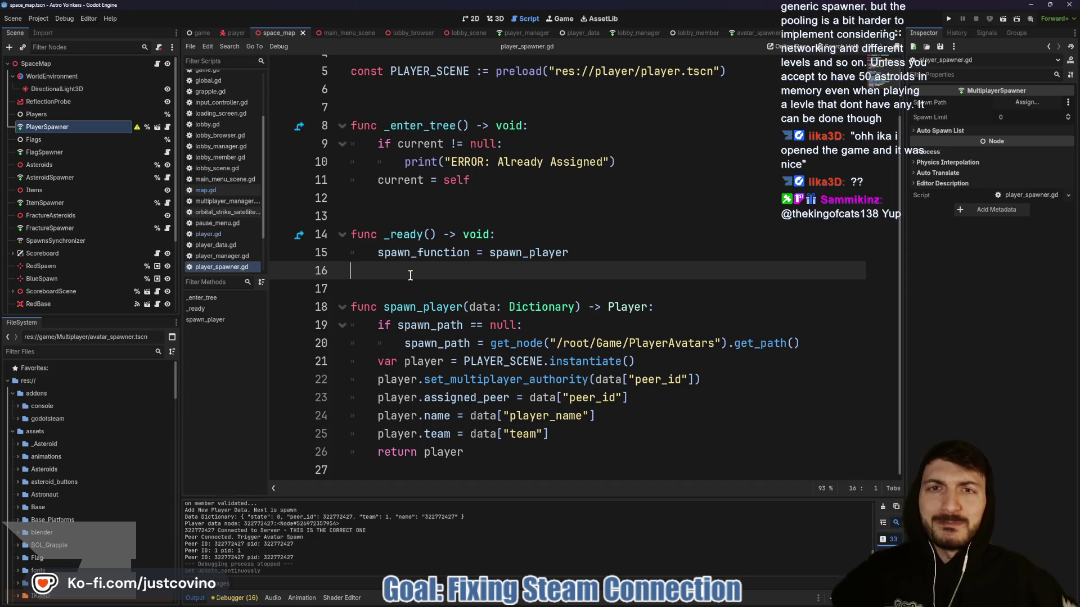
click(435, 205)
key(ctrl+s)
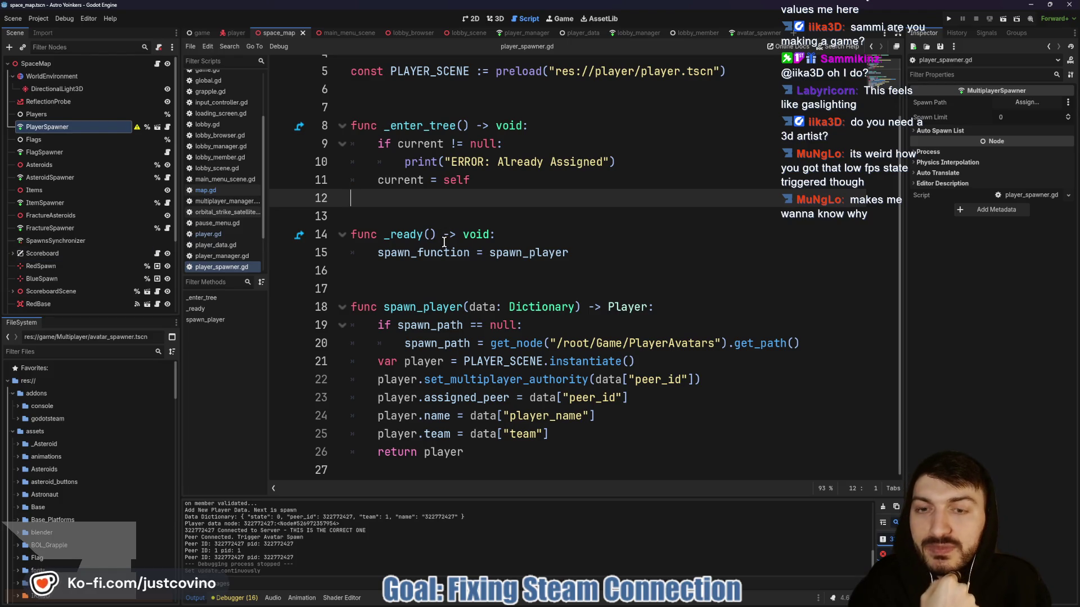
Select Players and PlayerSpawner in the Scene dock and delete both nodes, confirming the dialog.
click(476, 235)
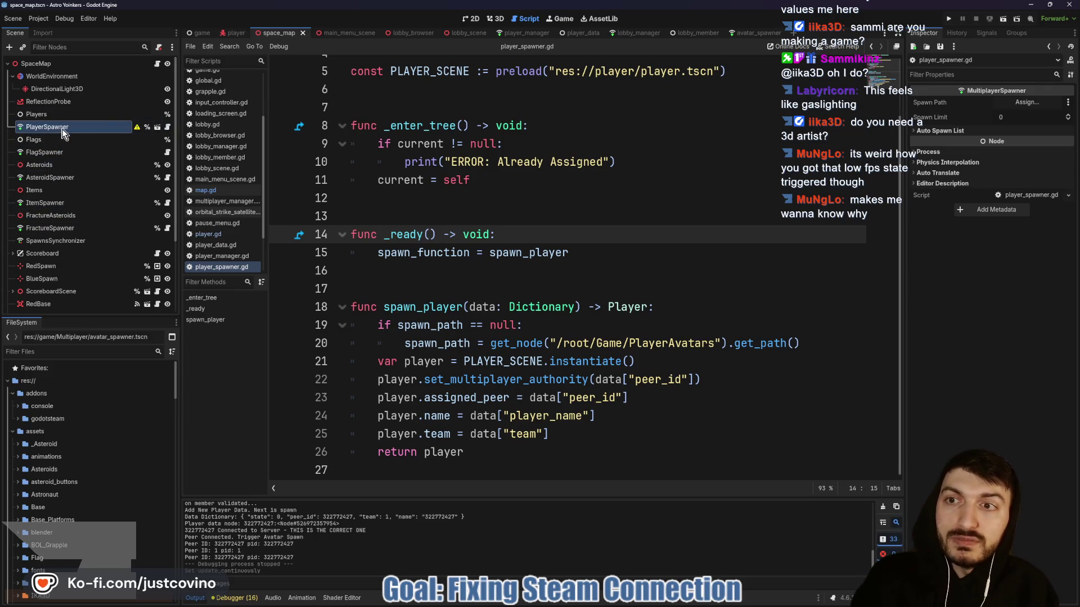
ctrl+click(90, 115)
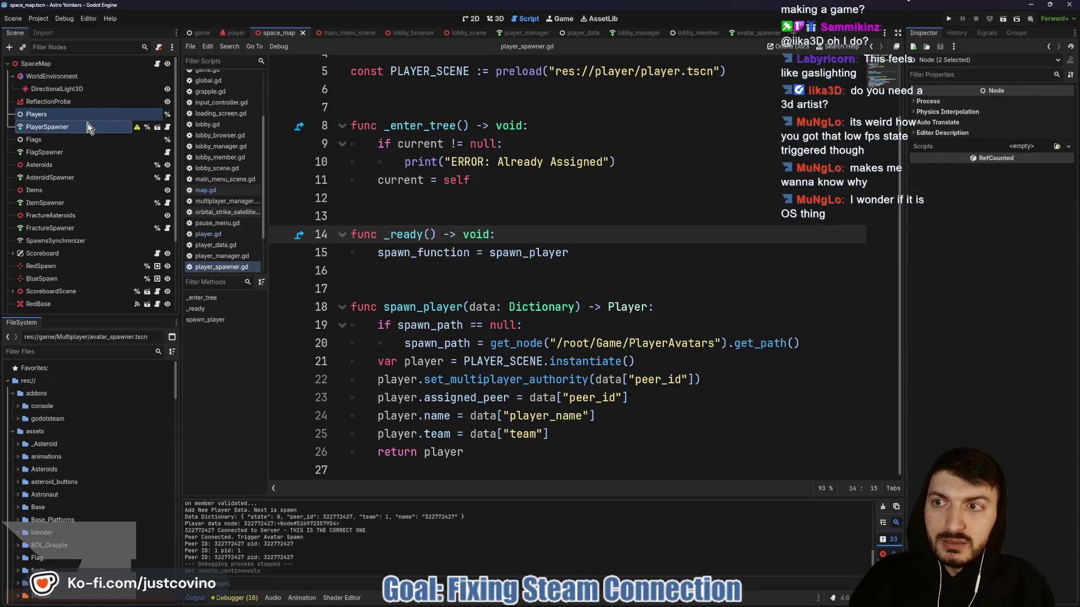
key(Delete)
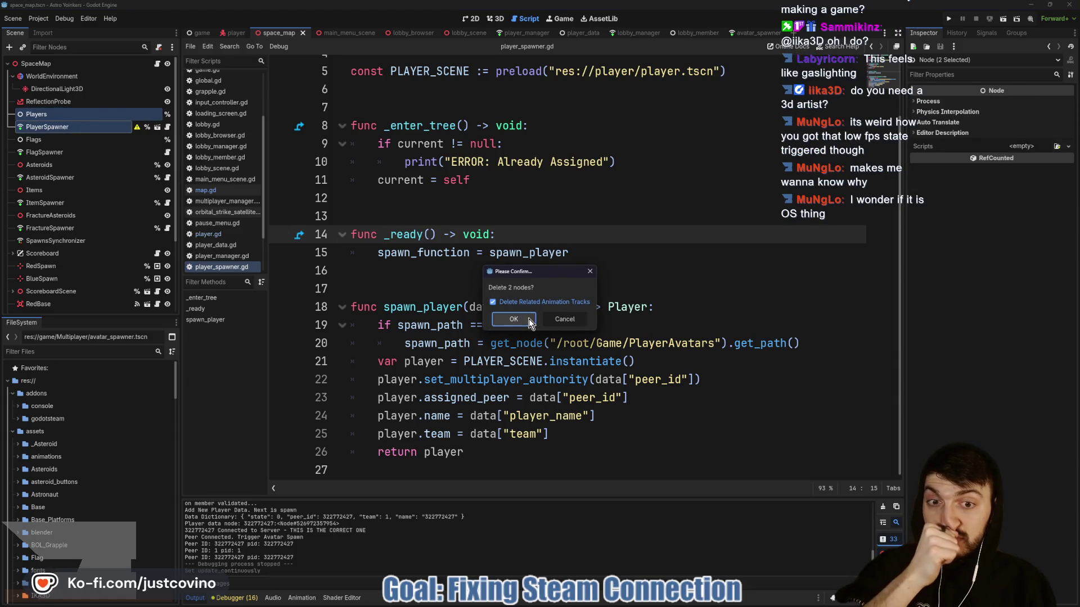
click(529, 319)
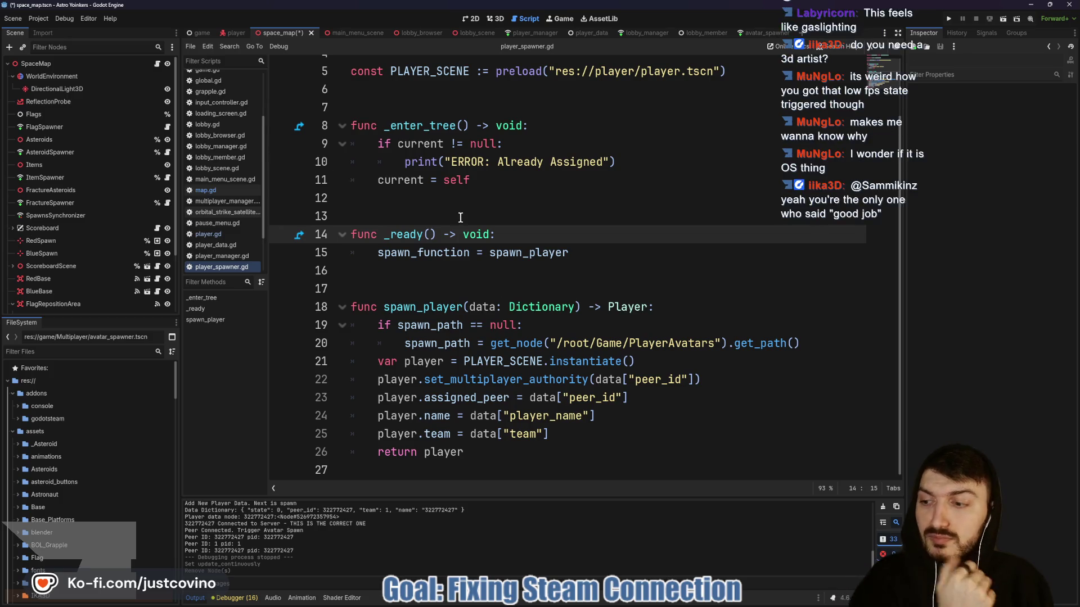
click(494, 235)
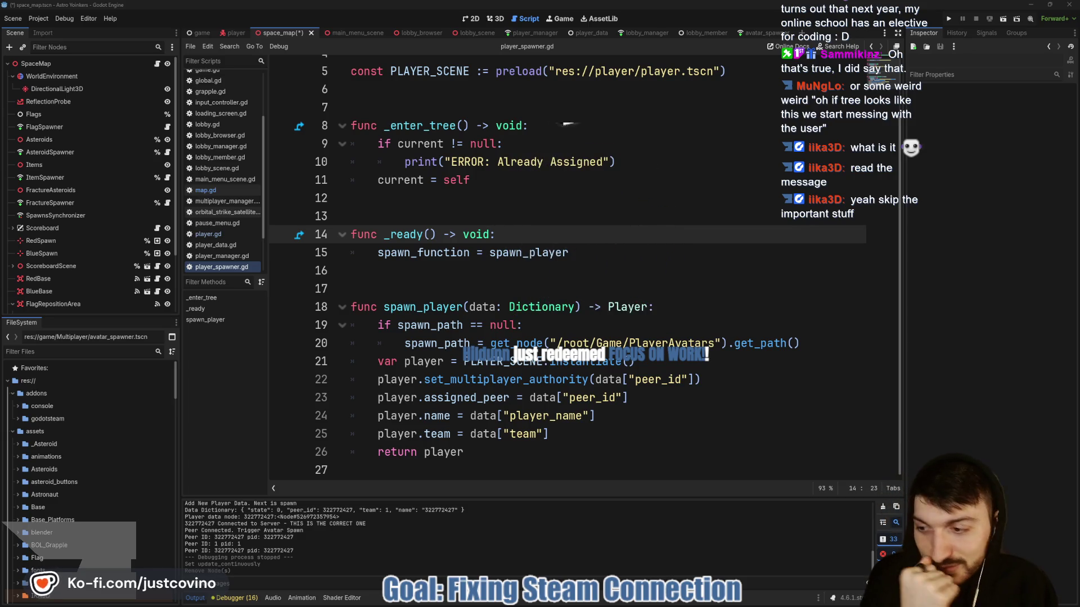
Save the SpaceMap scene and its script with Ctrl+S.
click(500, 281)
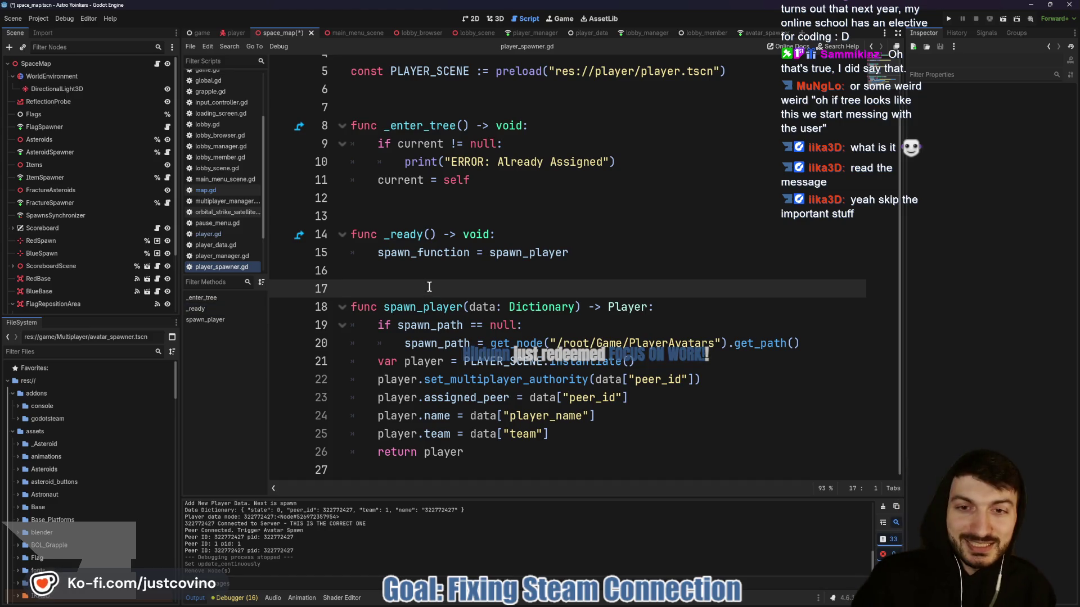
key(ctrl+s)
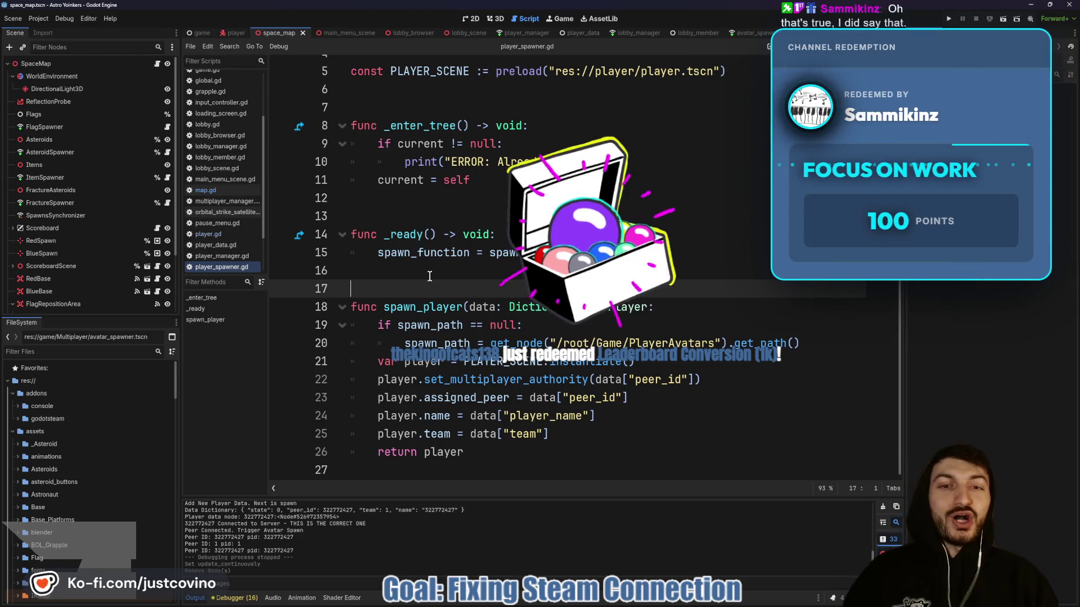
click(429, 276)
key(ctrl+s)
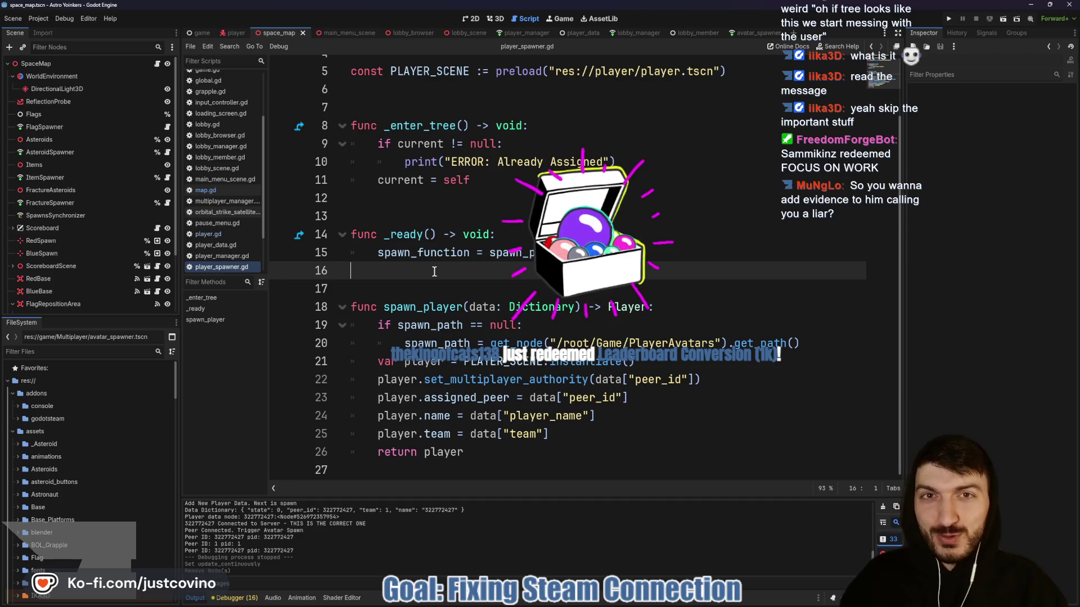
key(ctrl+s)
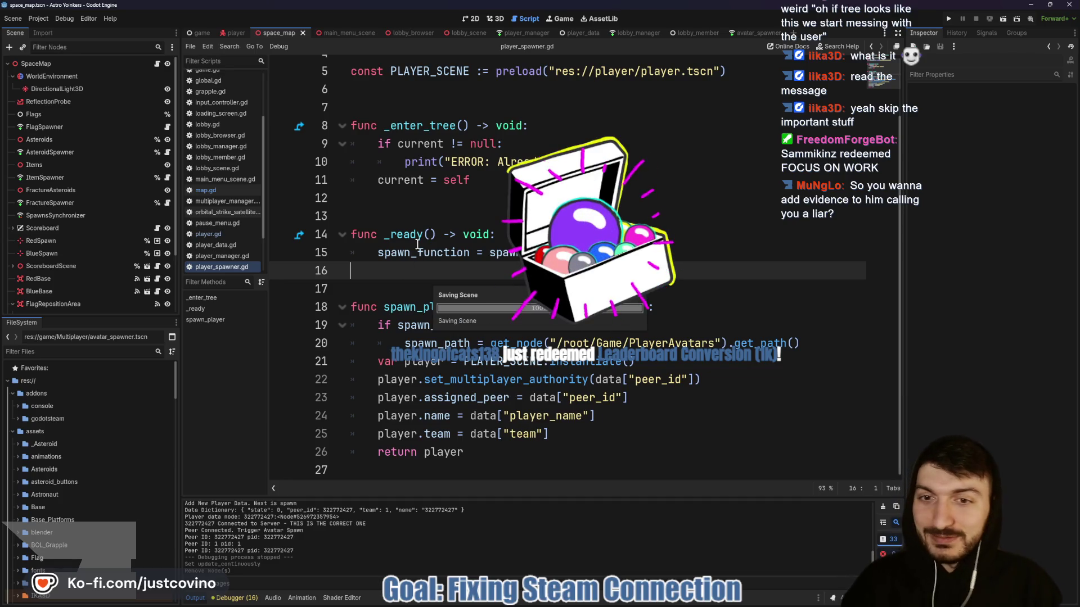
click(417, 218)
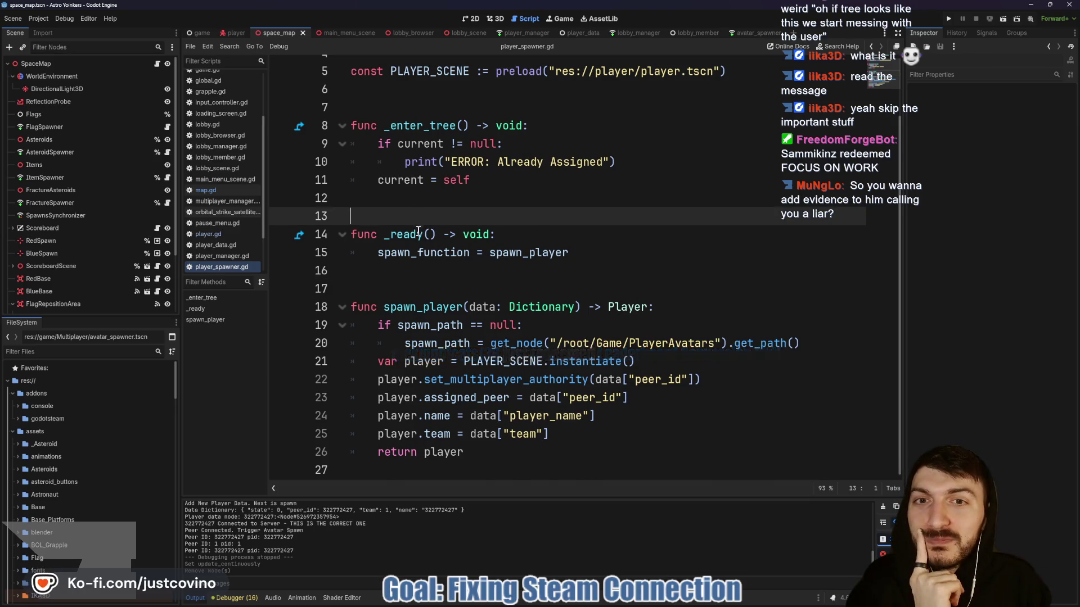
scroll(443, 107, up, 2)
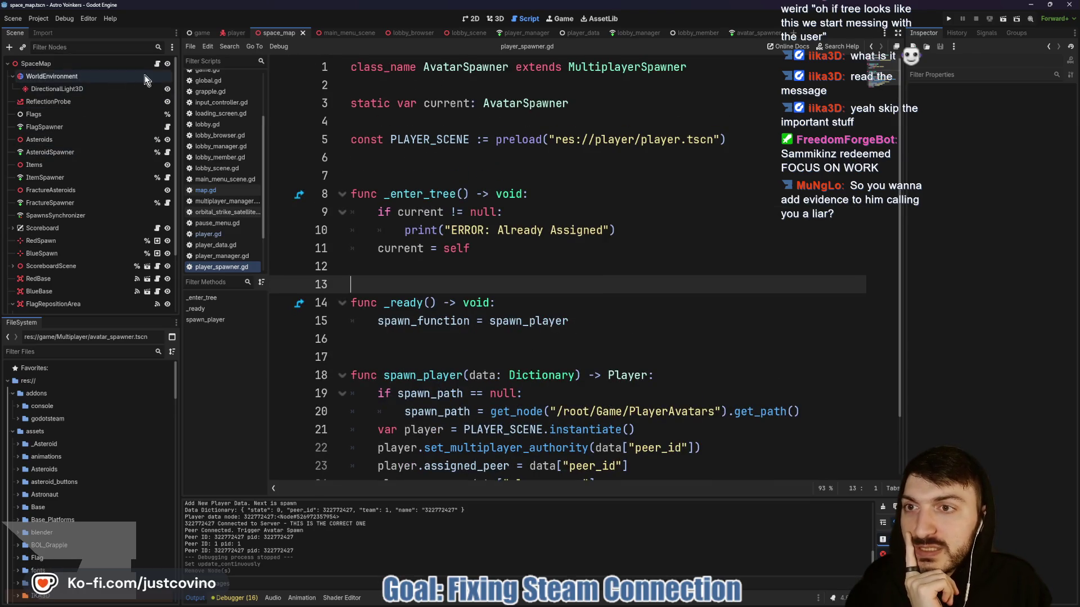
click(157, 64)
scroll(587, 226, up, 6)
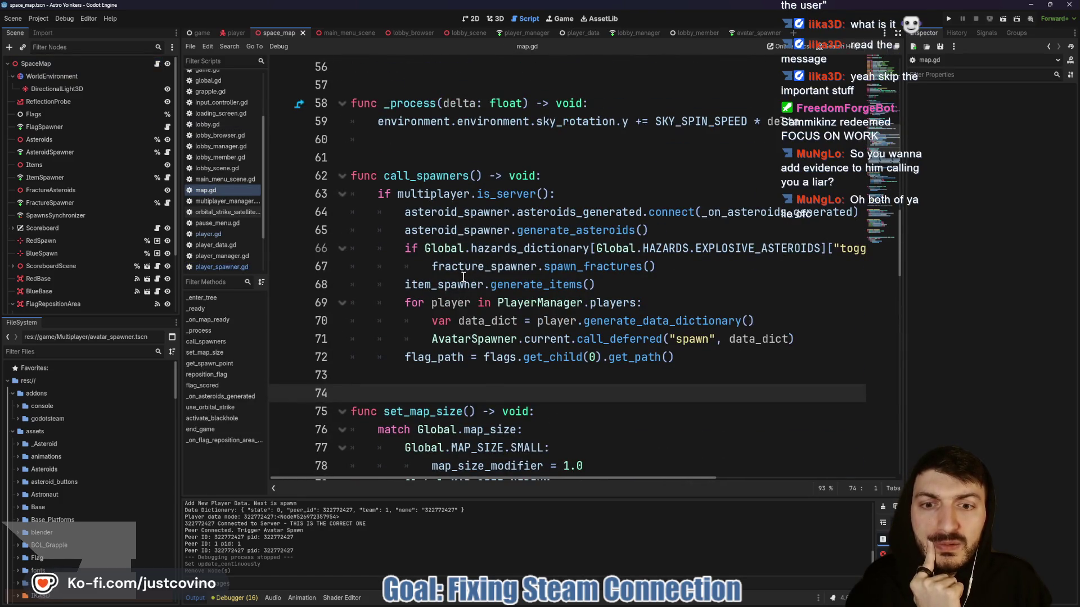
double_click(545, 339)
scroll(487, 336, up, 7)
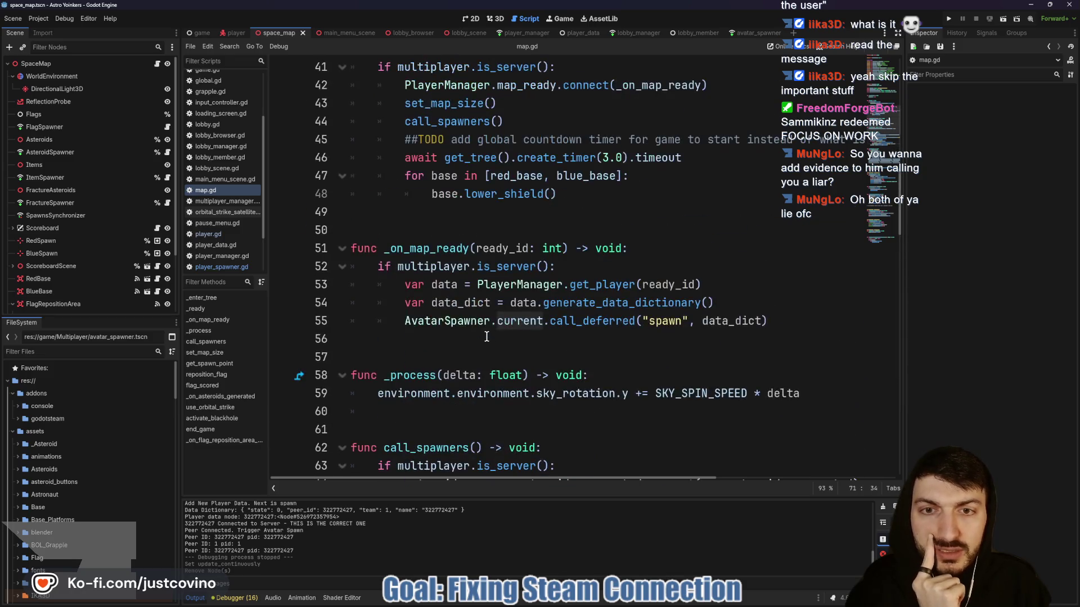
scroll(529, 405, up, 11)
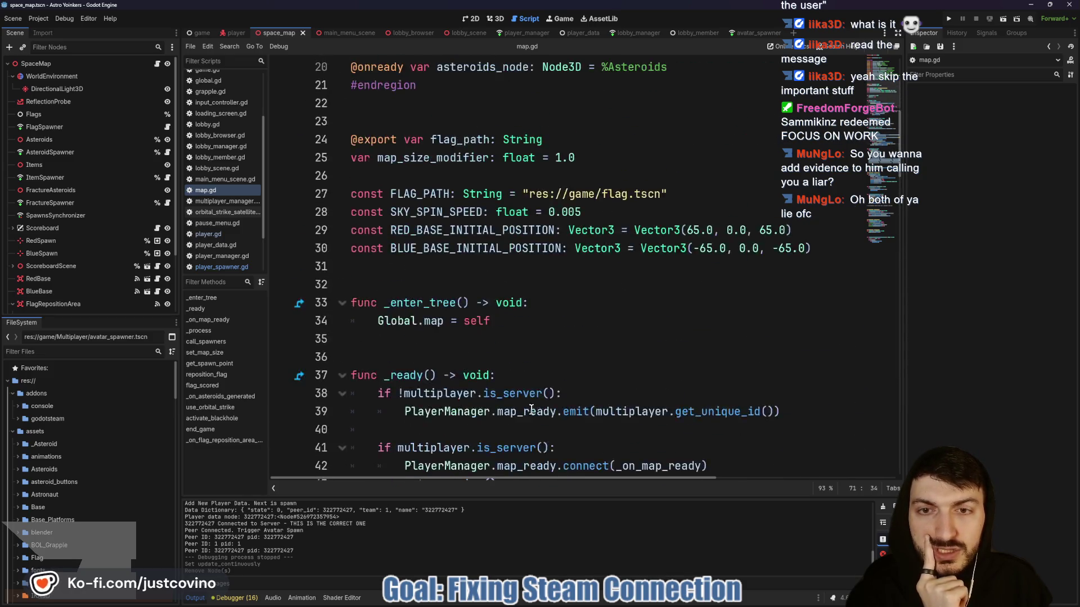
mouse_move(751, 250)
mouse_down()
mouse_move(557, 230)
mouse_move(271, 244)
mouse_up()
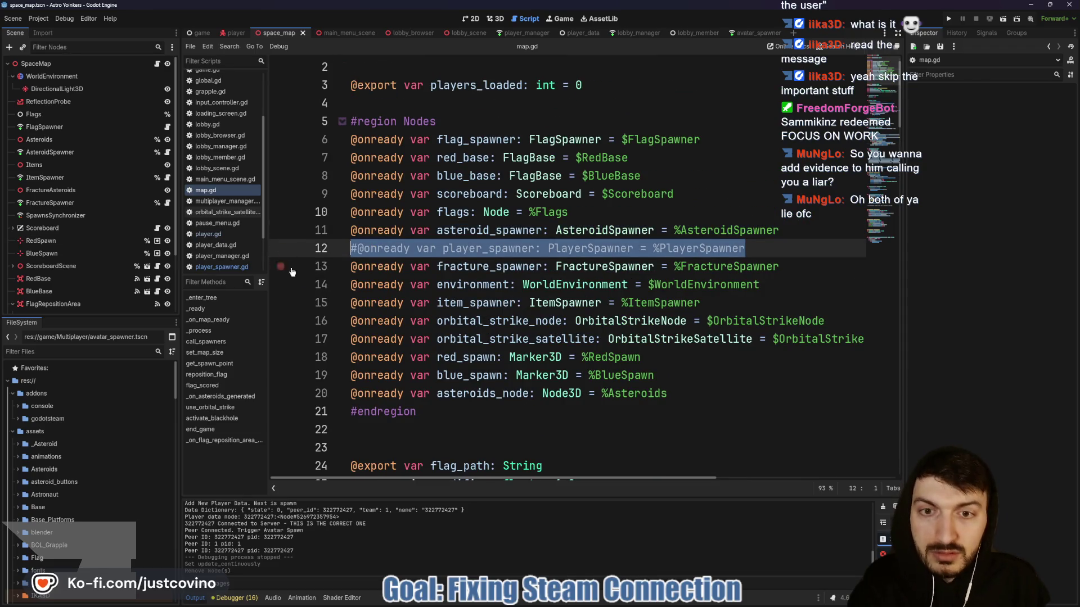
key(BackSpace)
key(BackSpace)
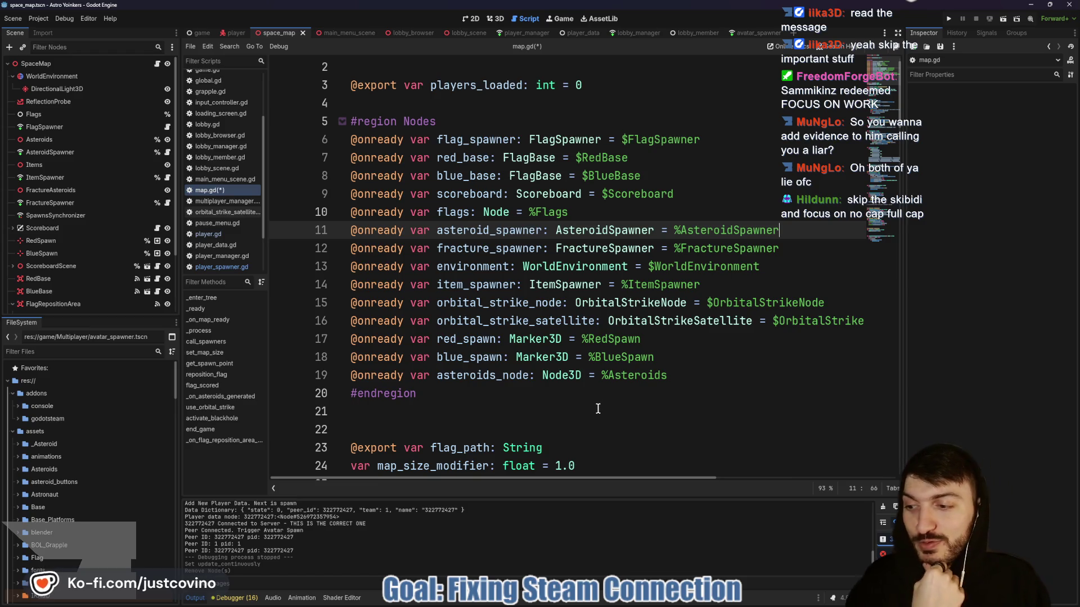
Scroll back down through map.gd's constants and _ready function.
scroll(629, 411, down, 2)
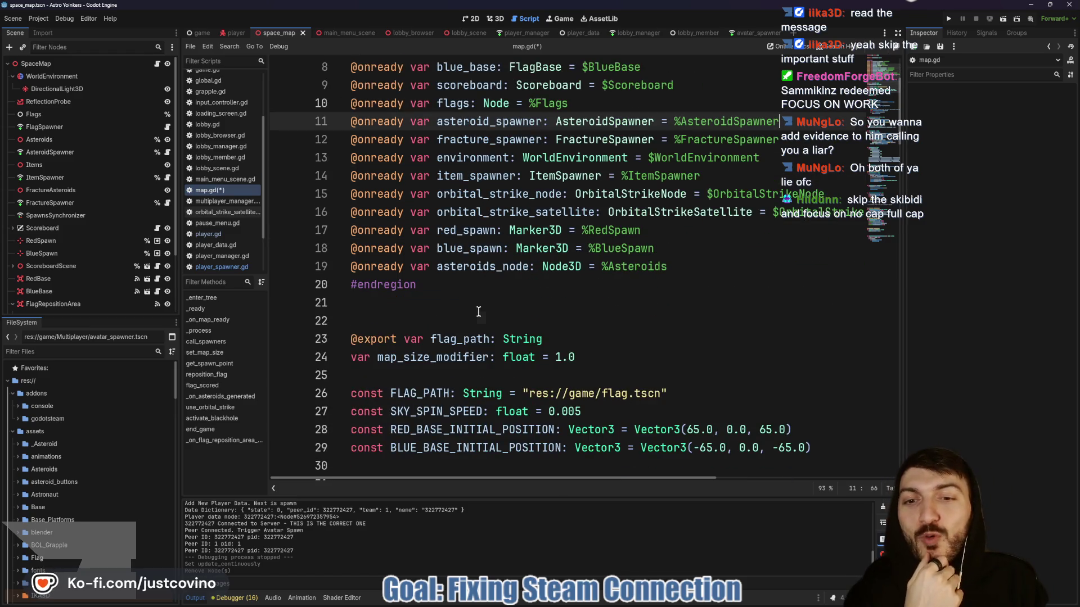
click(478, 312)
scroll(479, 311, down, 3)
click(485, 304)
scroll(586, 319, down, 3)
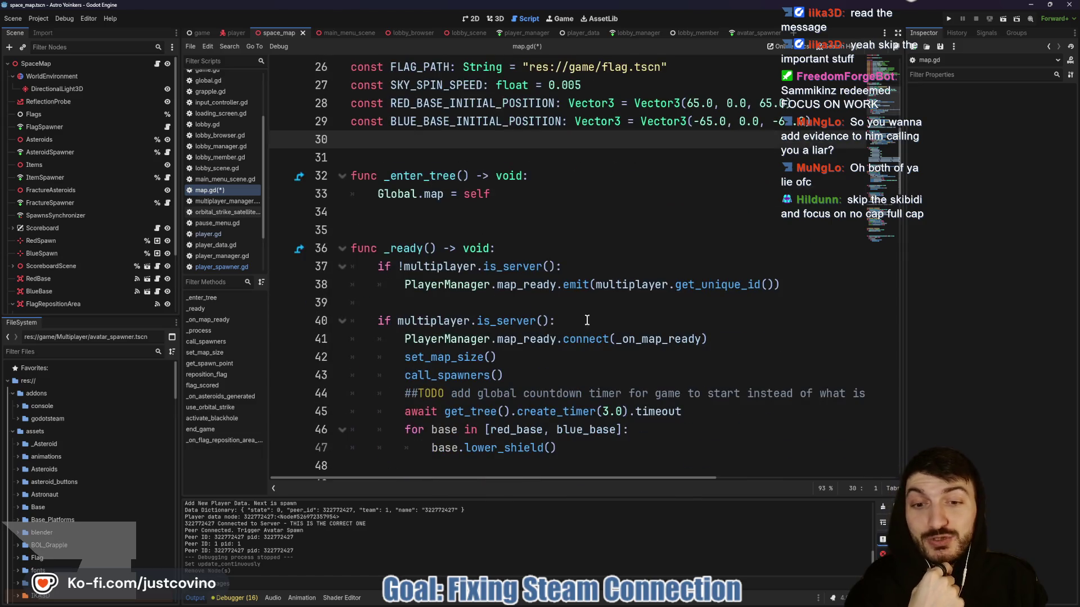
click(566, 301)
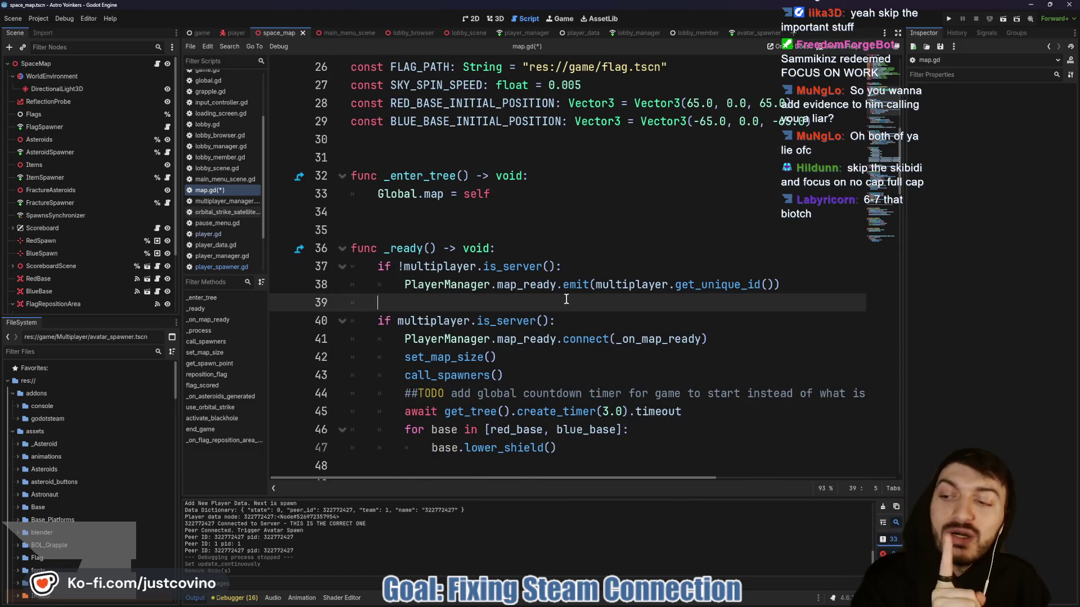
scroll(566, 300, down, 3)
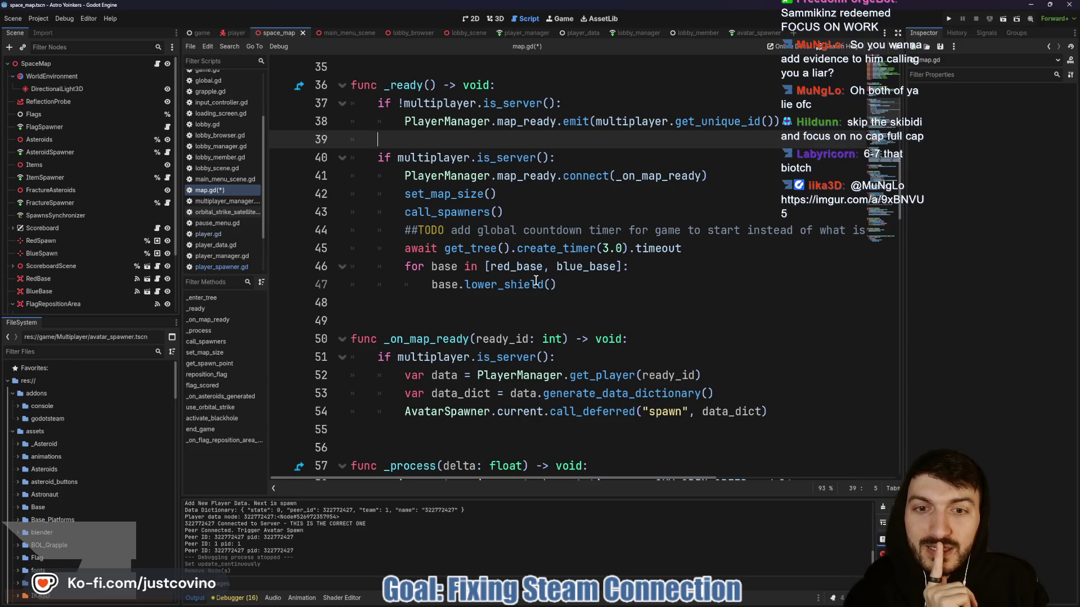
scroll(535, 281, down, 2)
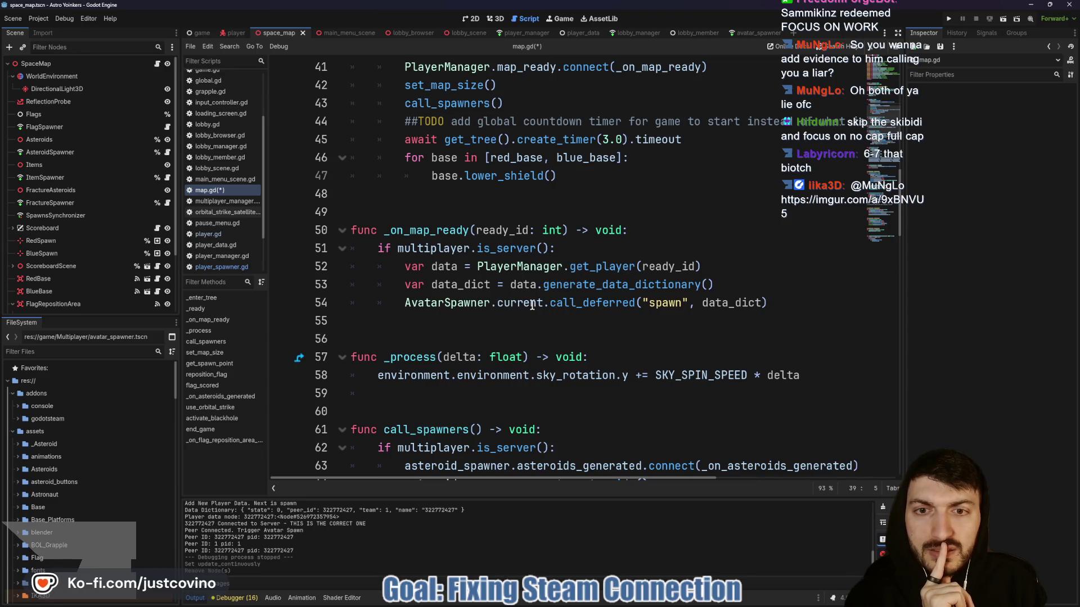
scroll(702, 303, down, 4)
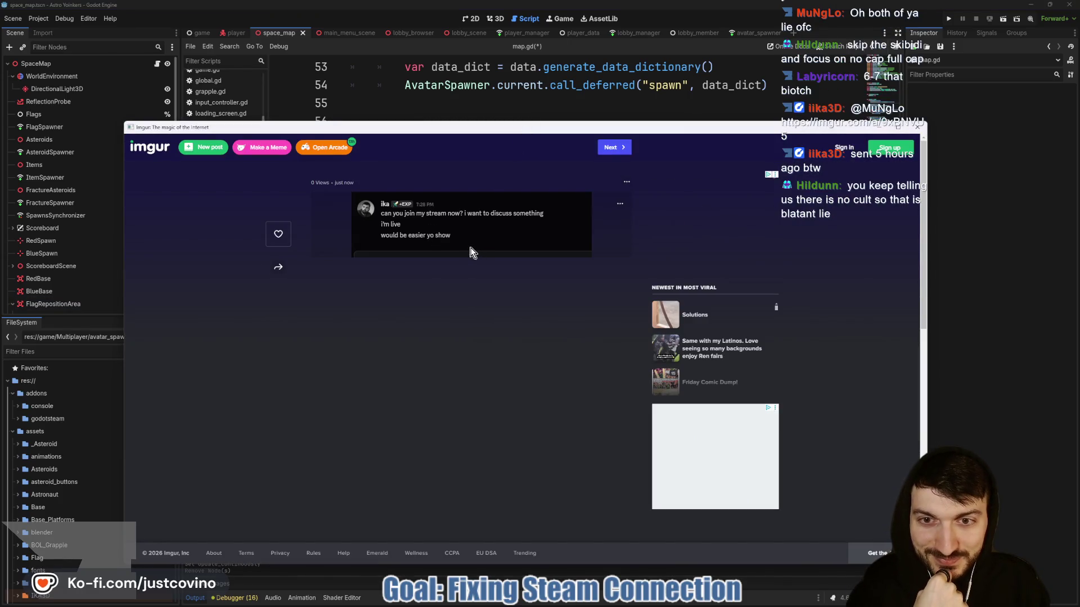
Close the Imgur chat screenshot page and return to map.gd after _process.
click(917, 127)
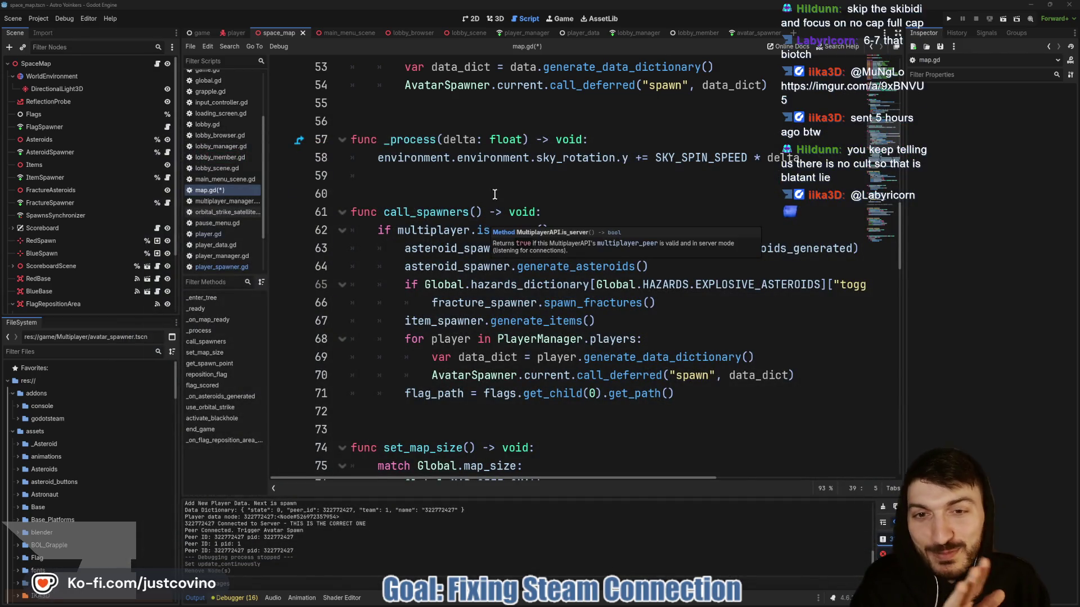
click(497, 182)
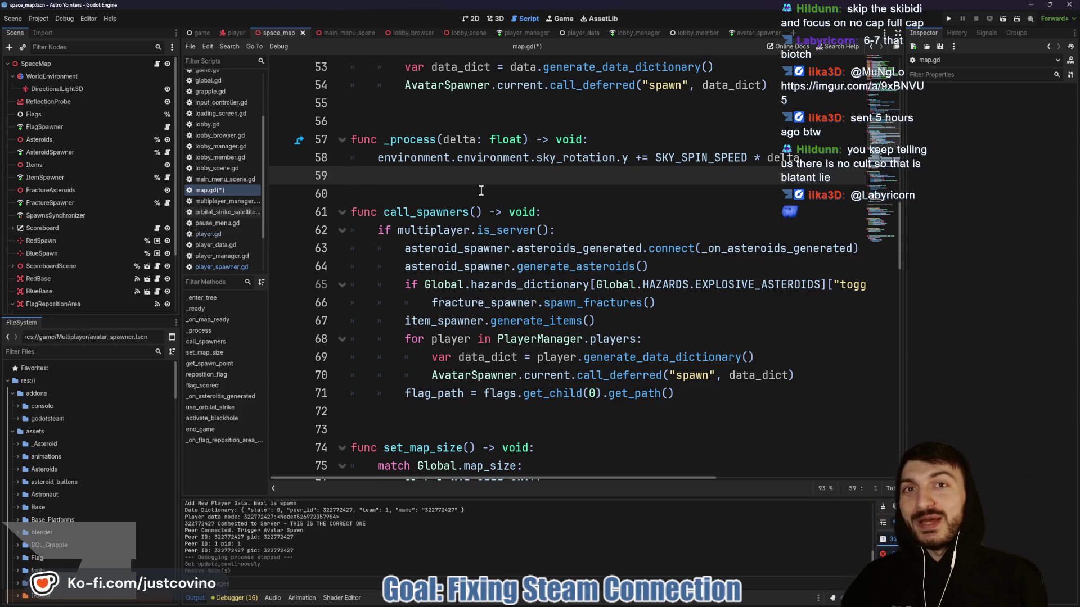
Save map.gd and the space_map scene, then switch to the lobby_browser scene.
key(ctrl+s)
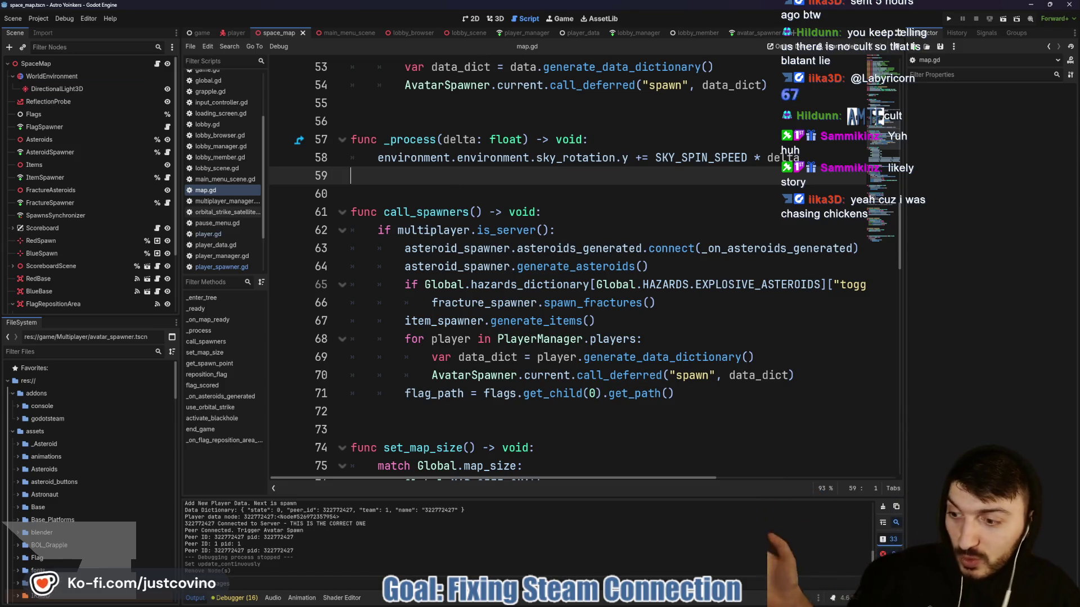
click(586, 195)
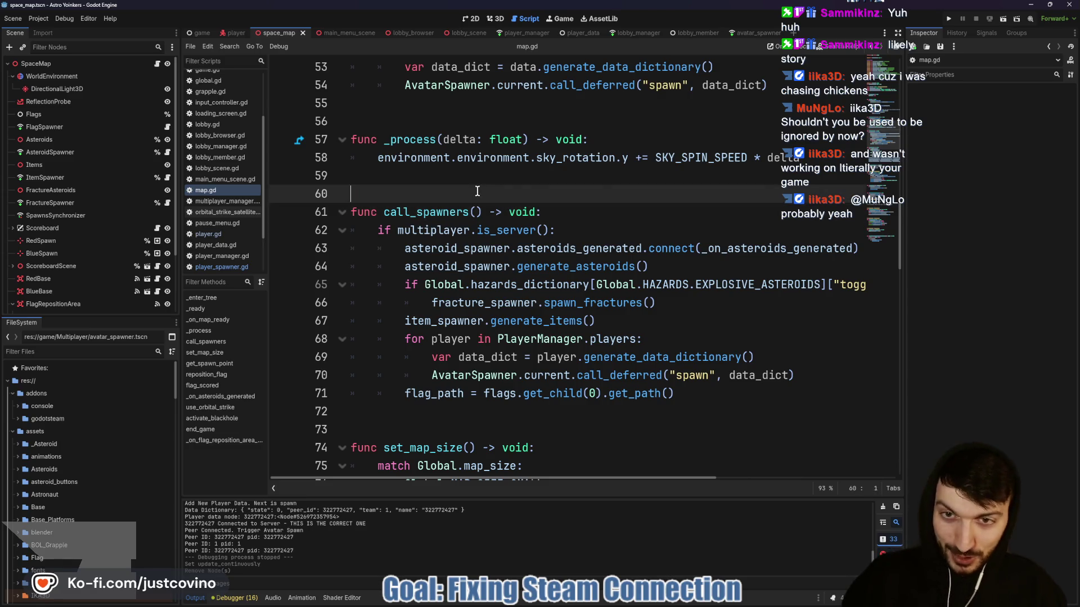
key(ctrl+s)
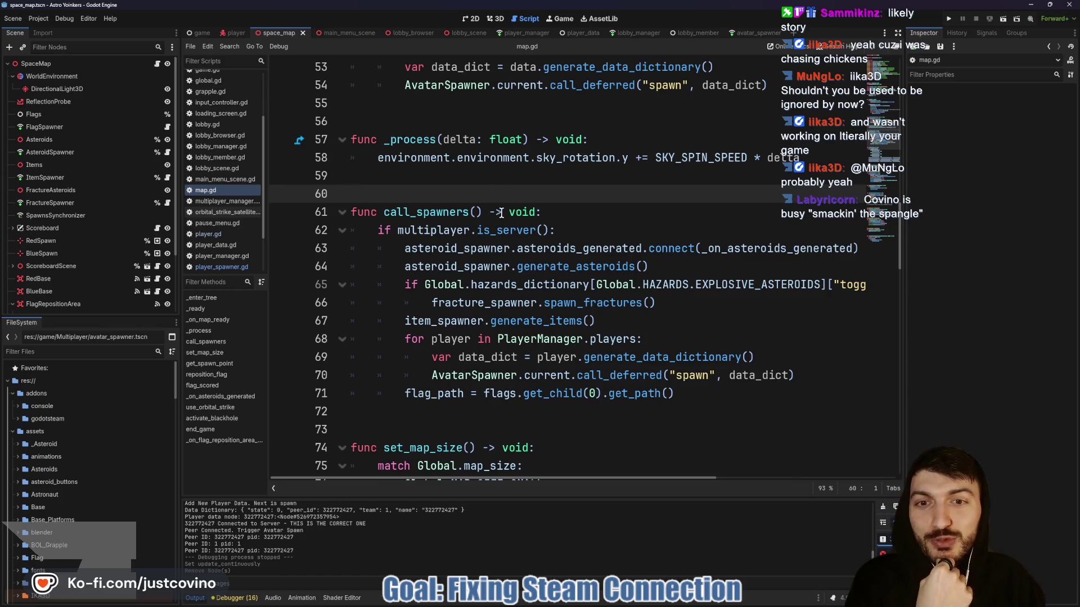
scroll(501, 213, down, 2)
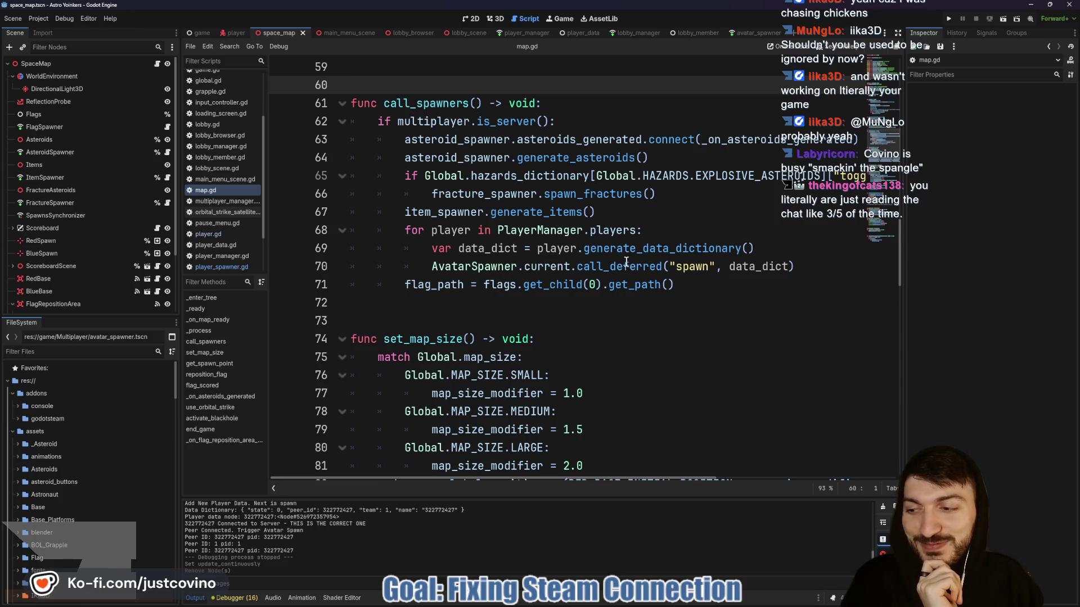
click(518, 307)
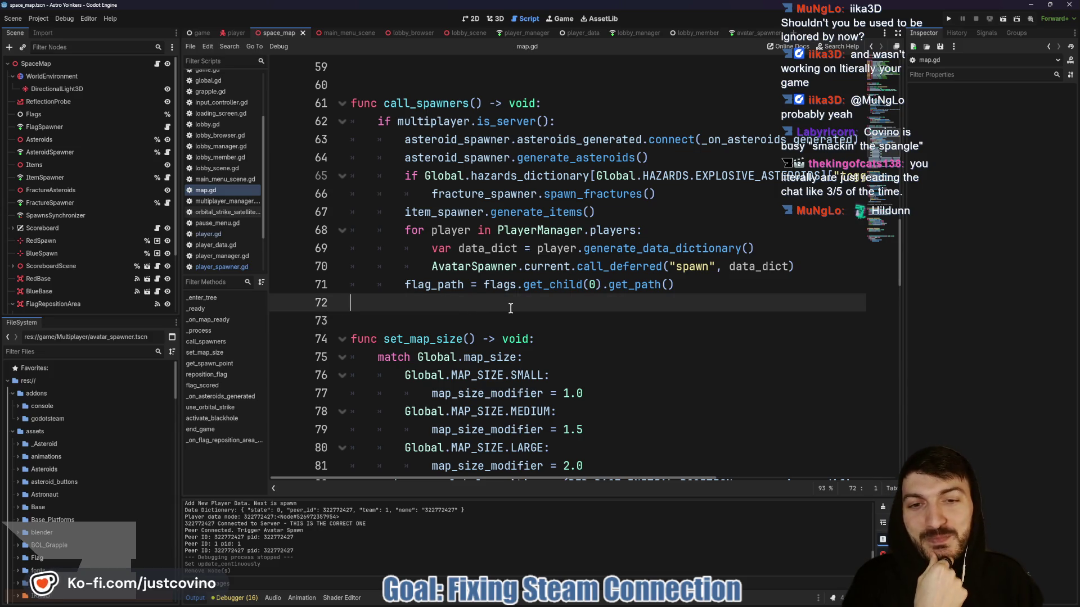
scroll(501, 306, up, 2)
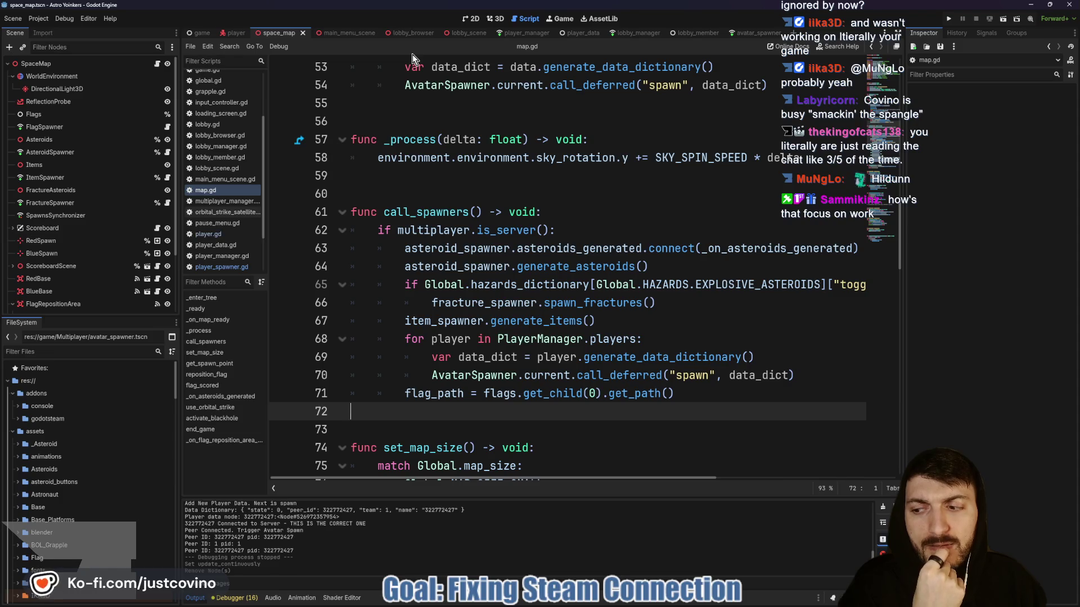
click(437, 191)
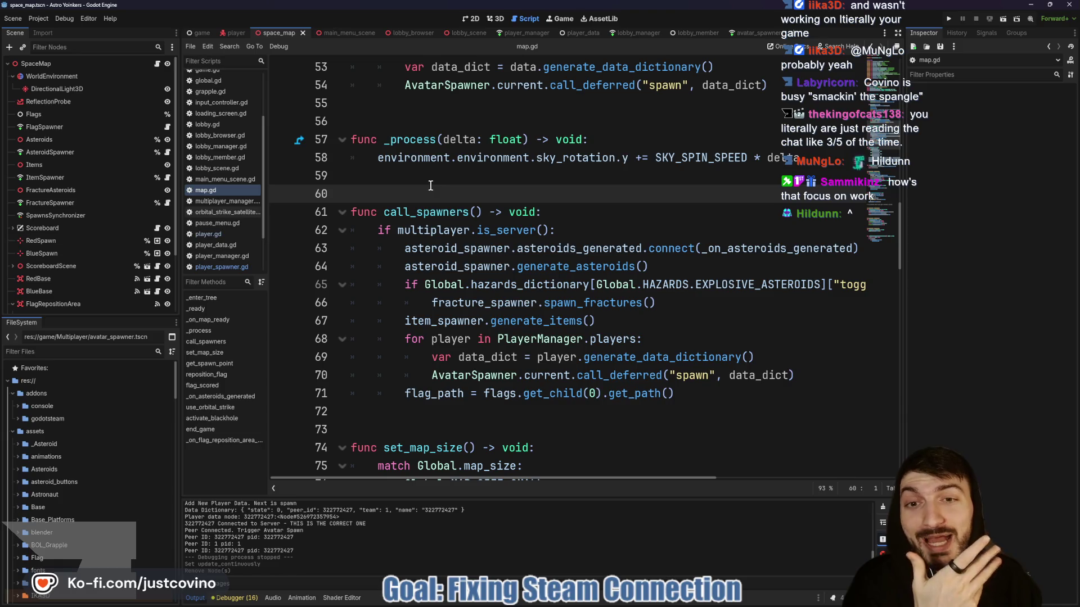
click(420, 175)
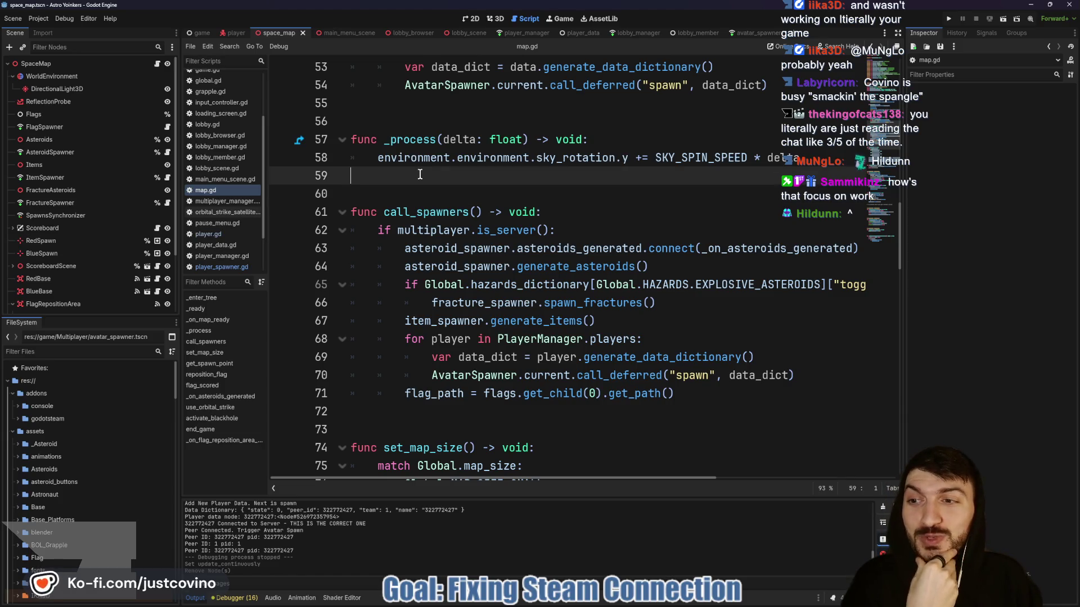
key(Down)
key(Up)
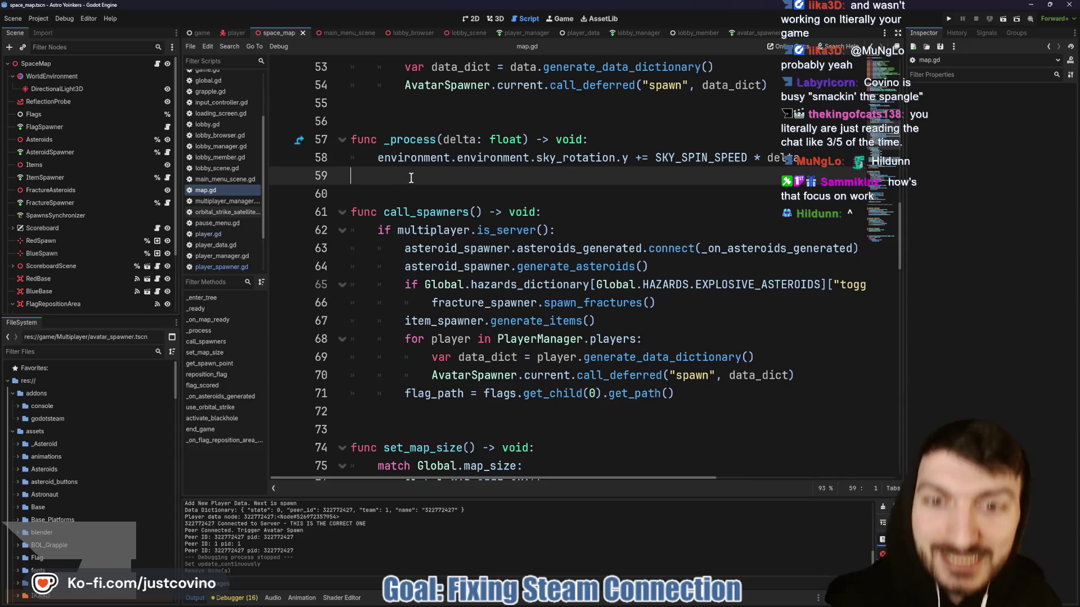
key(ctrl+s)
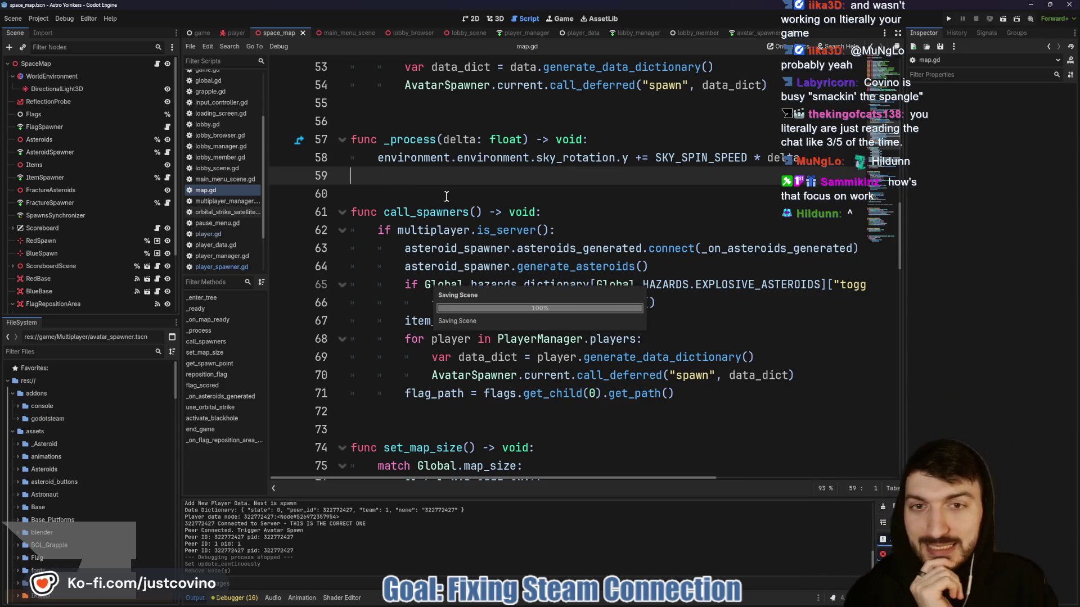
click(414, 33)
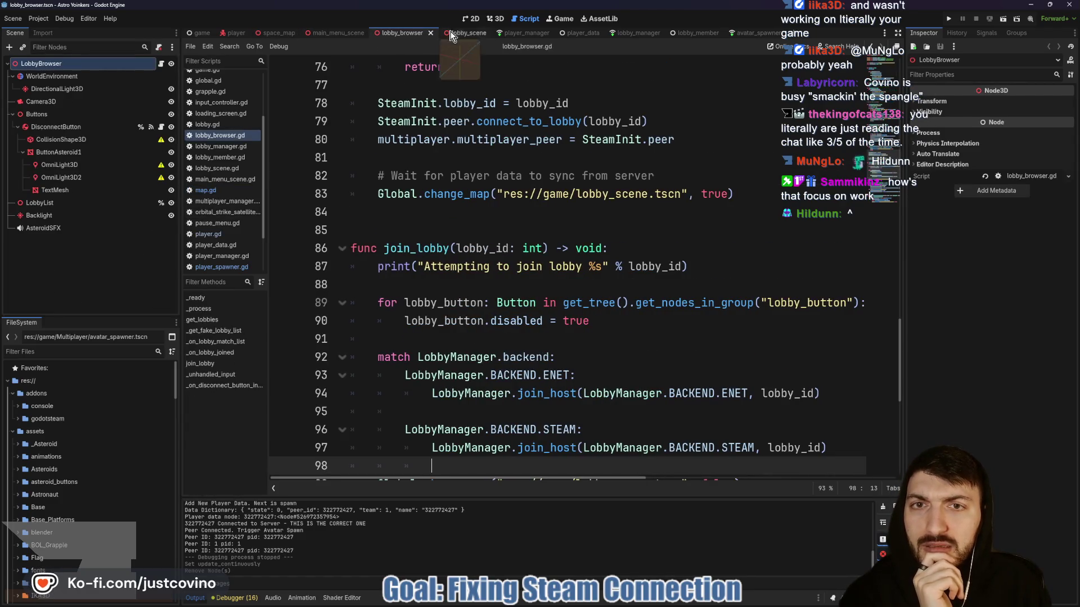
Switch to the lobby_scene scene to view lobby_scene.gd.
click(476, 32)
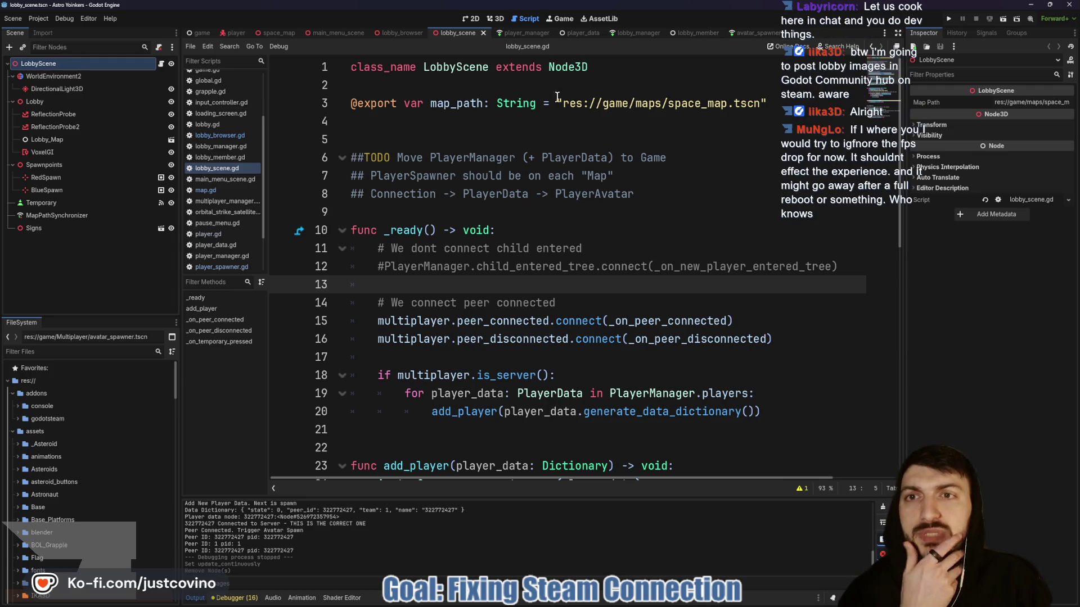
Back in map.gd, comment out the player spawn loop in call_spawners with Ctrl+K.
click(276, 32)
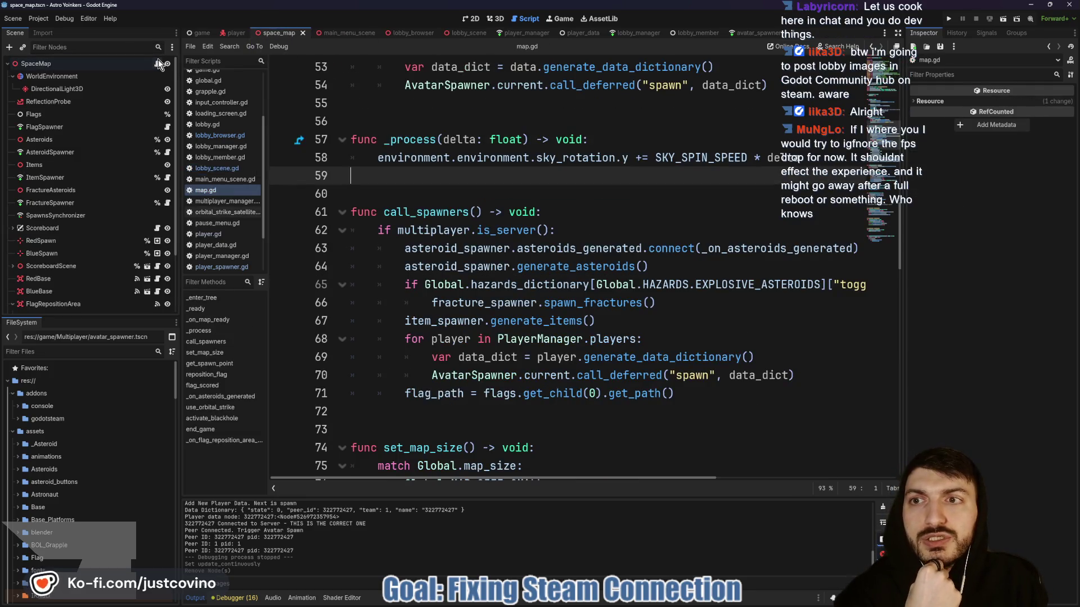
scroll(483, 254, down, 1)
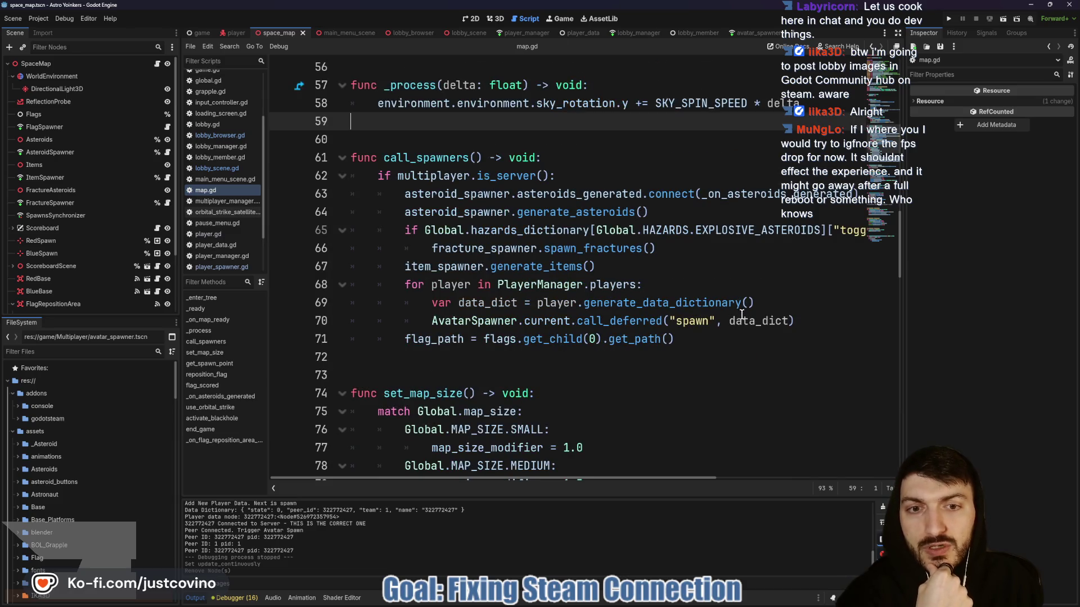
mouse_move(816, 320)
mouse_down()
mouse_move(582, 321)
mouse_move(359, 287)
mouse_up()
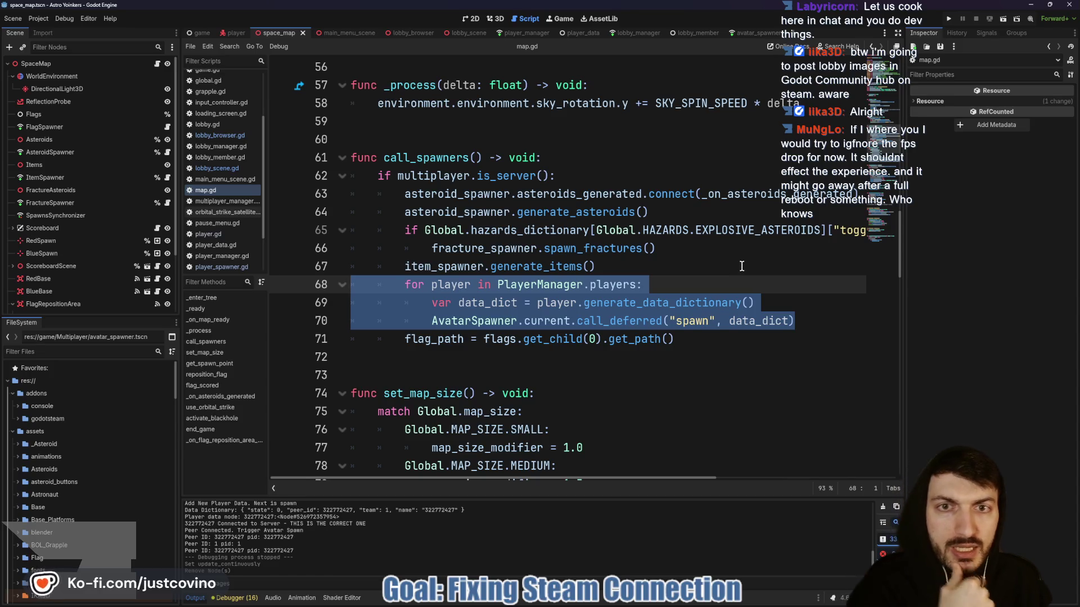
key(ctrl+k)
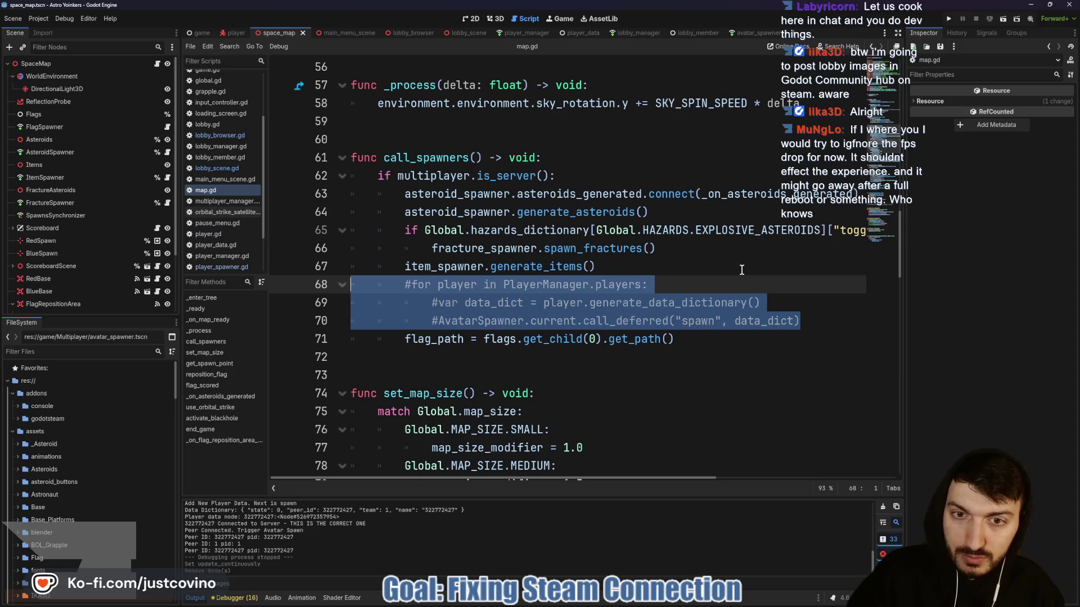
scroll(649, 268, down, 2)
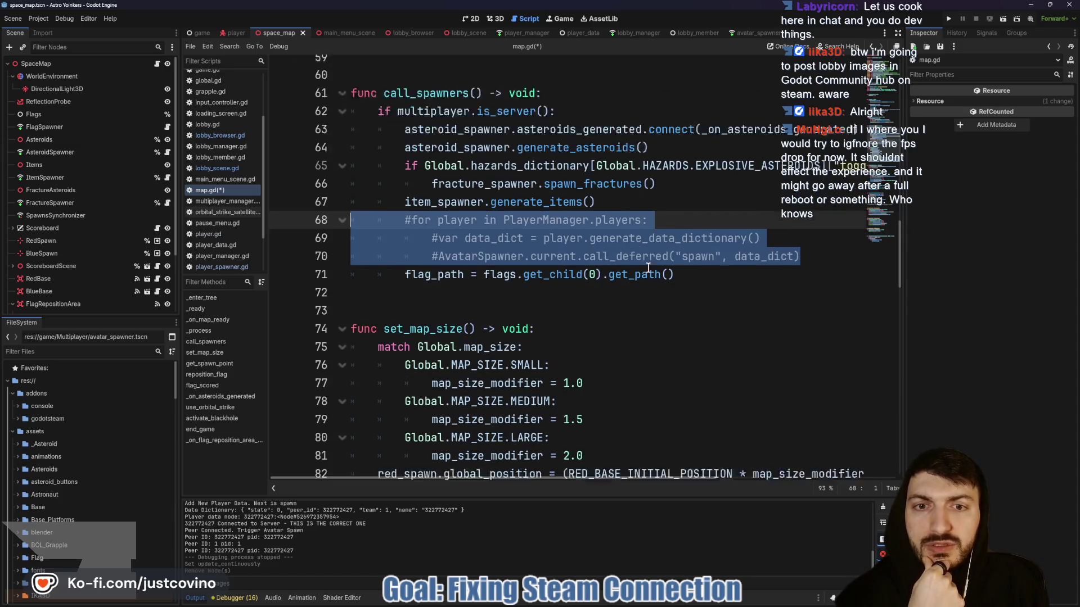
scroll(648, 268, down, 6)
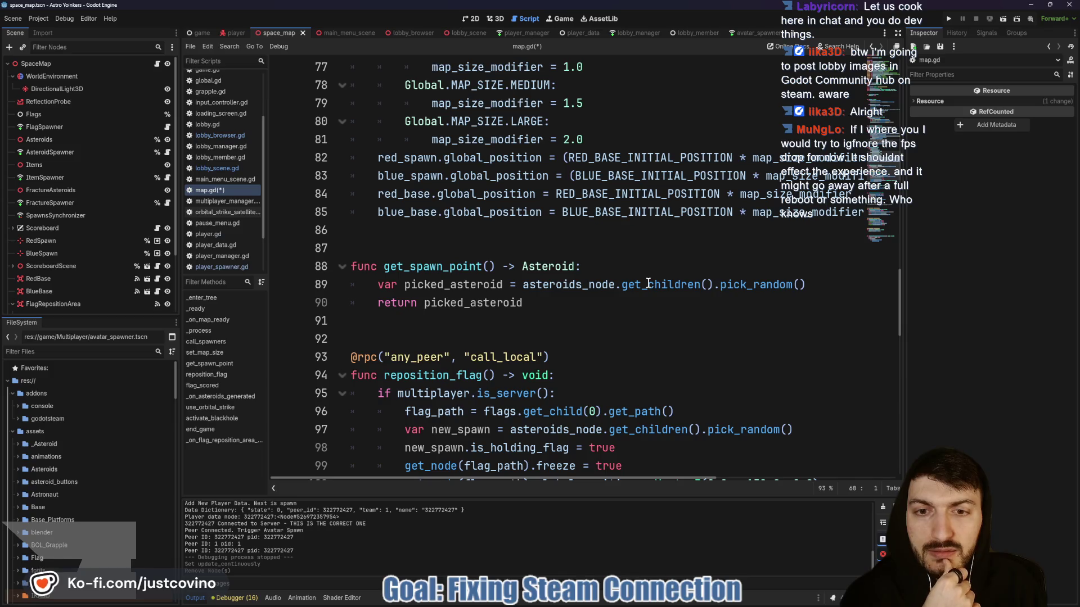
scroll(648, 283, up, 5)
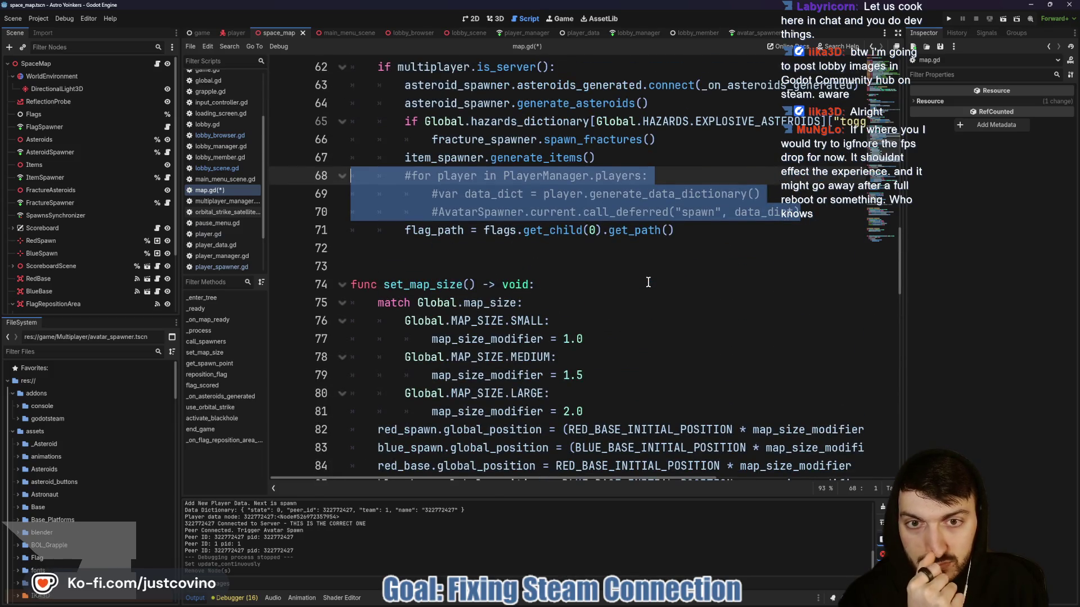
scroll(649, 282, up, 3)
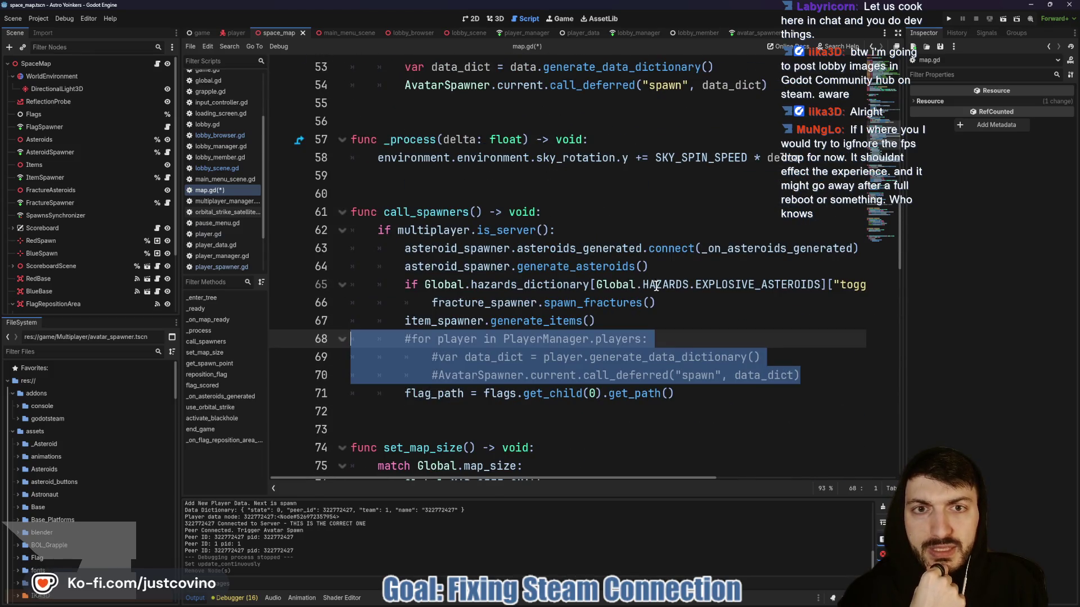
scroll(656, 285, up, 3)
mouse_move(771, 248)
mouse_down()
mouse_move(458, 231)
mouse_move(359, 198)
mouse_move(349, 179)
mouse_up()
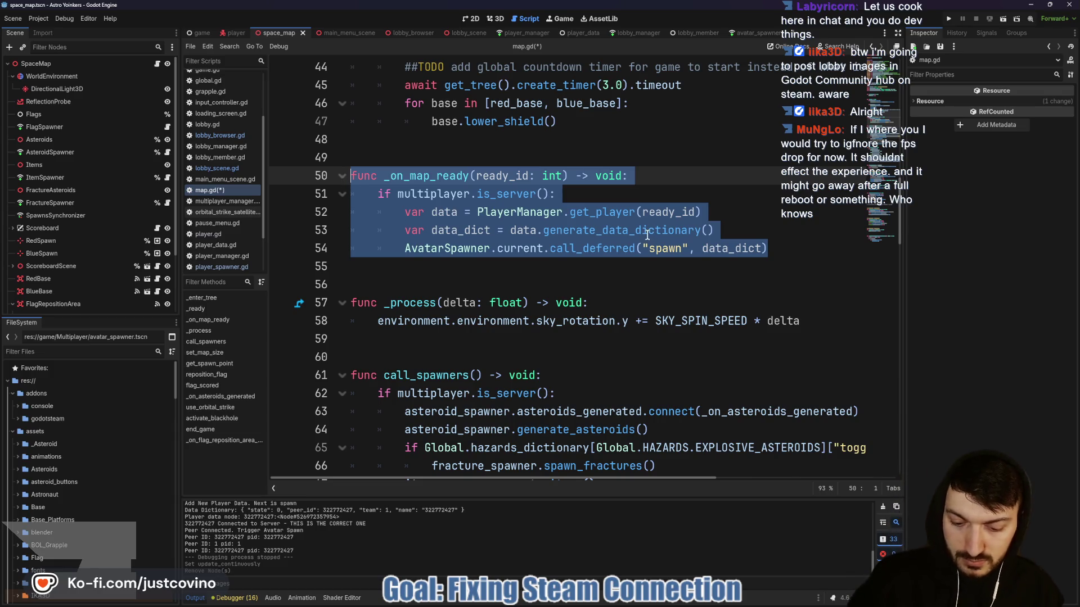
Comment out _on_map_ready and the map_ready connect line, then open game.gd in the Game scene.
key(ctrl+k)
scroll(540, 273, up, 3)
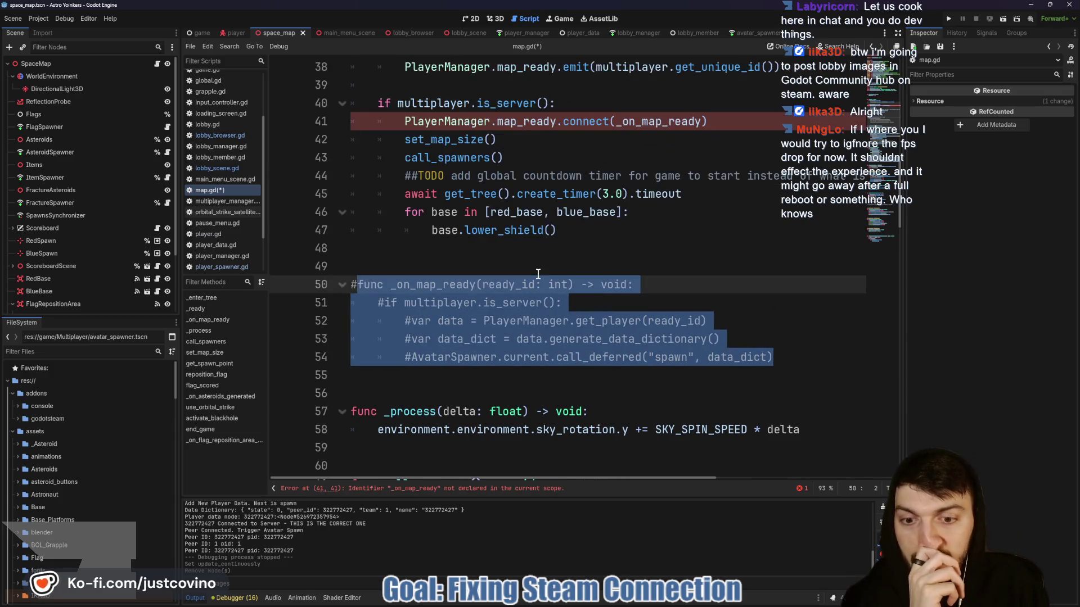
click(402, 176)
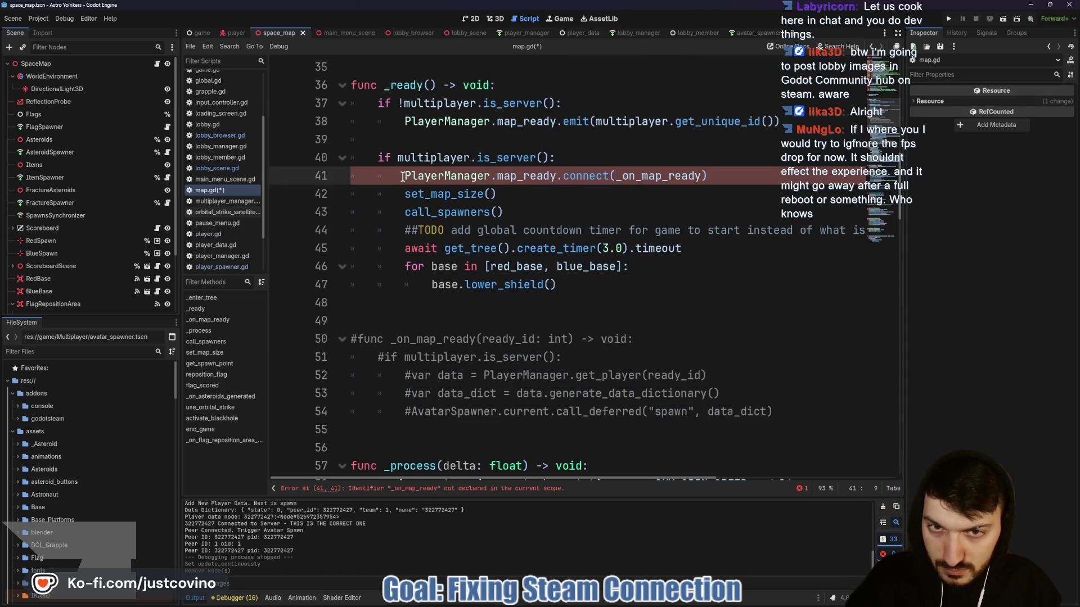
key(ctrl+k)
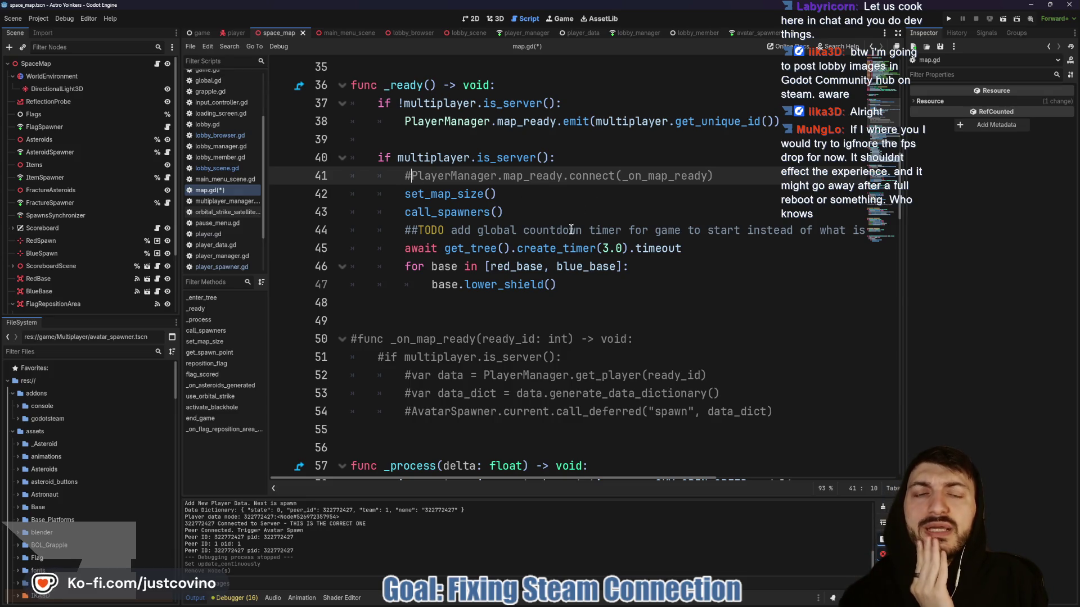
click(388, 315)
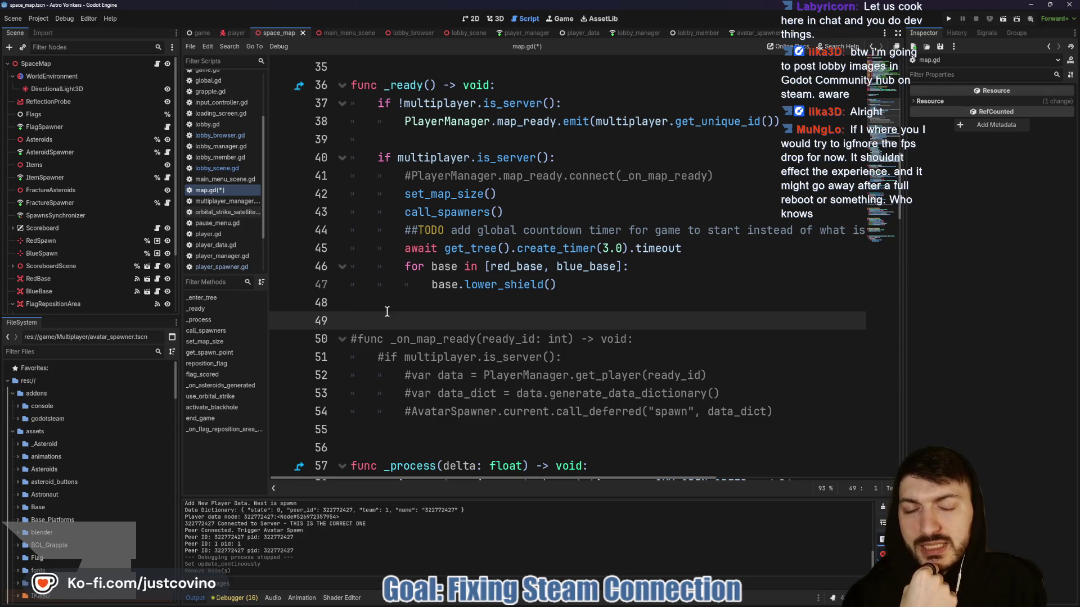
click(400, 309)
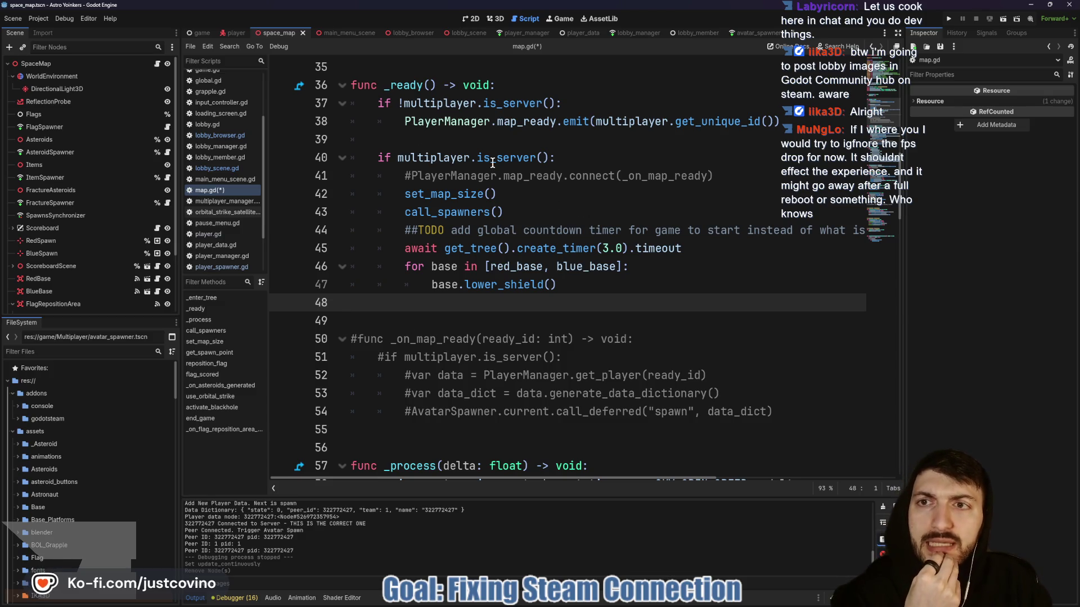
click(202, 33)
click(65, 152)
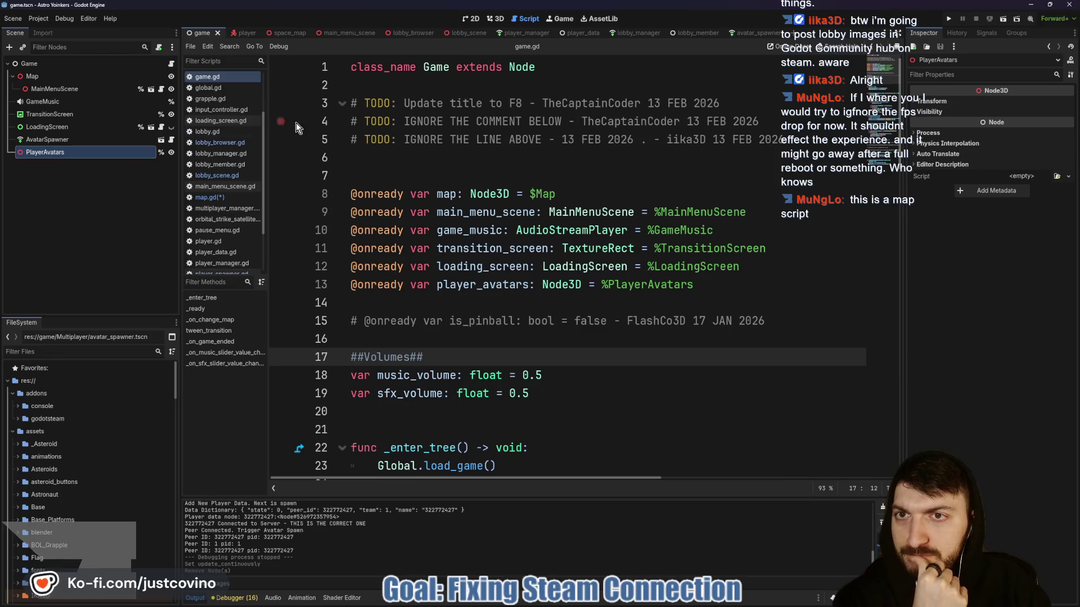
Go back to map.gd and locate the client-only is_server check in _ready.
click(291, 32)
scroll(475, 205, up, 3)
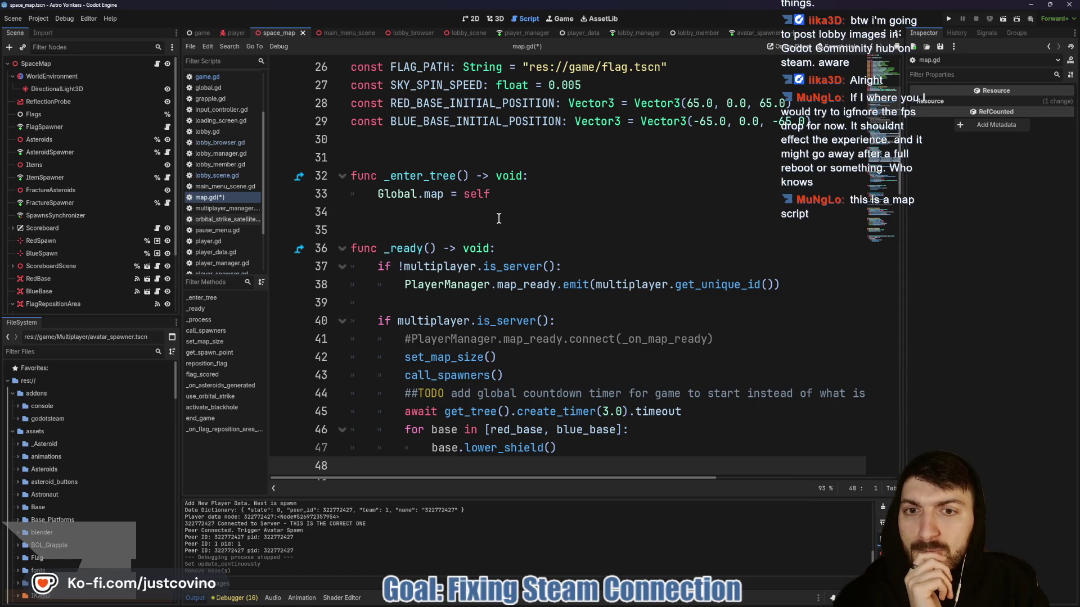
scroll(484, 210, up, 3)
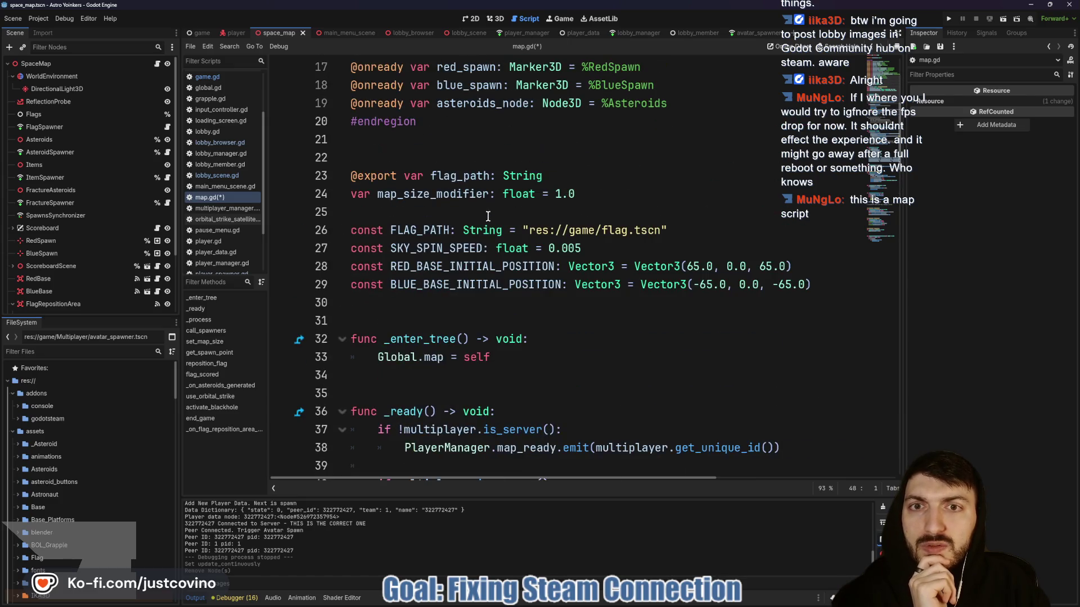
scroll(534, 270, down, 3)
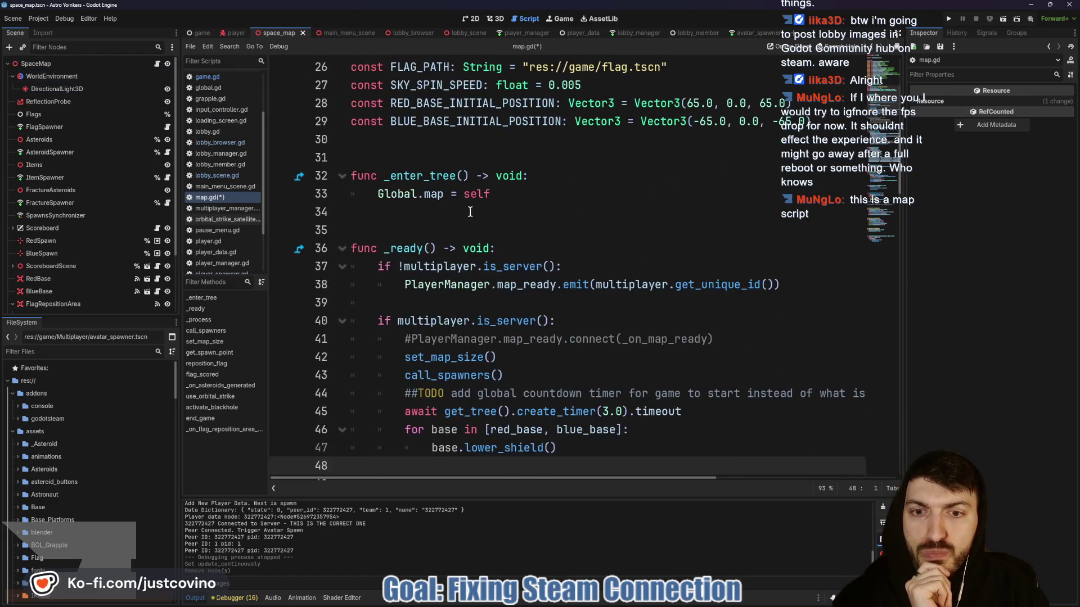
click(426, 270)
click(537, 302)
Comment out the client-side map_ready emit lines 37–38 in map.gd with Ctrl+K.
scroll(537, 281, down, 3)
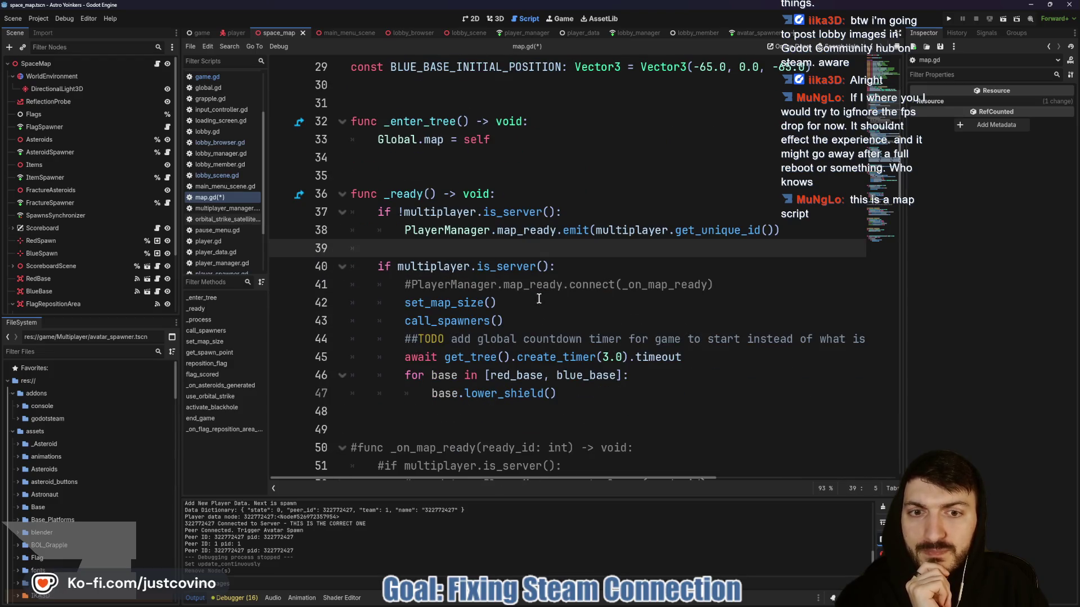
key(shift+Up)
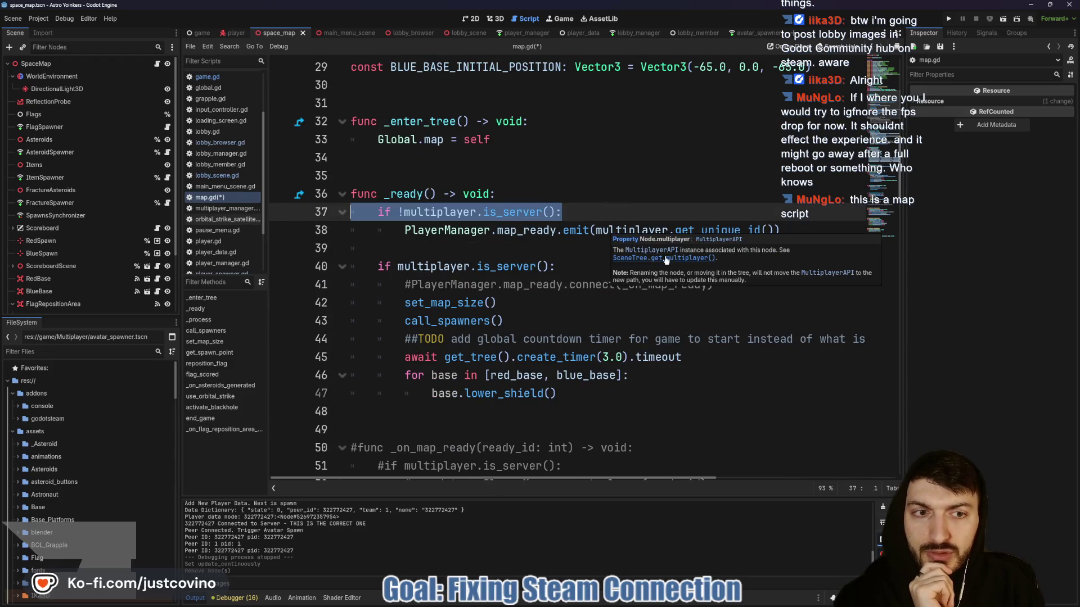
click(406, 230)
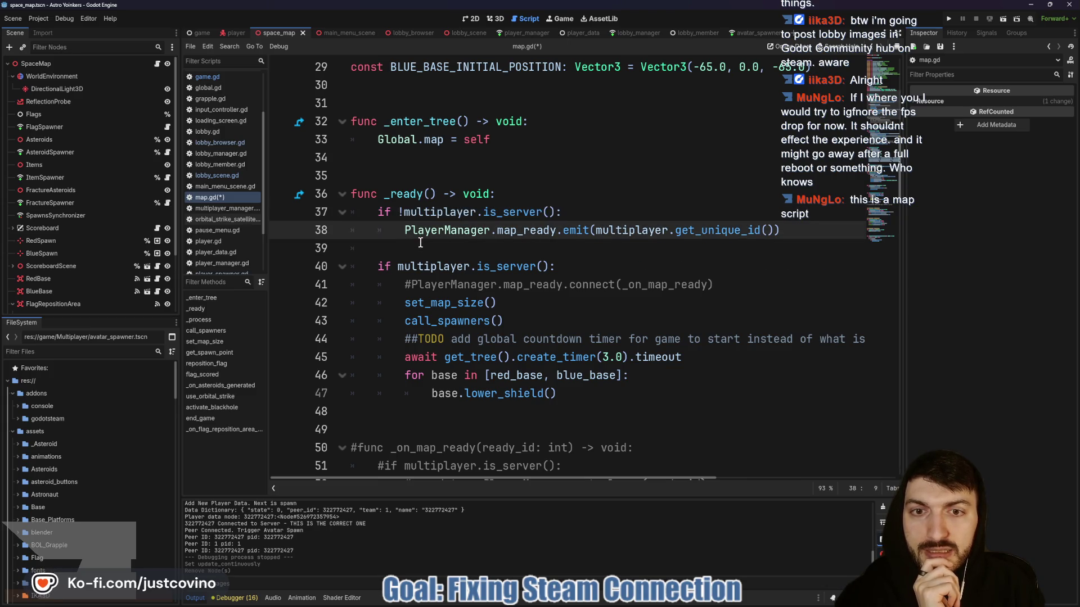
drag(779, 230, 354, 213)
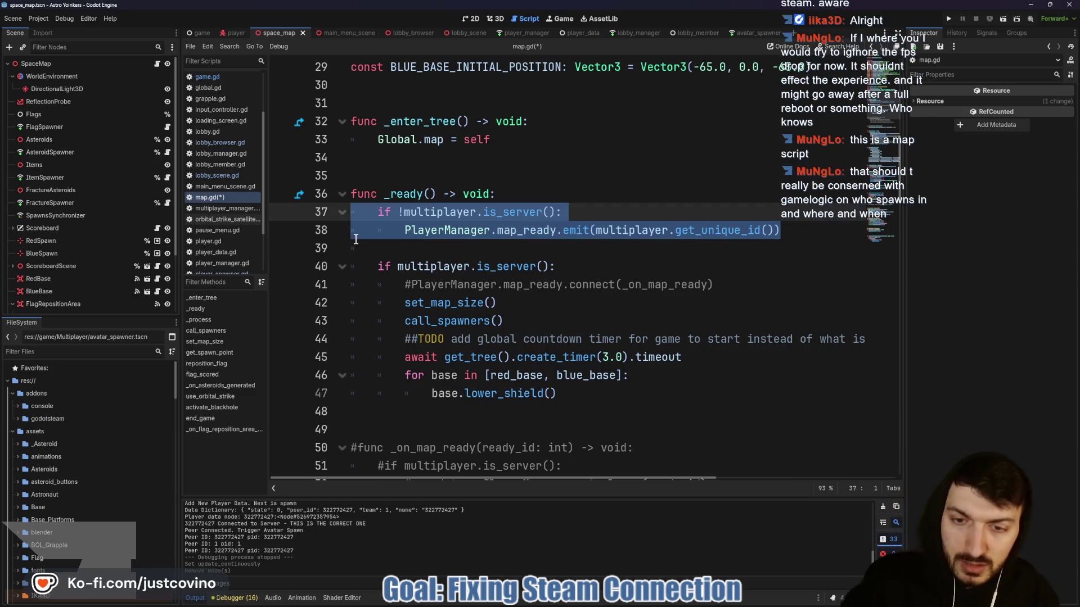
key(ctrl+k)
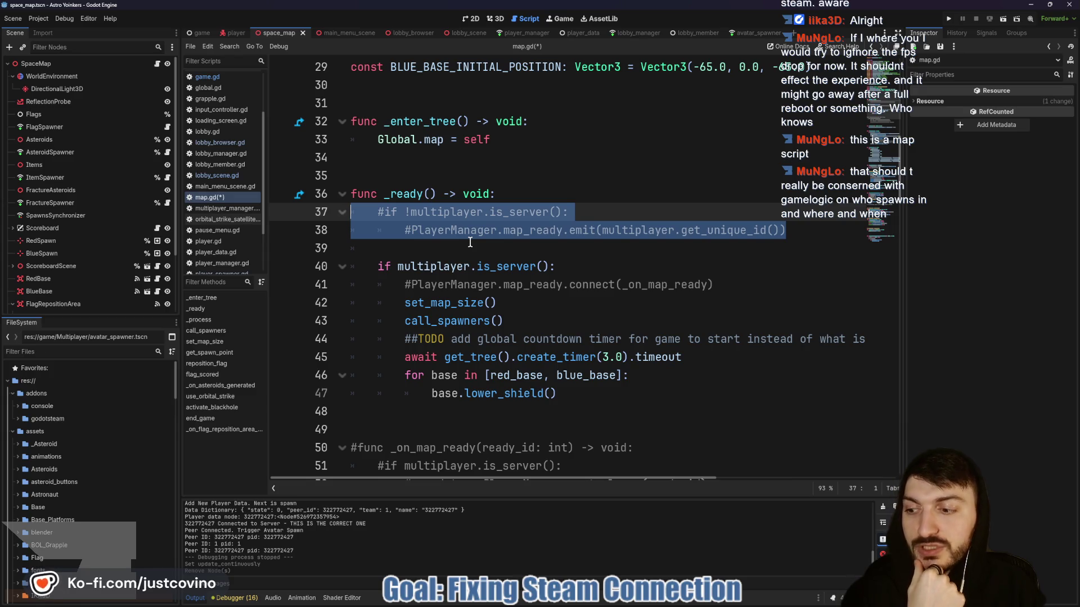
click(474, 247)
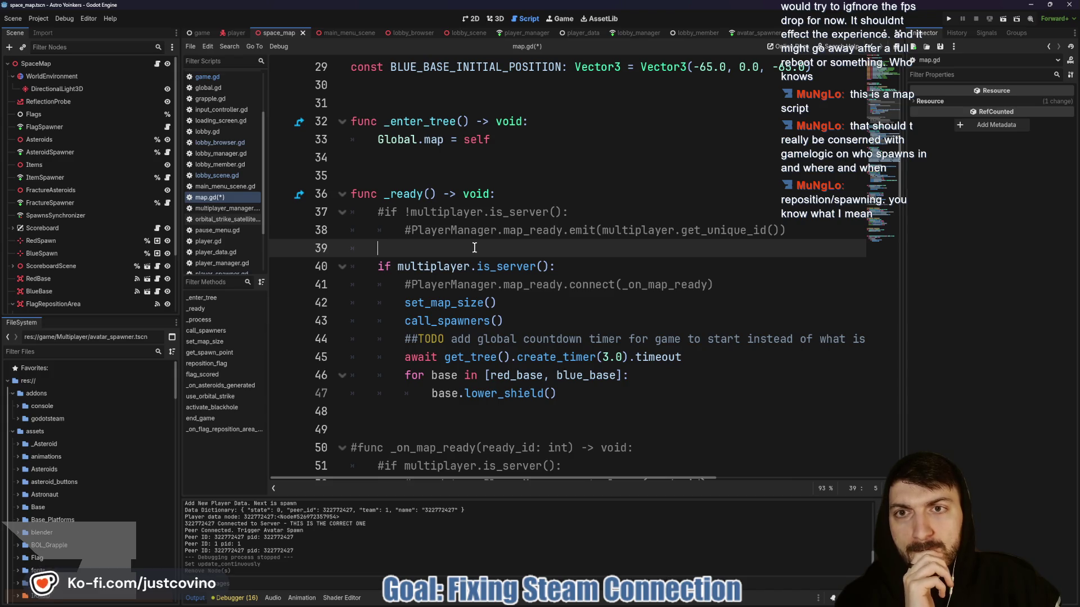
click(197, 33)
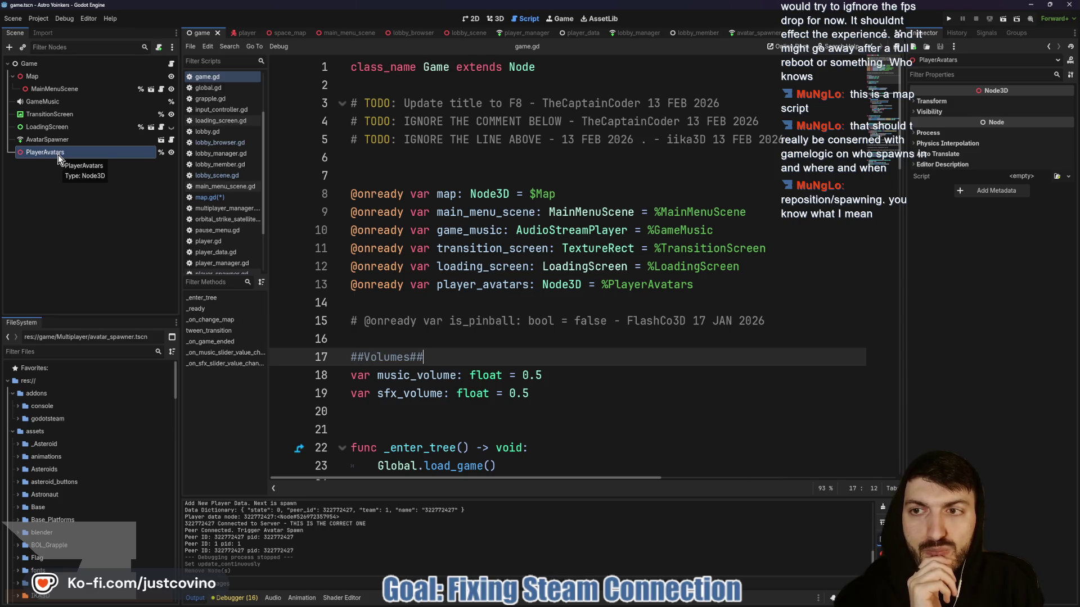
Open player.gd and select the multiplayer authority block in _ready (lines 108–112).
click(247, 33)
scroll(479, 280, up, 5)
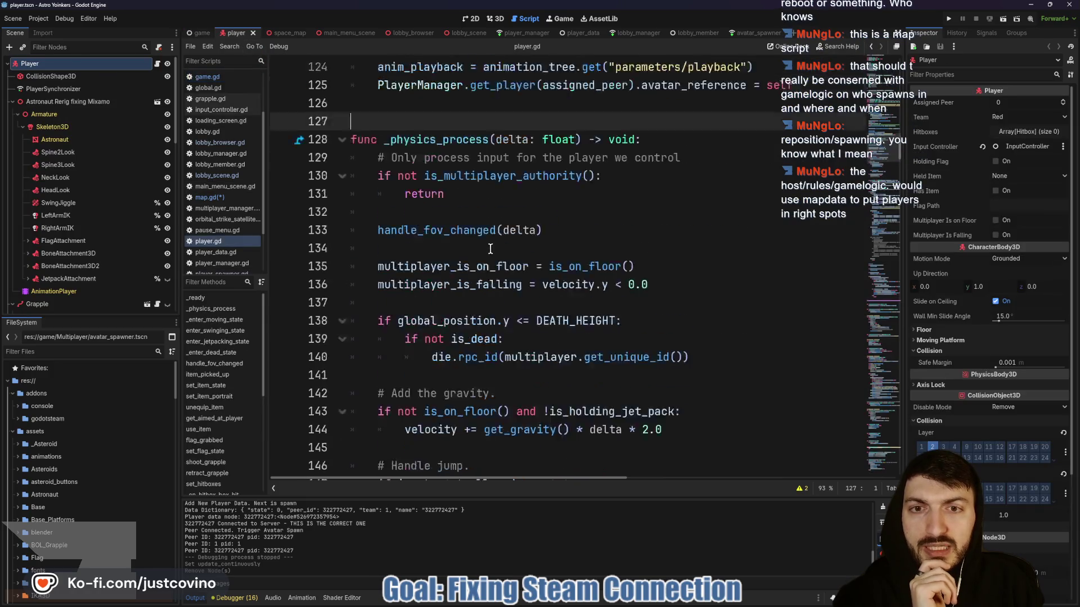
scroll(478, 280, up, 4)
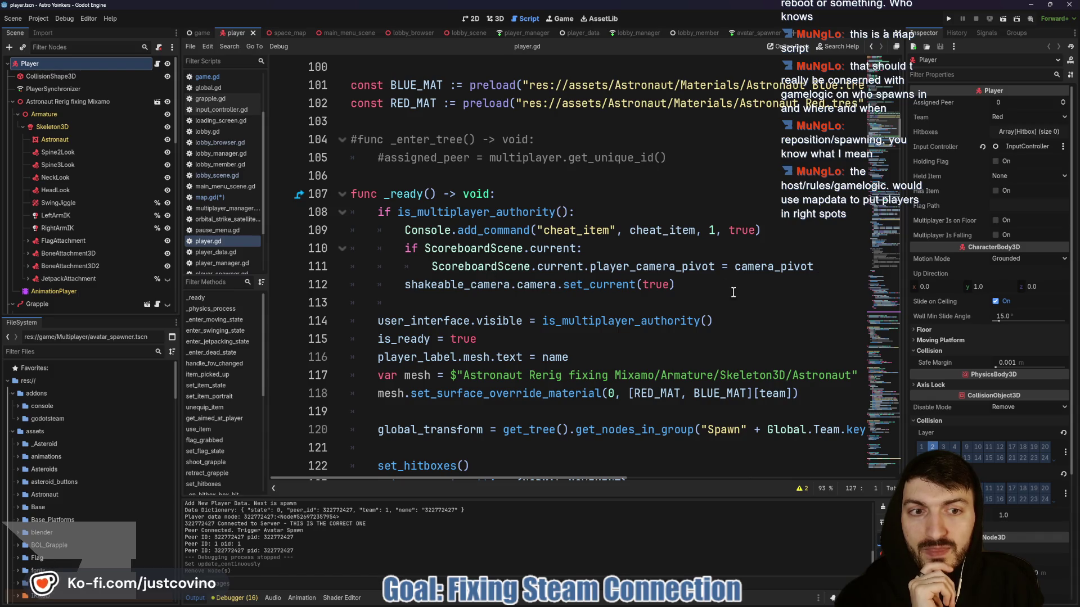
mouse_move(733, 292)
mouse_down()
mouse_move(427, 266)
mouse_move(324, 216)
mouse_up()
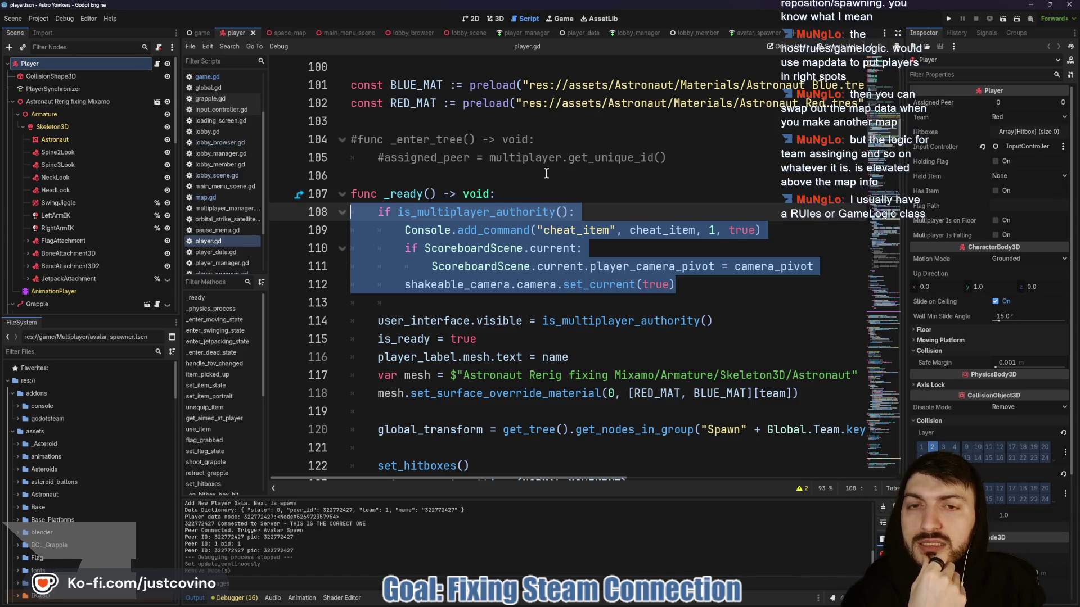
click(289, 33)
scroll(510, 178, up, 5)
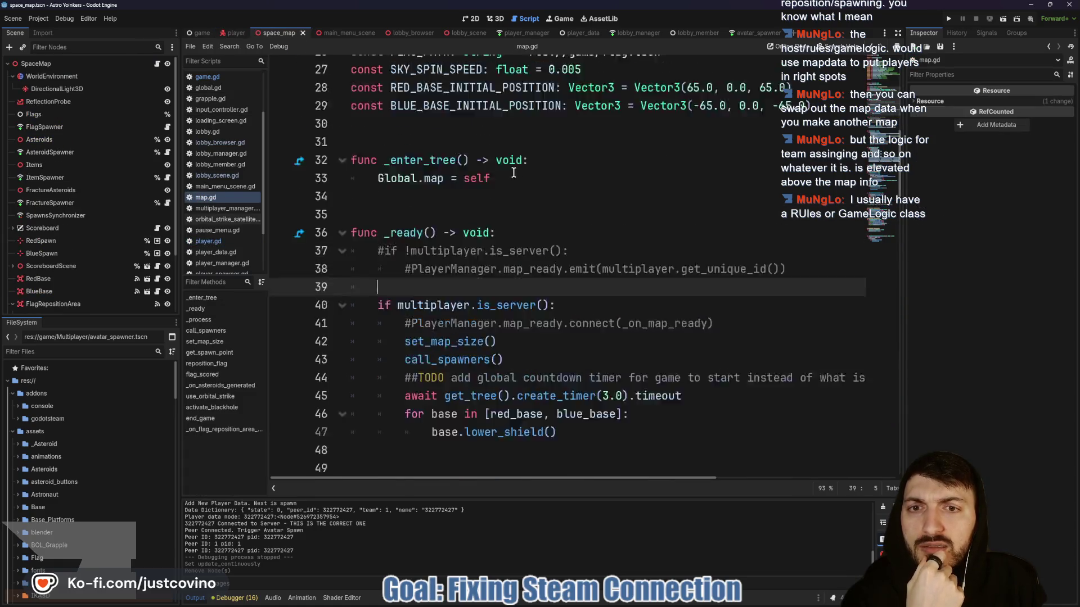
scroll(509, 178, down, 4)
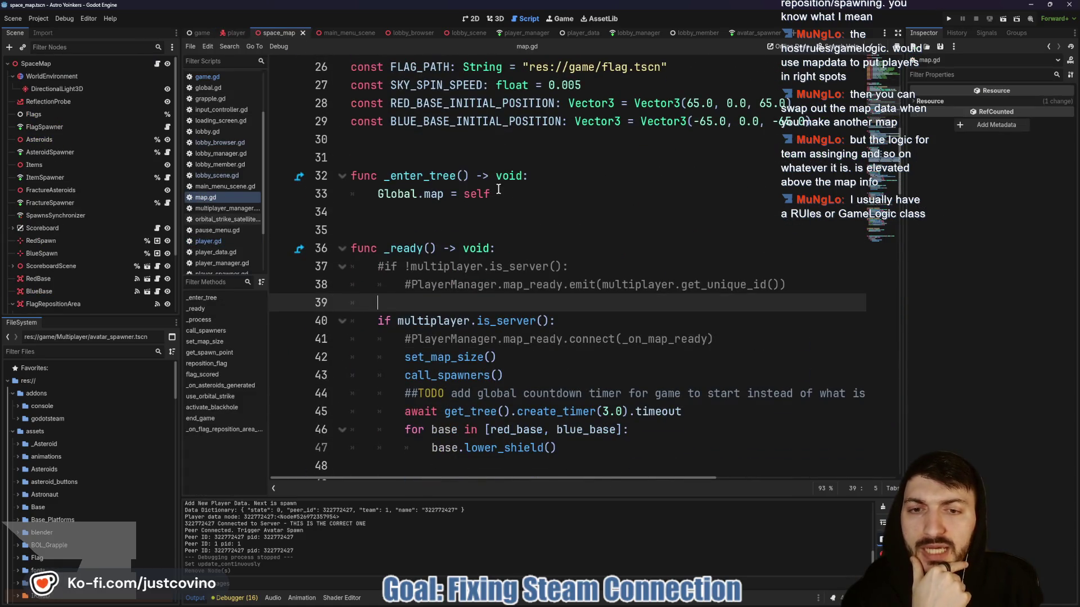
scroll(498, 191, down, 3)
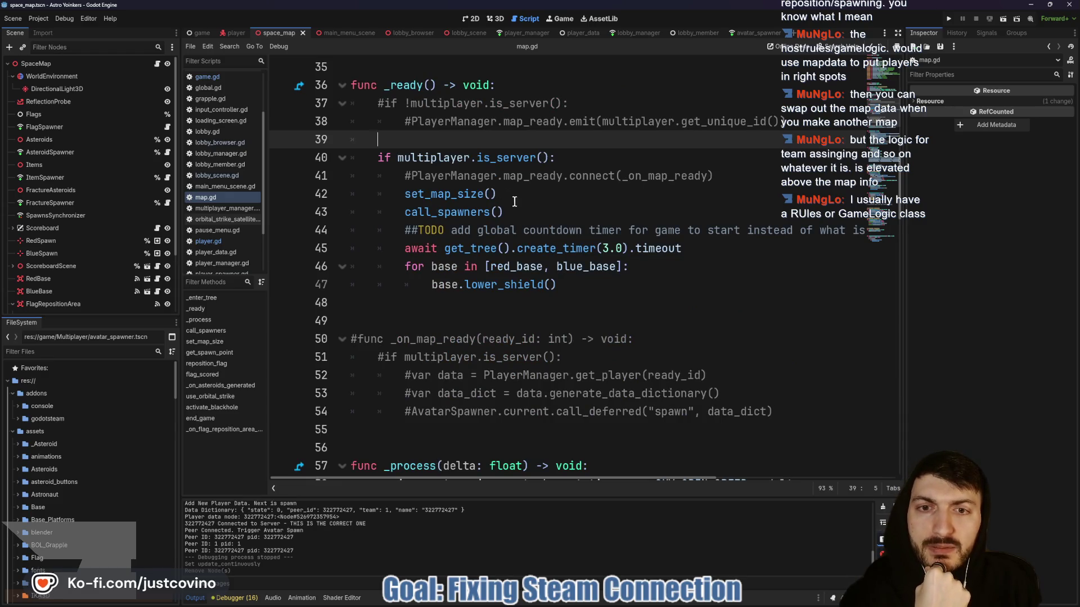
click(487, 192)
scroll(533, 194, down, 7)
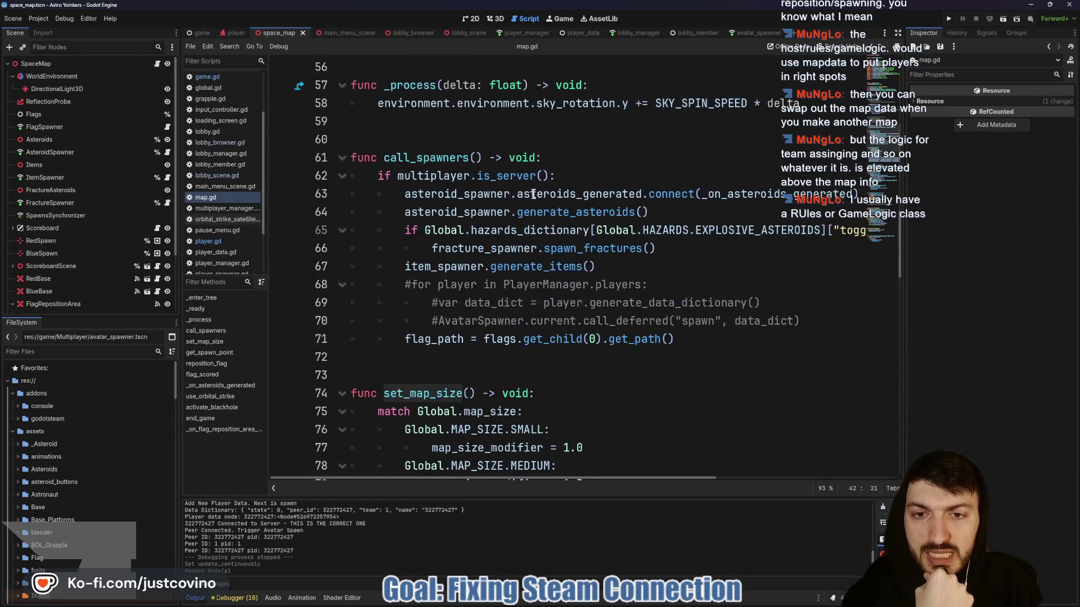
scroll(534, 194, up, 5)
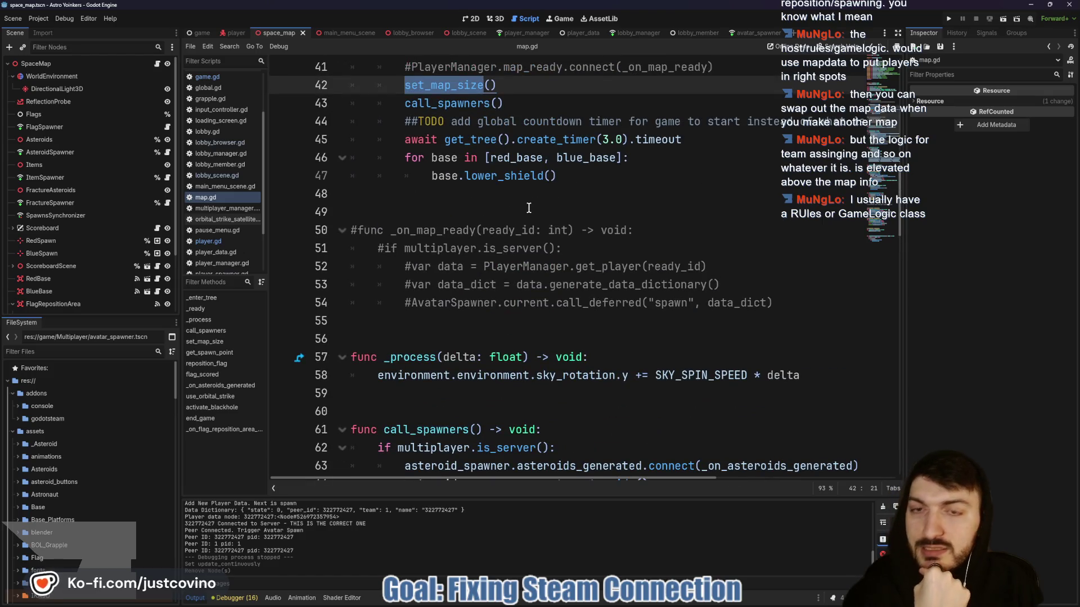
scroll(529, 208, down, 1)
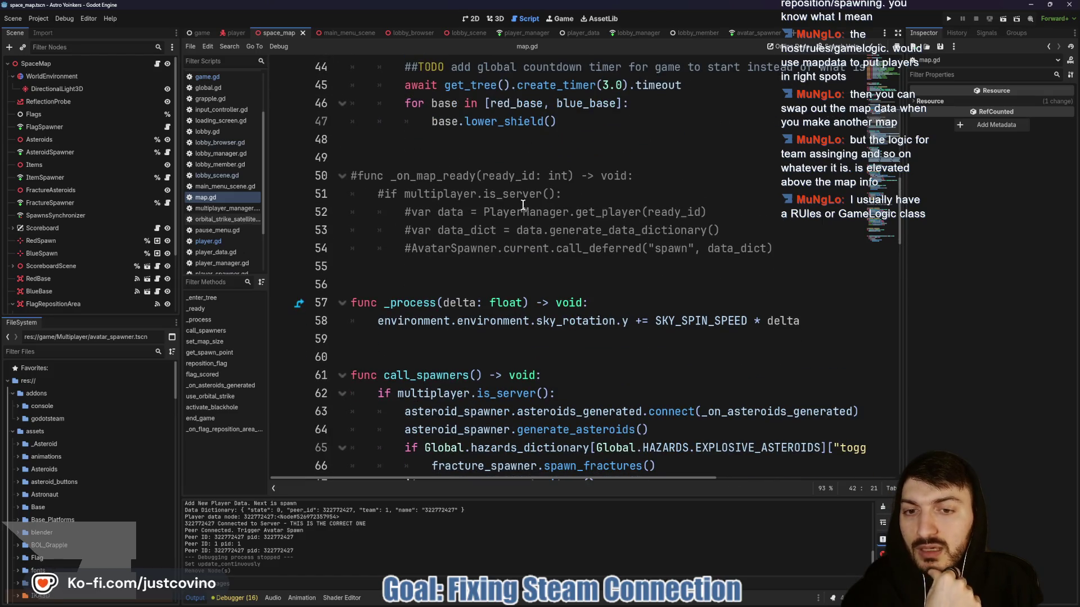
scroll(523, 205, down, 5)
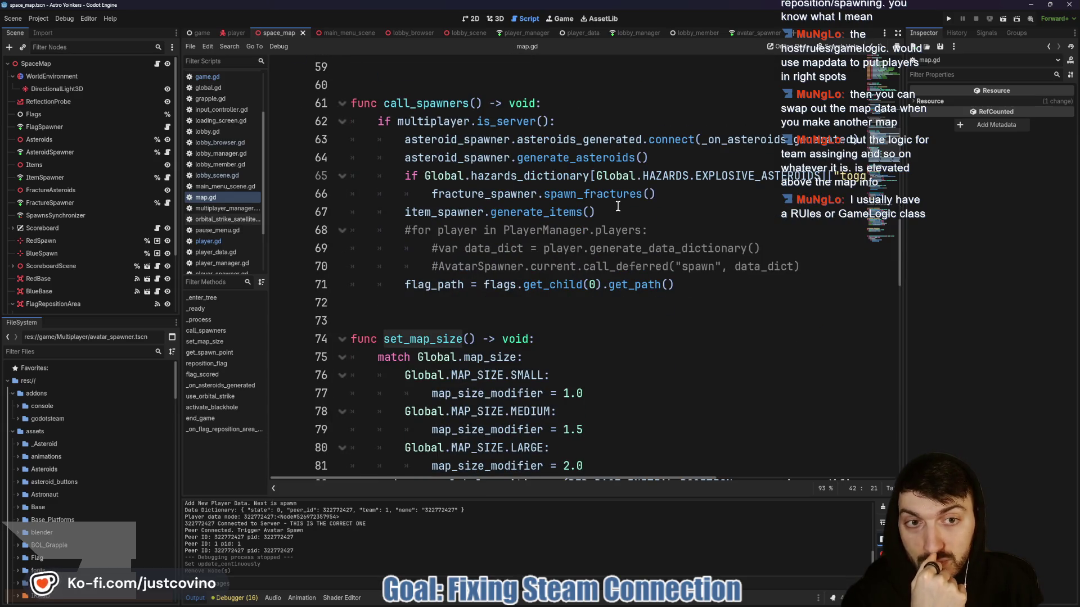
scroll(617, 207, right, 3)
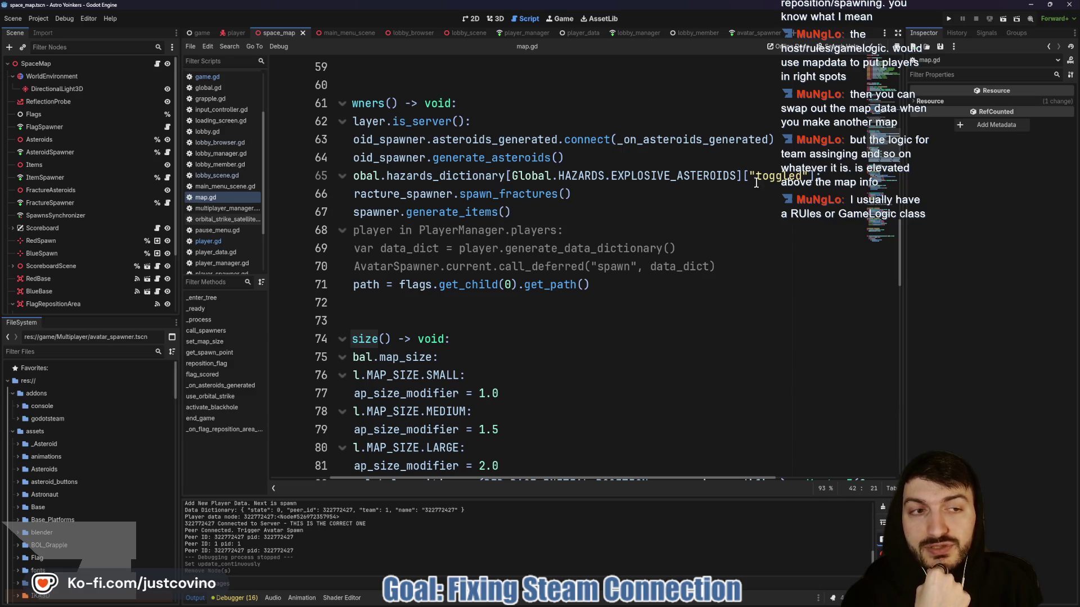
scroll(693, 187, left, 3)
triple_click(689, 194)
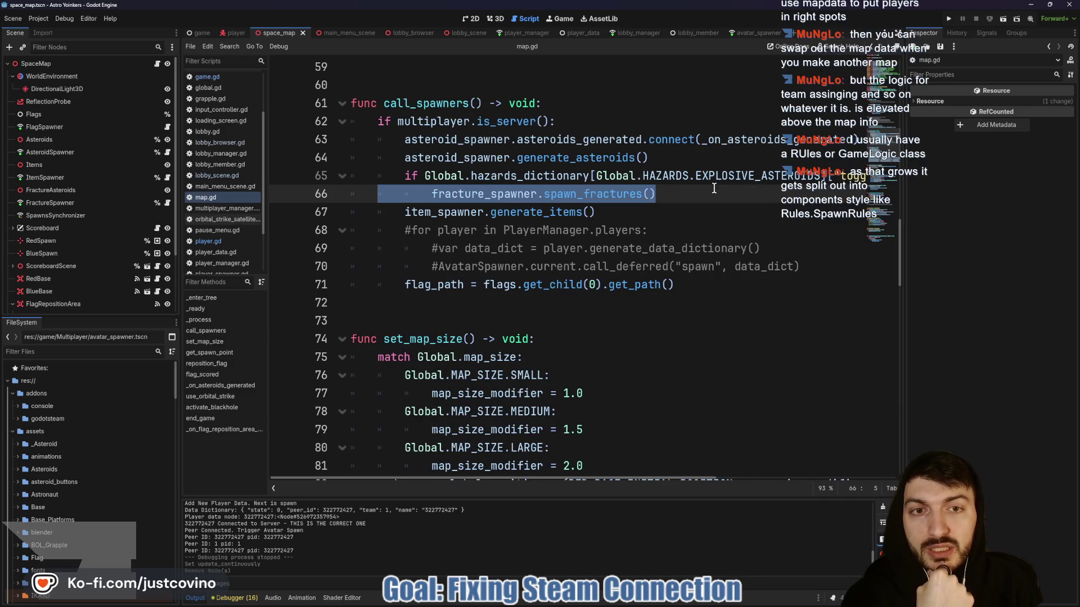
click(687, 191)
mouse_move(688, 191)
mouse_down()
mouse_move(399, 175)
mouse_move(657, 194)
mouse_up()
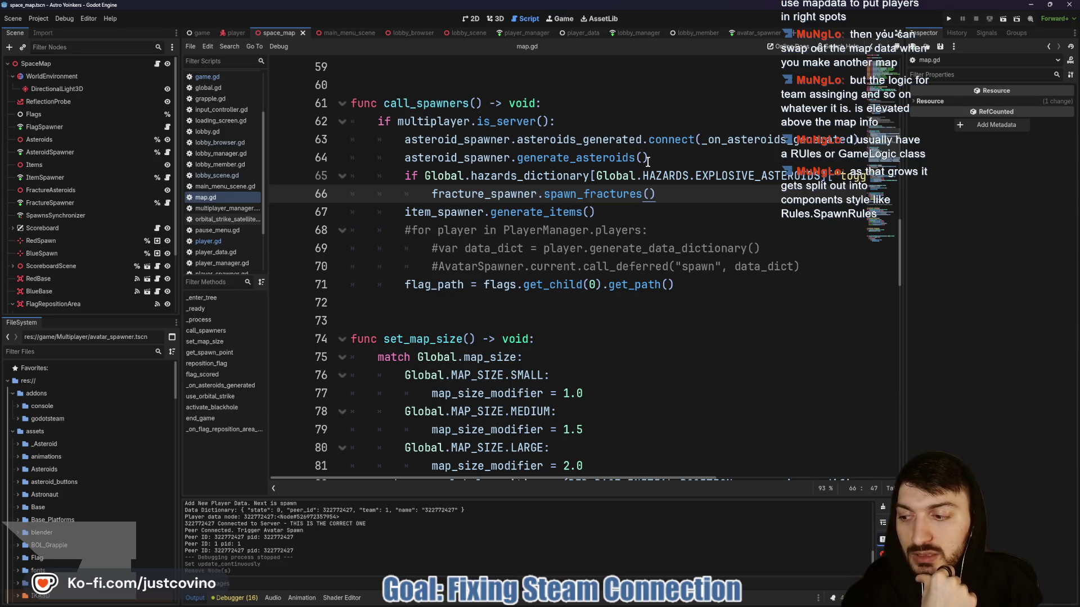
mouse_move(612, 166)
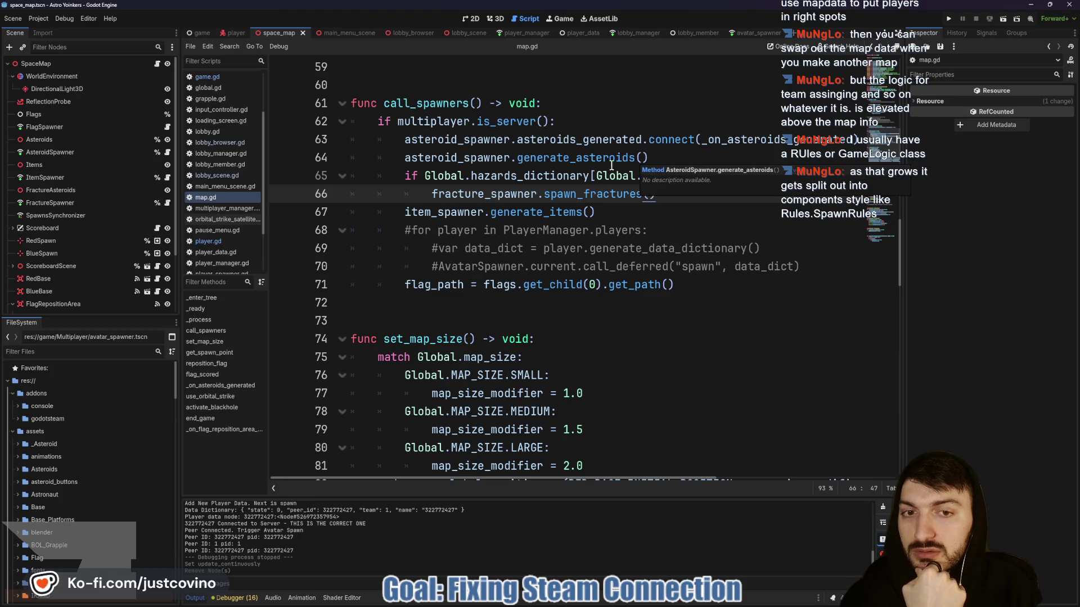
click(624, 216)
Run the project, host a lobby in one window and join it from the other.
click(949, 18)
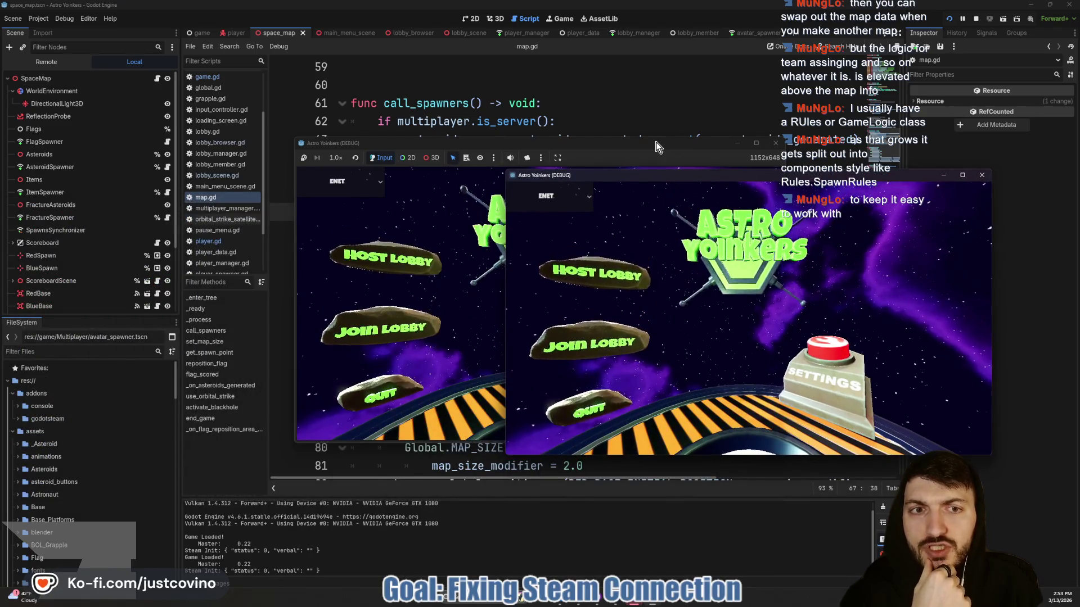
drag(657, 148, 374, 158)
click(107, 269)
click(228, 284)
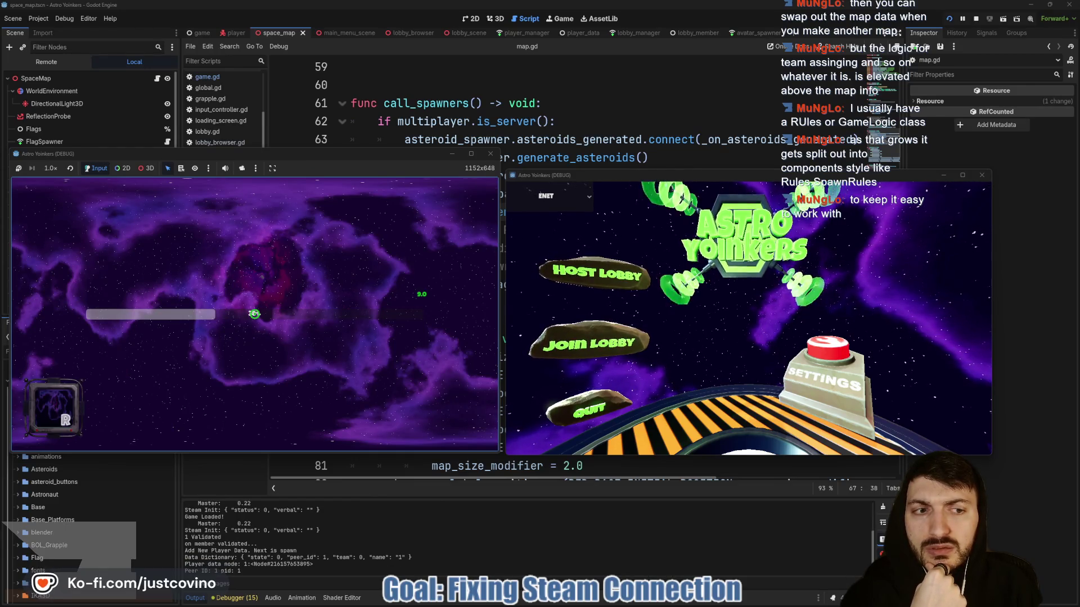
click(592, 347)
click(855, 221)
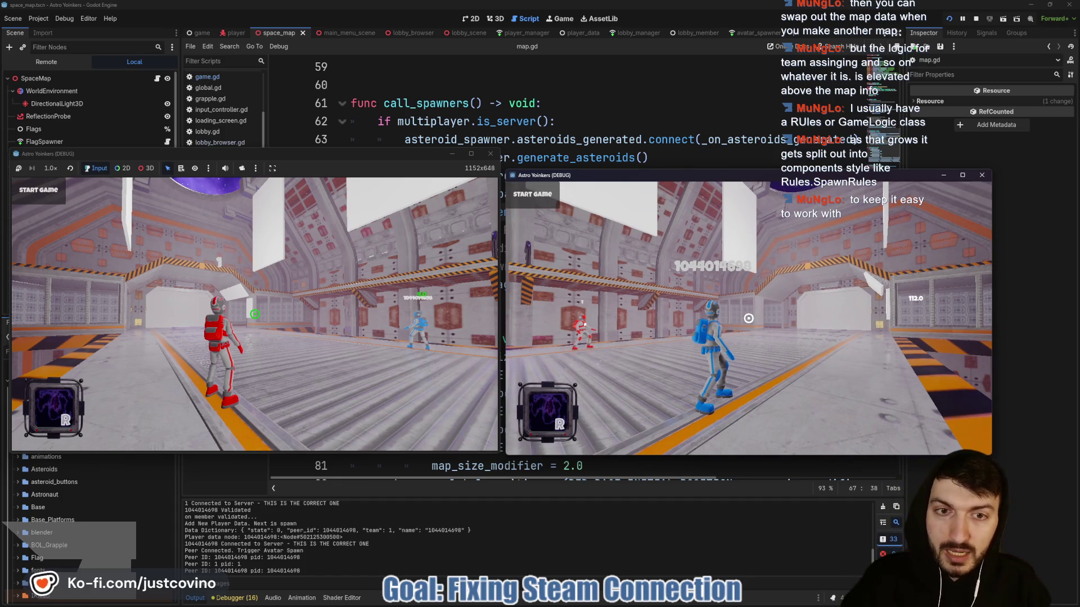
Start the match and swing the red astronaut between asteroids with the grapple.
click(393, 185)
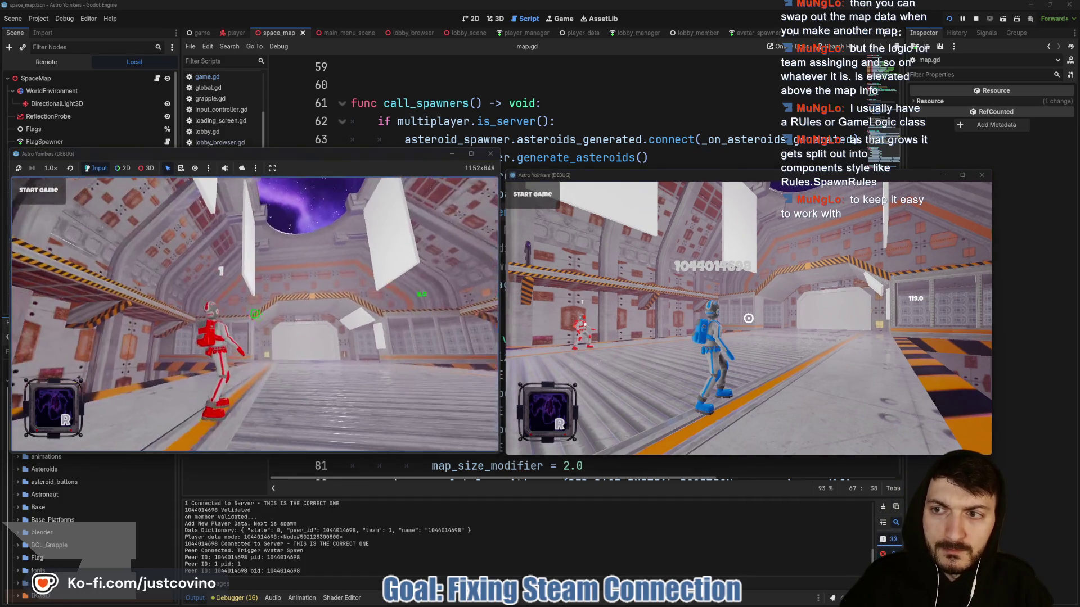
click(45, 196)
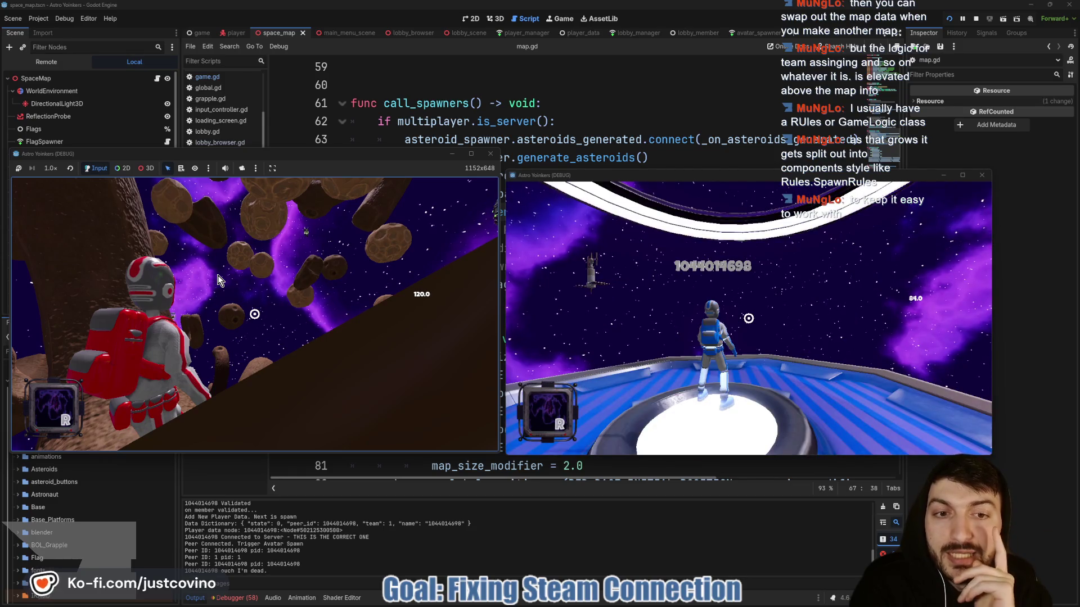
click(411, 369)
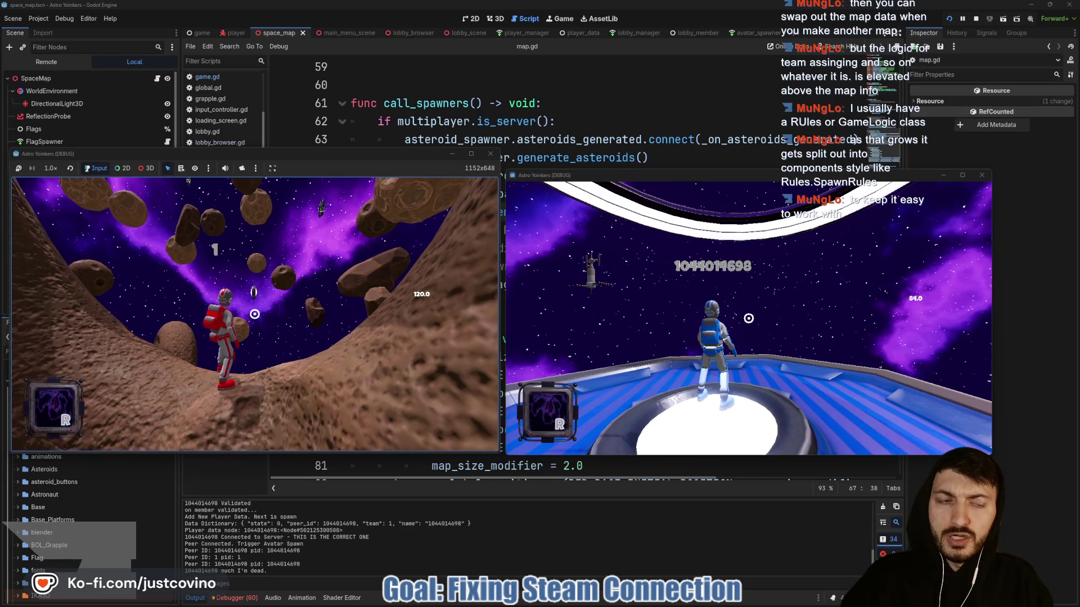
click(255, 314)
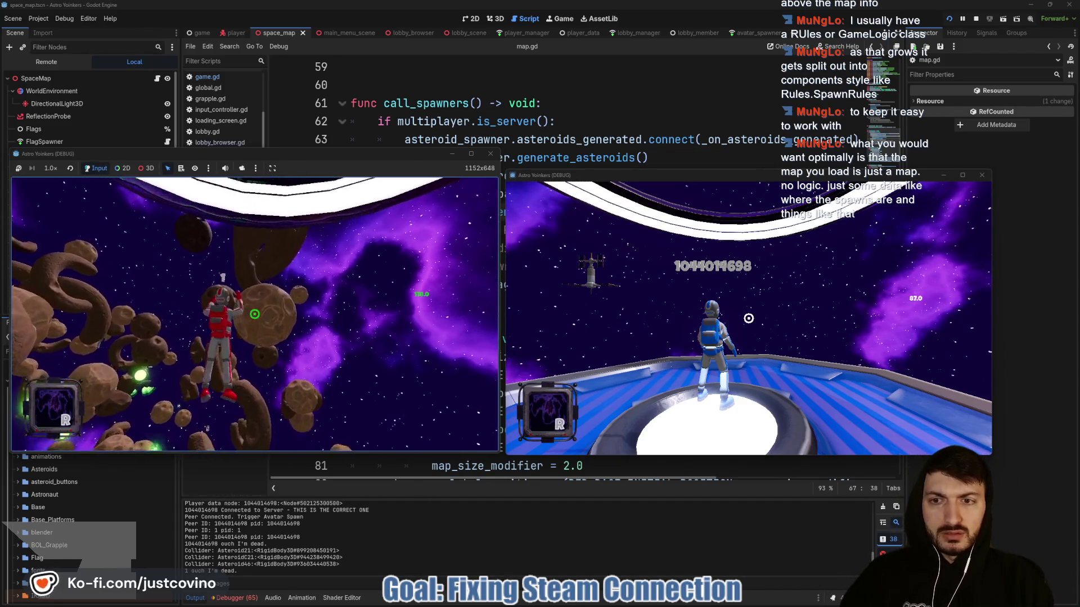
click(255, 314)
click(254, 314)
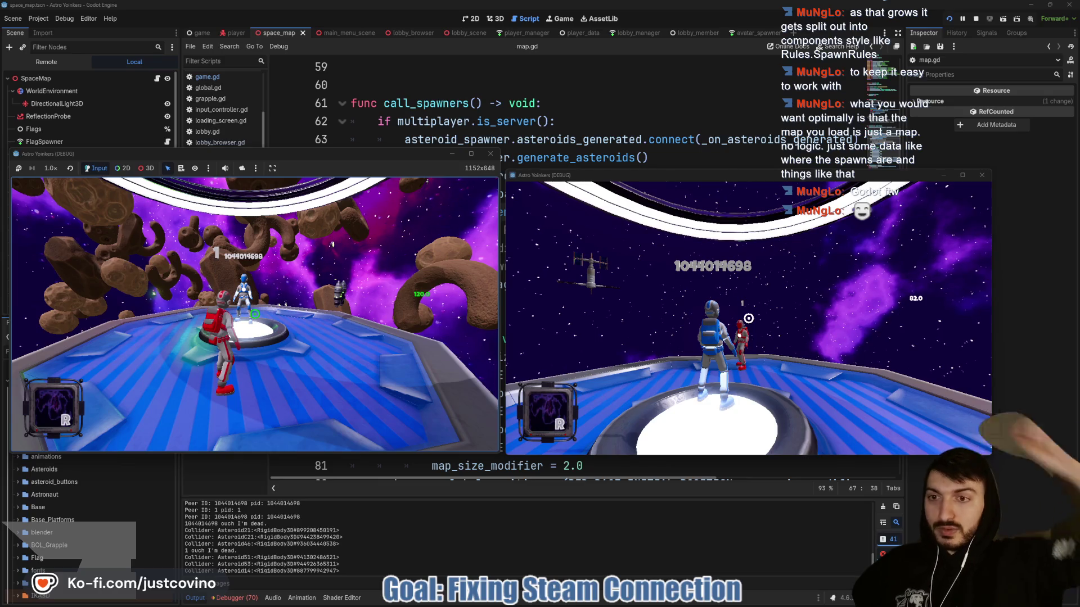
Jump and grapple the red astronaut across several asteroids, then stop the run with F8.
key(space)
click(255, 313)
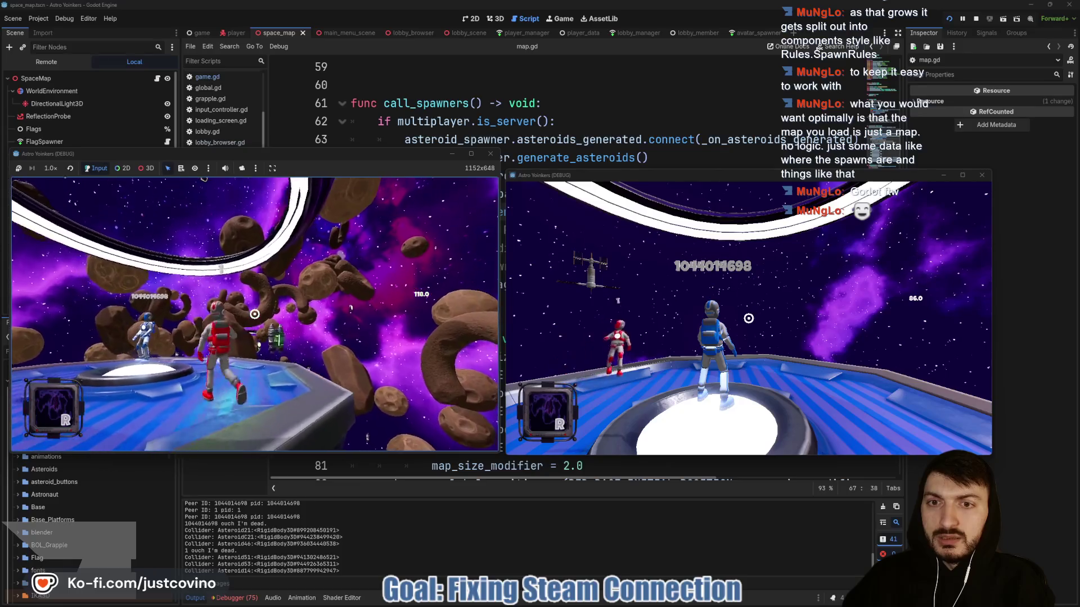
key(w)
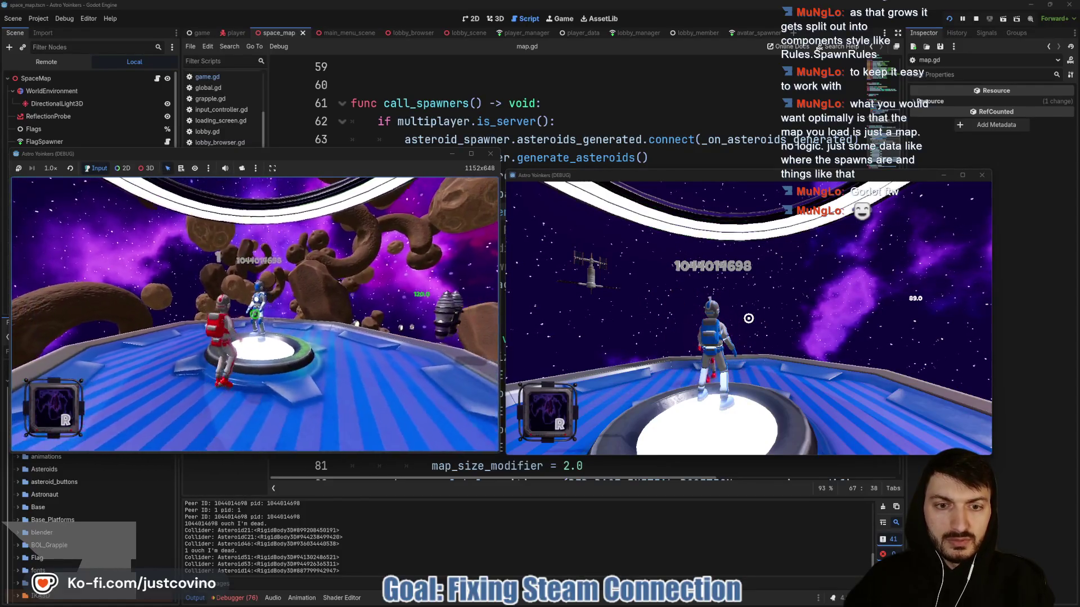
click(254, 314)
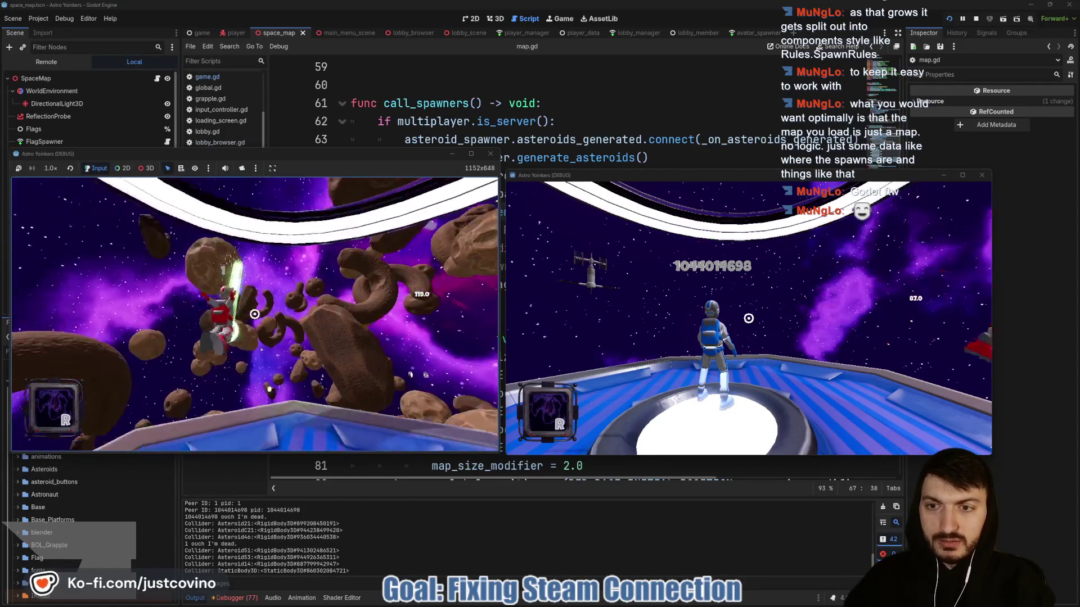
click(255, 314)
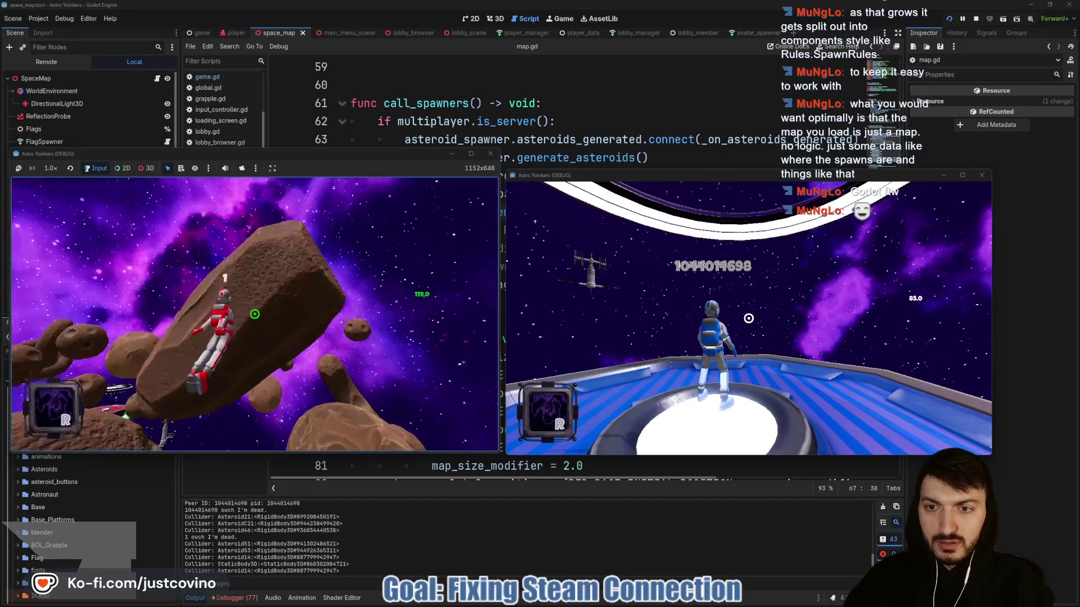
click(255, 314)
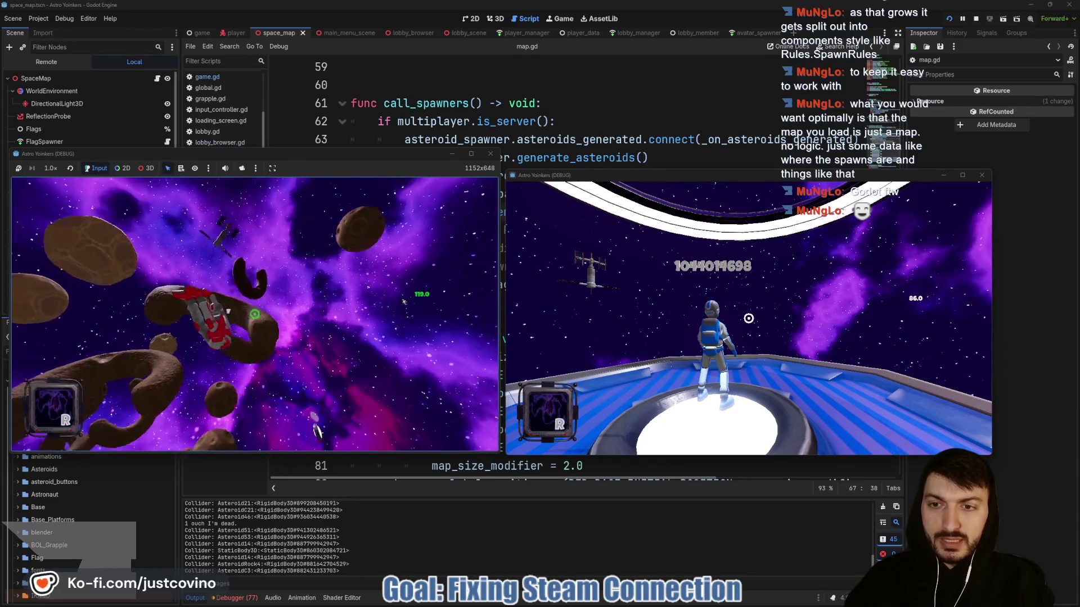
click(254, 314)
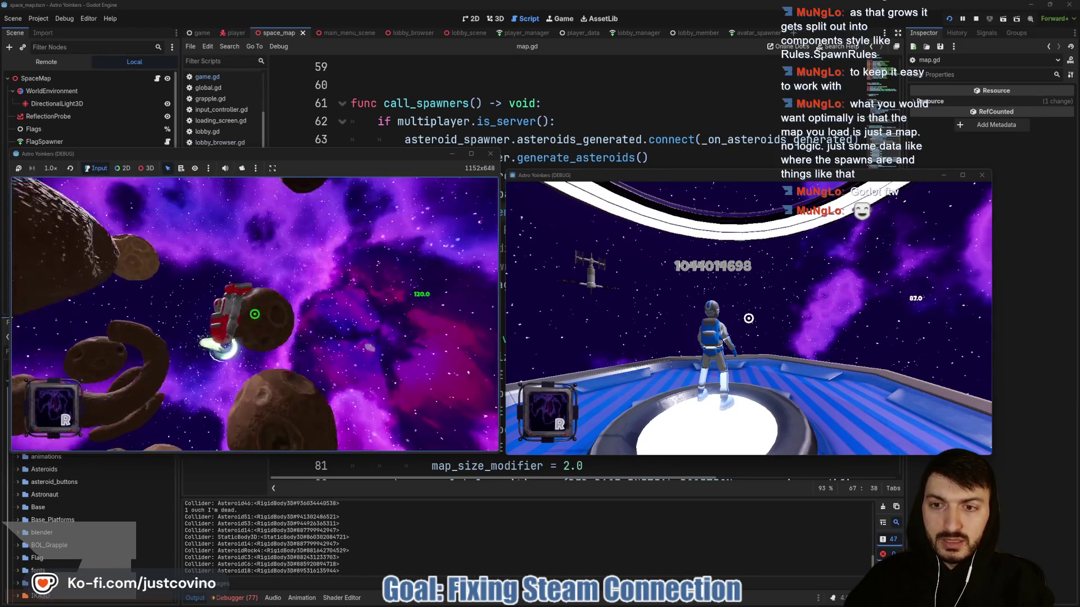
click(254, 313)
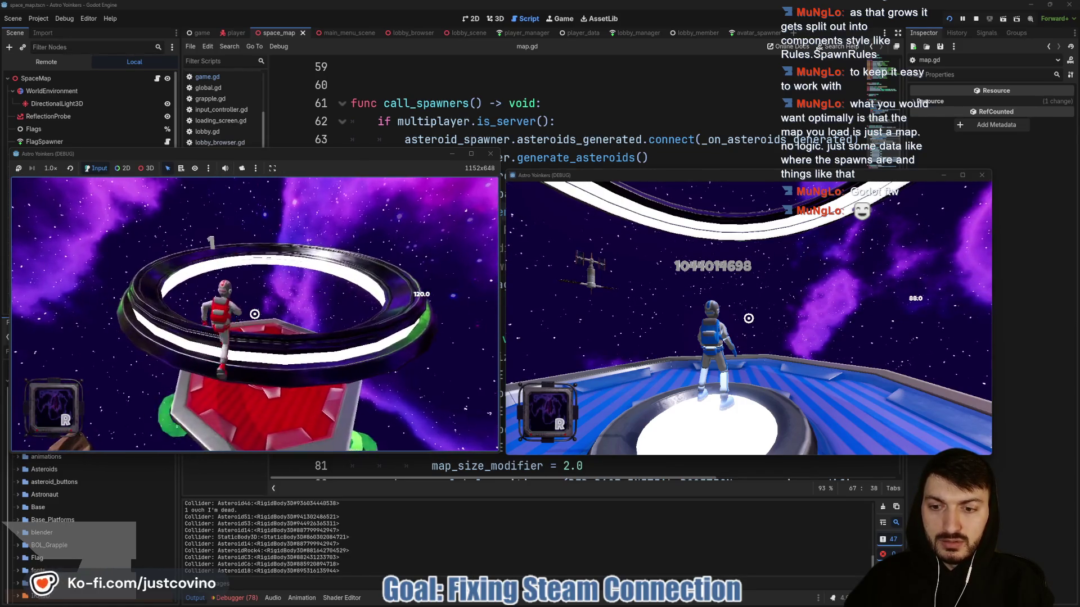
key(F8)
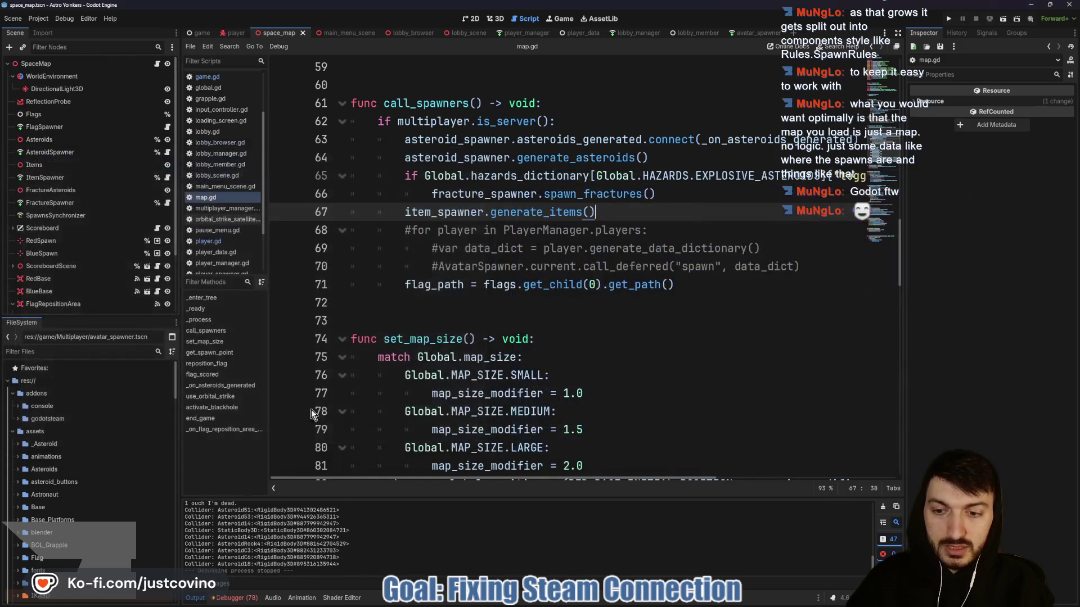
Enlarge the debugger's Errors list, scroll the 59 errors, and open the grapple error's source line.
click(234, 597)
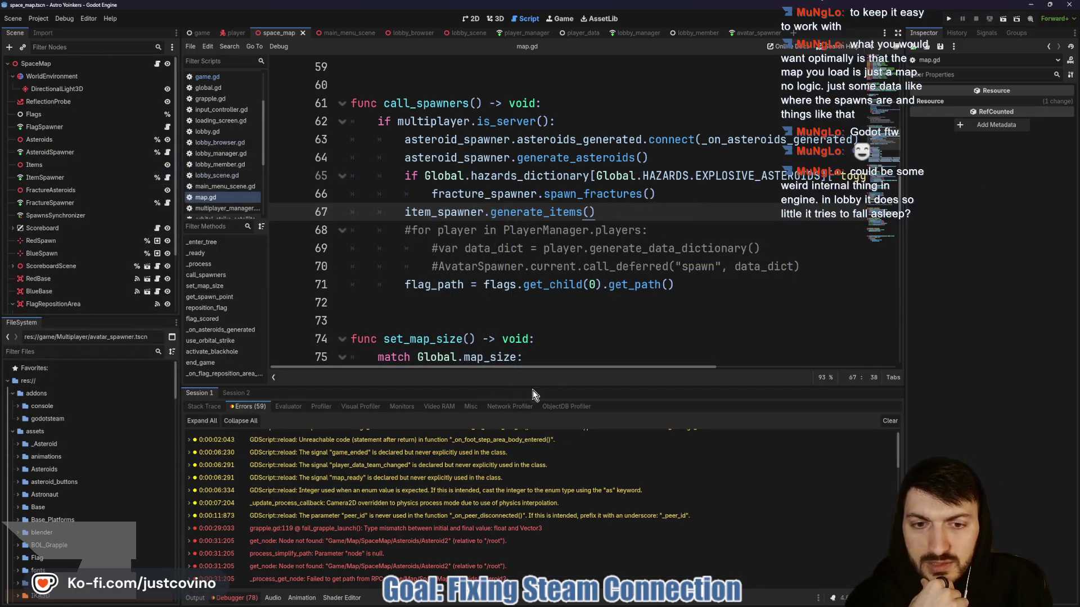
drag(527, 387, 528, 140)
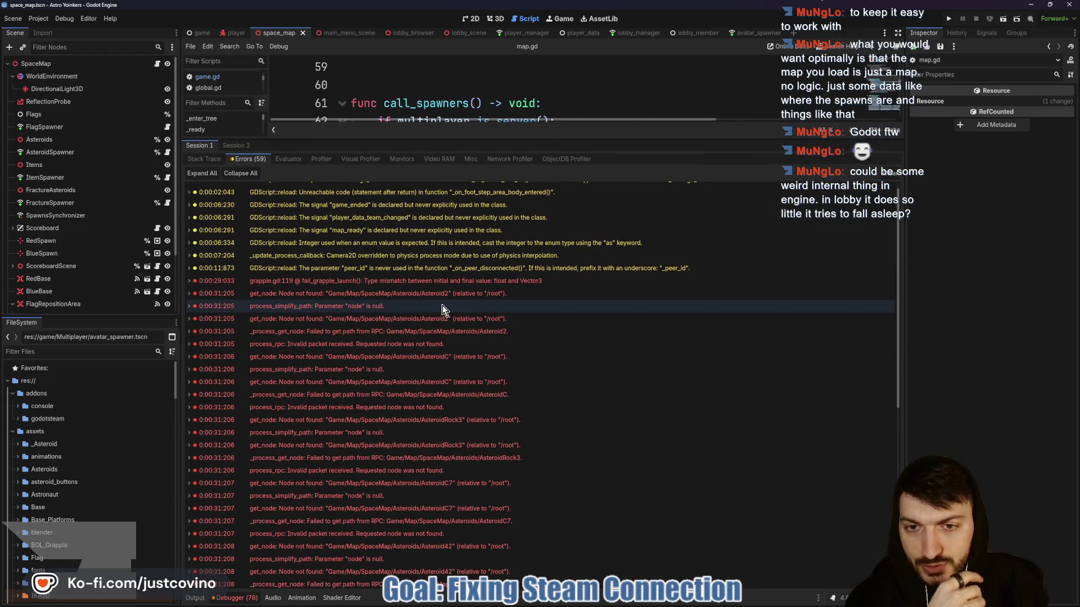
mouse_move(442, 308)
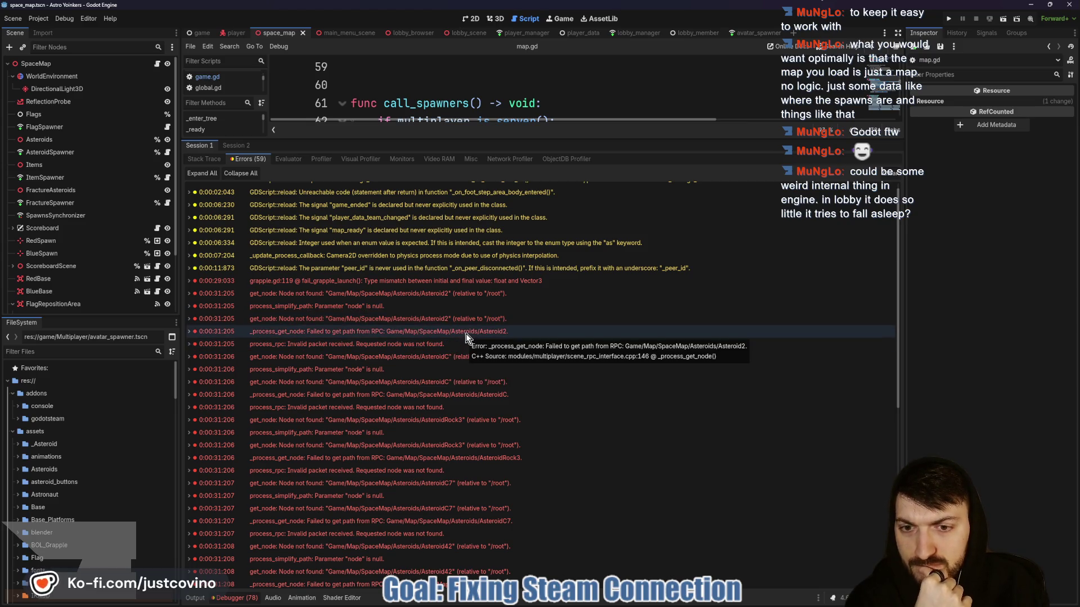
scroll(461, 341, down, 2)
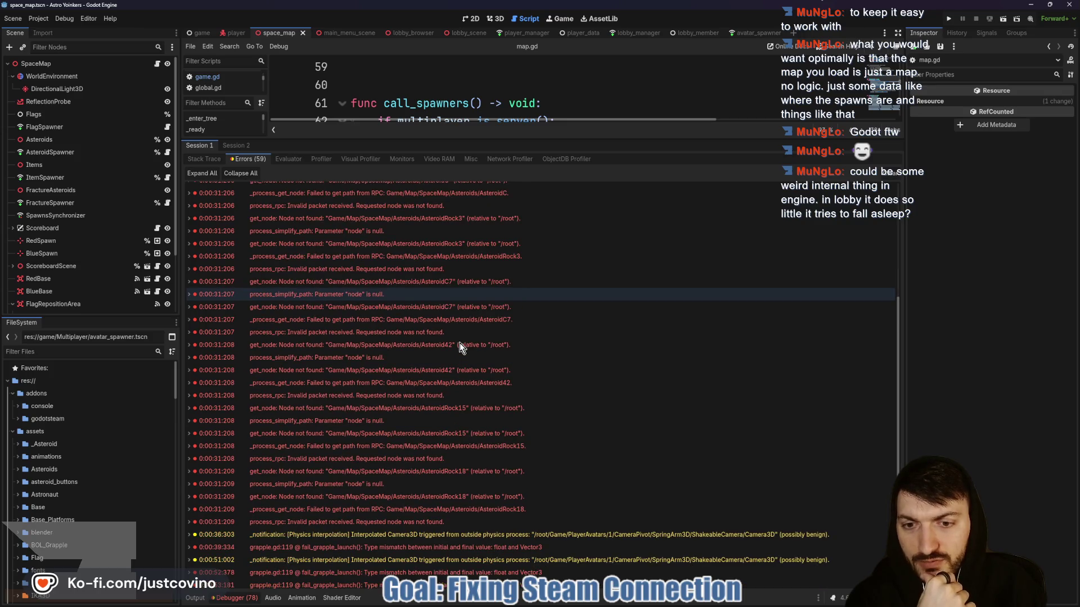
scroll(460, 344, down, 10)
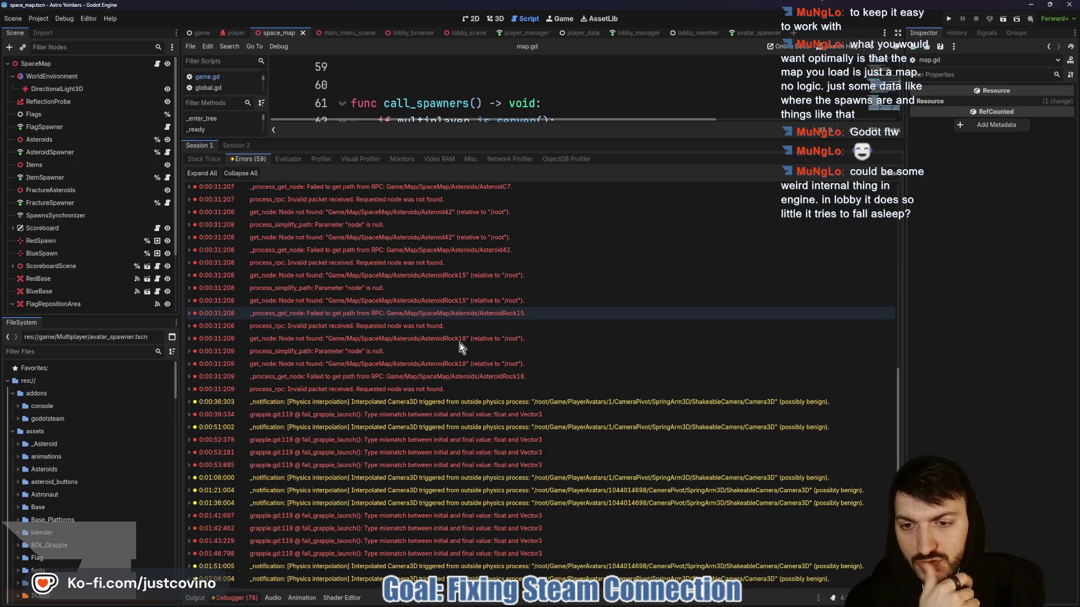
double_click(450, 440)
Rerun the project, join the hosted lobby, and move both players through the hangar.
key(F5)
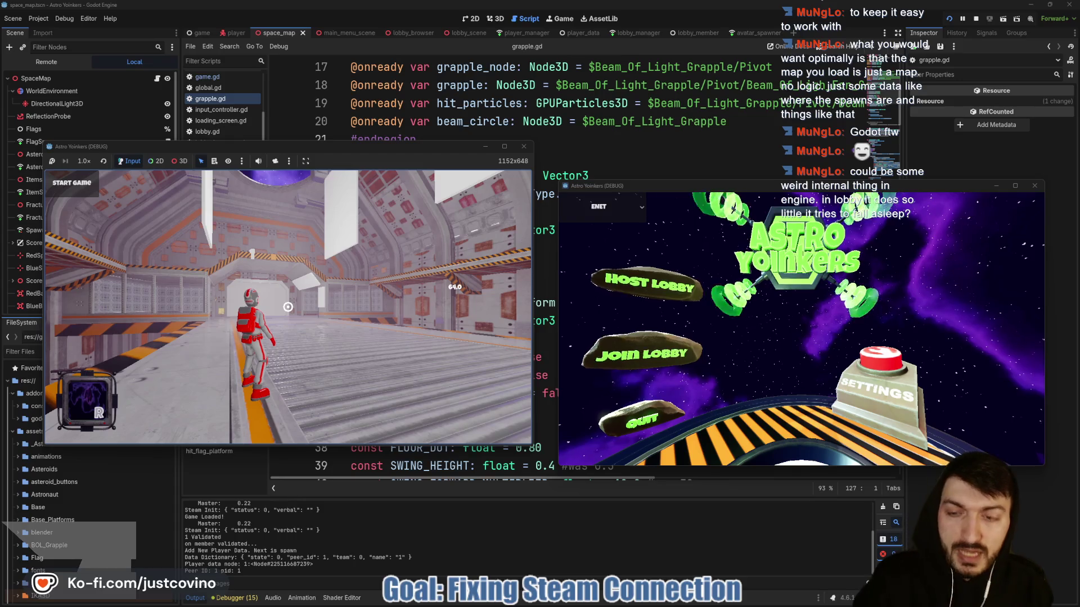
click(641, 354)
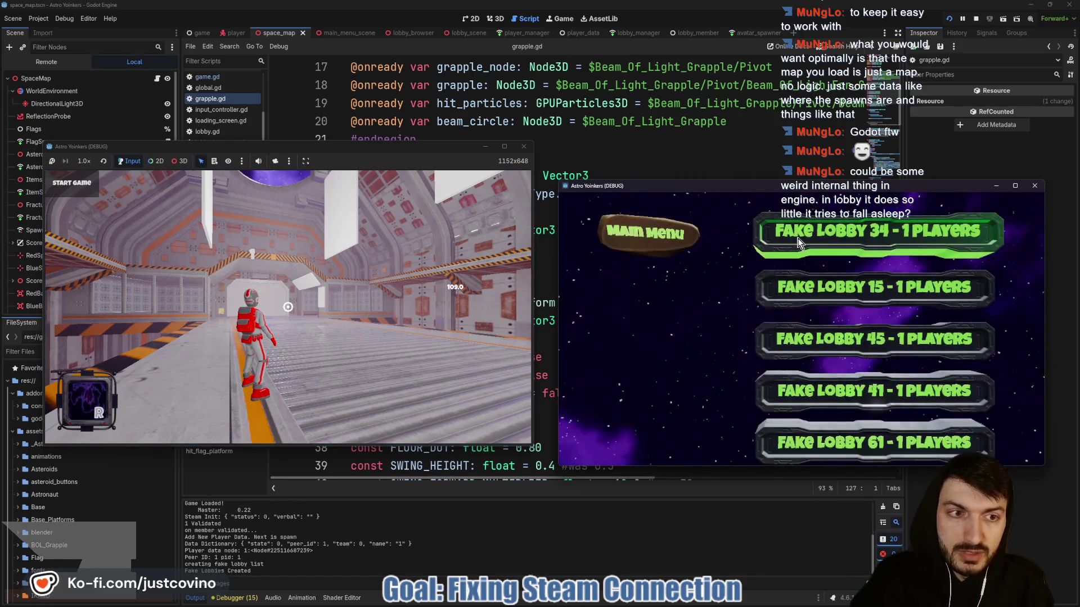
click(879, 228)
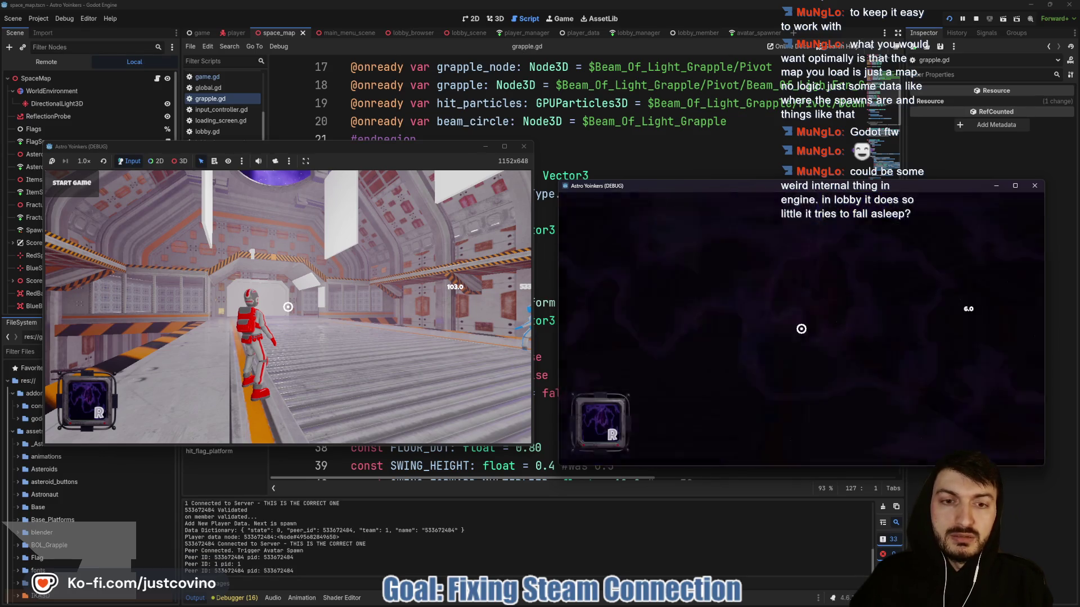
key(w)
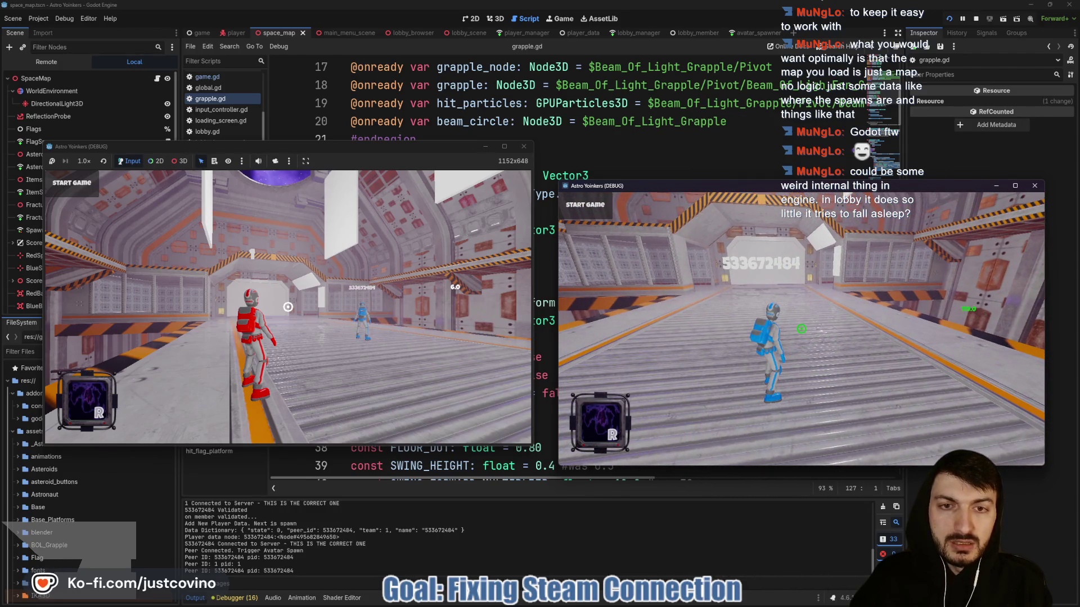
click(423, 152)
key(w)
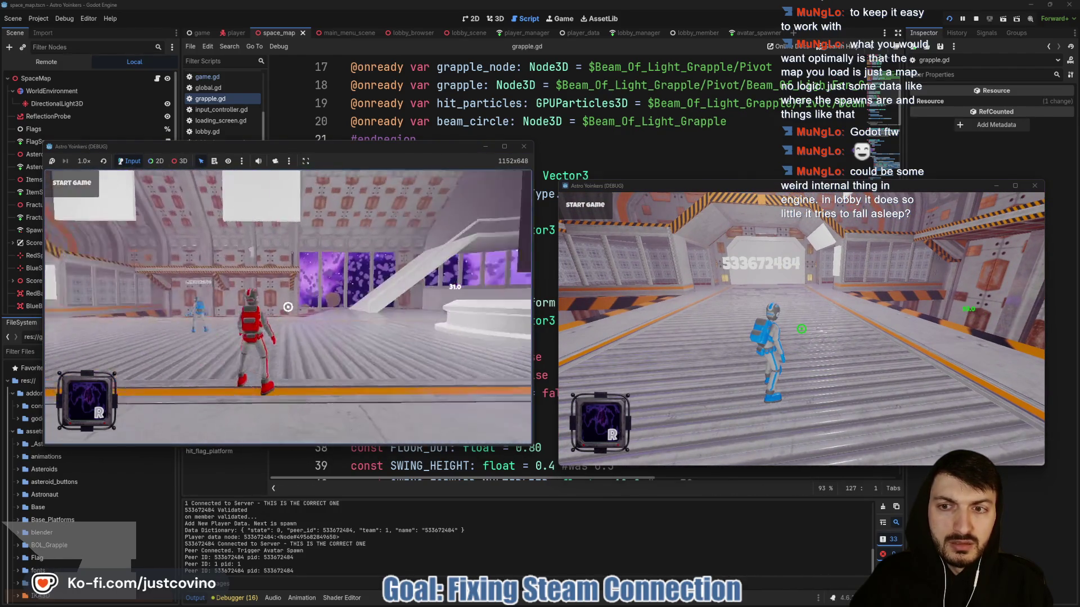
key(Escape)
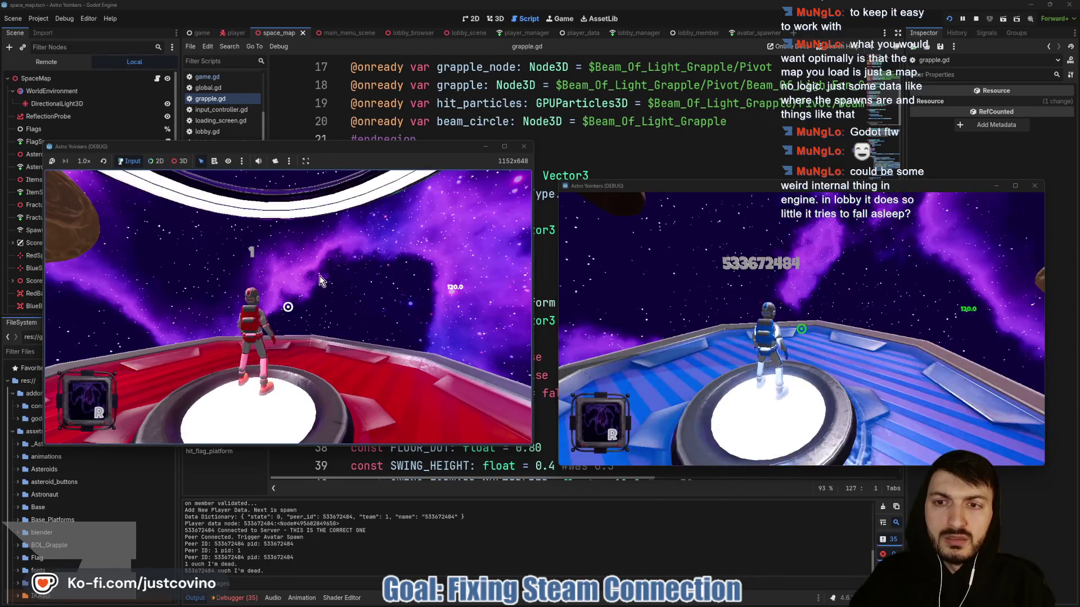
Grapple the red player repeatedly across the asteroid field, then stop the game with F8.
click(319, 275)
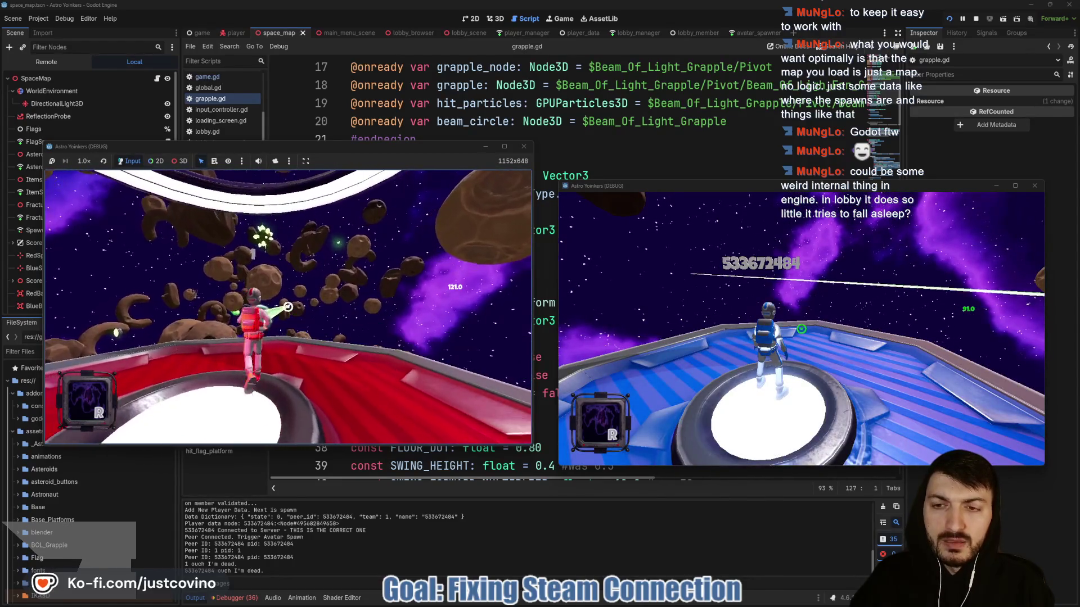
click(288, 306)
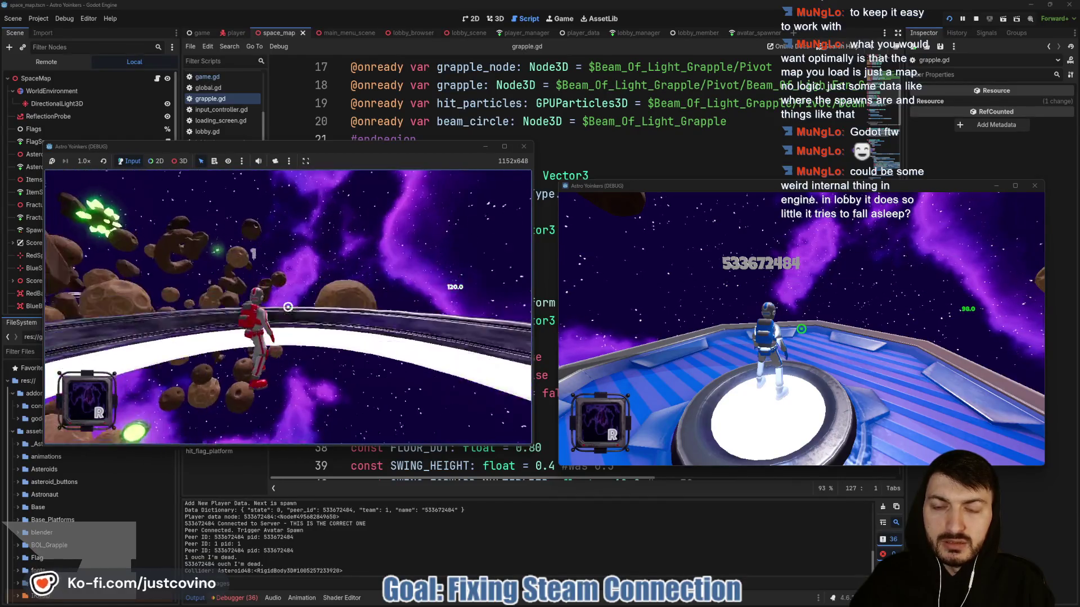
click(288, 306)
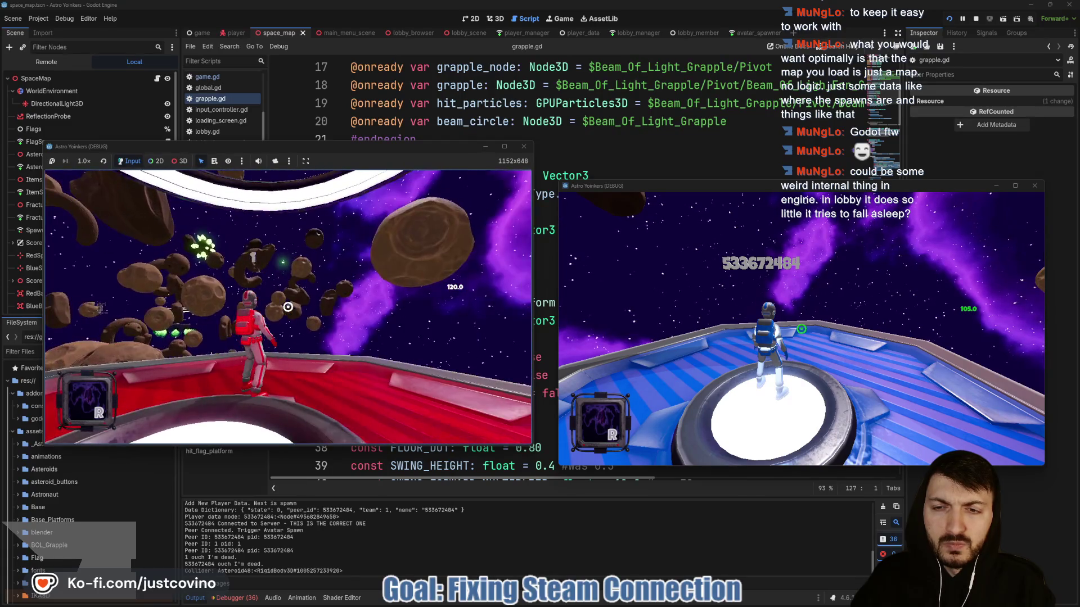
click(288, 306)
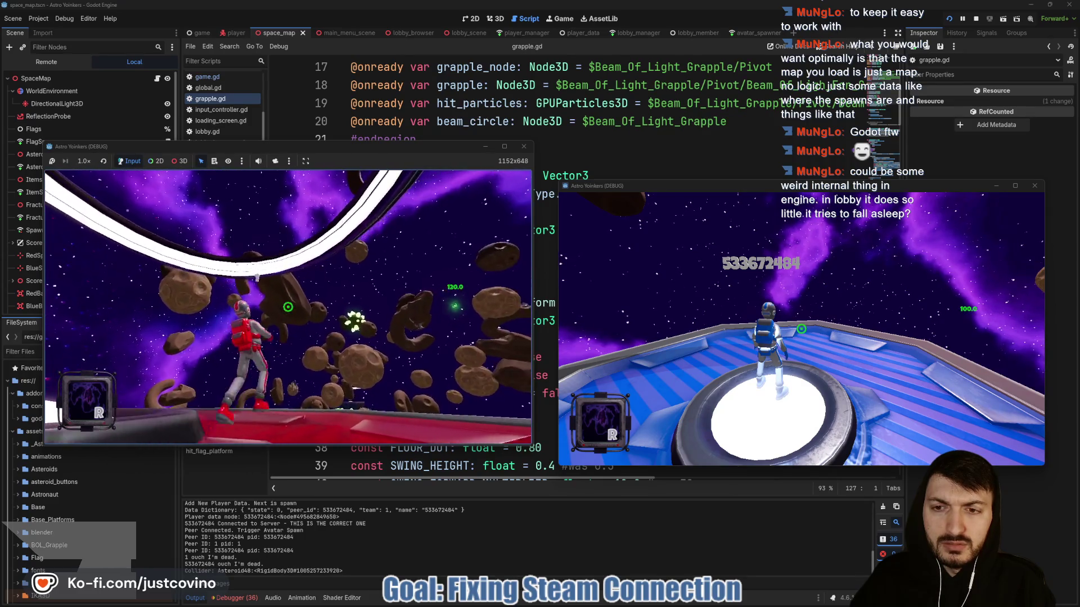
click(288, 306)
click(288, 306)
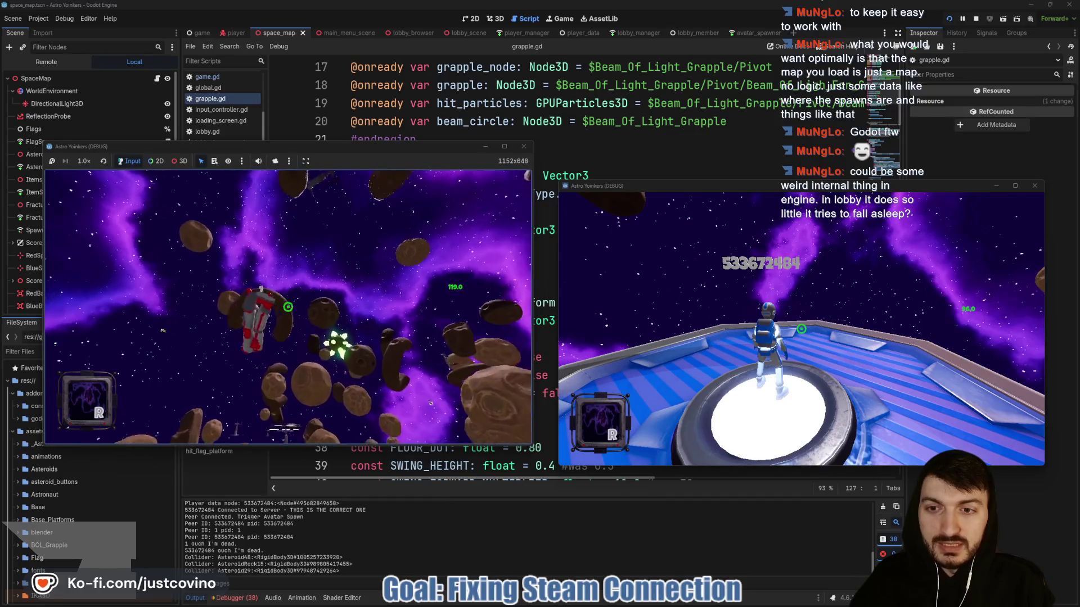
click(287, 306)
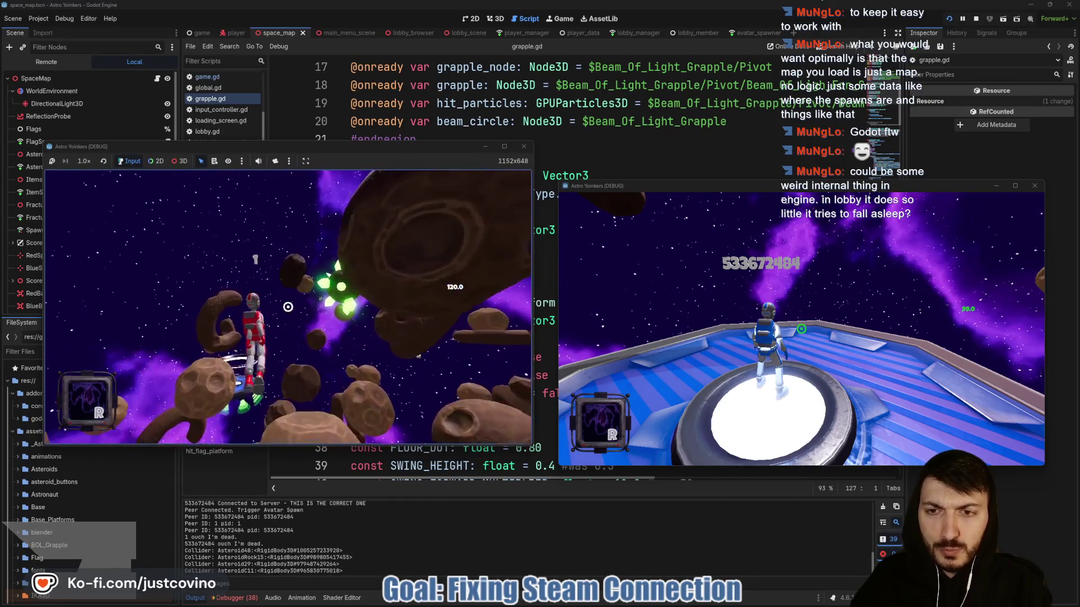
click(288, 306)
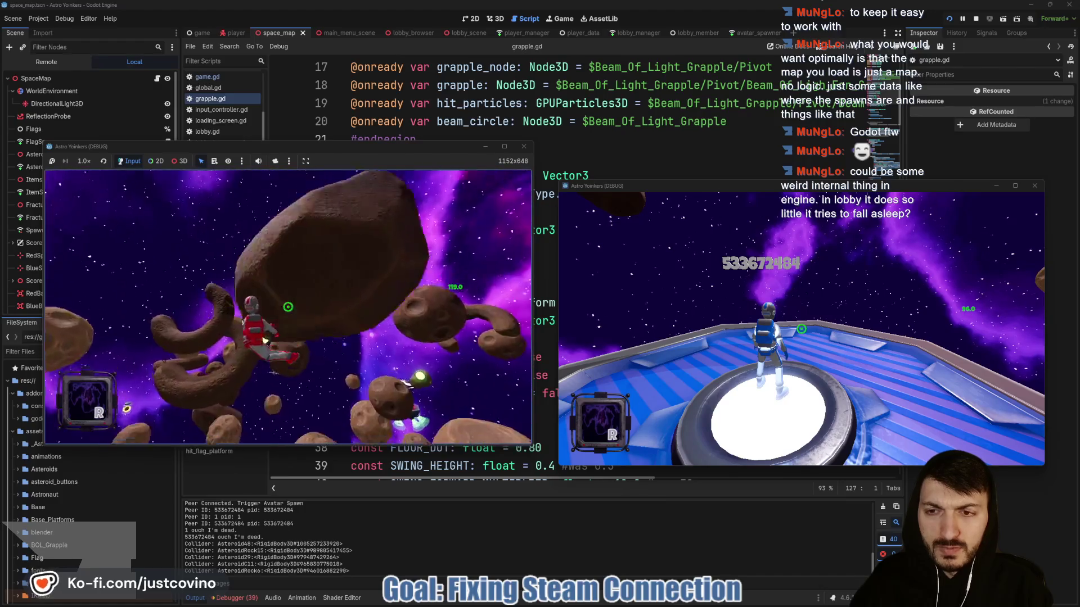
click(288, 306)
click(287, 307)
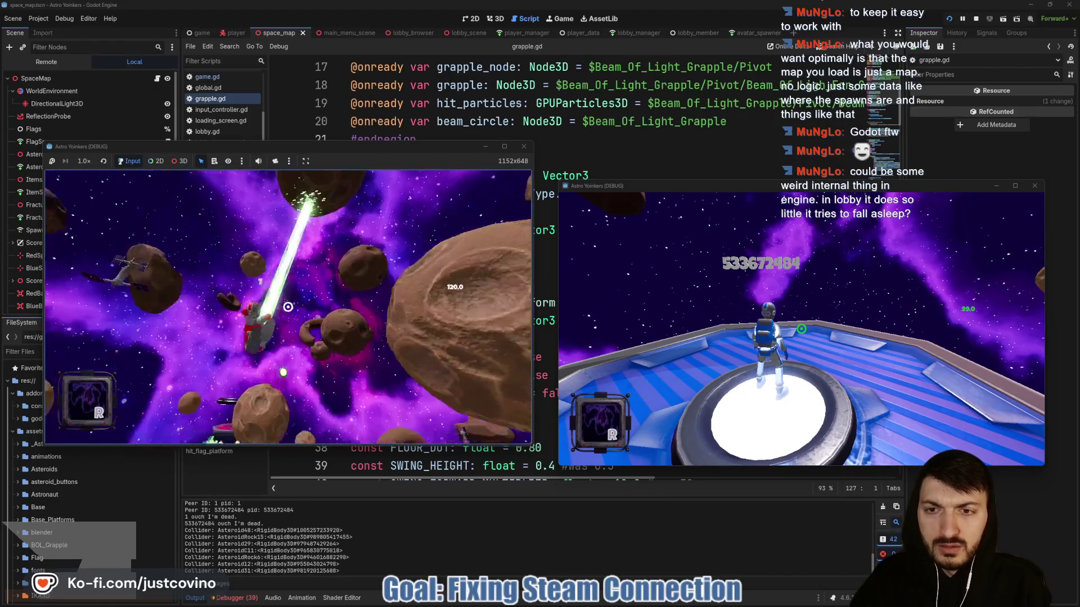
click(288, 306)
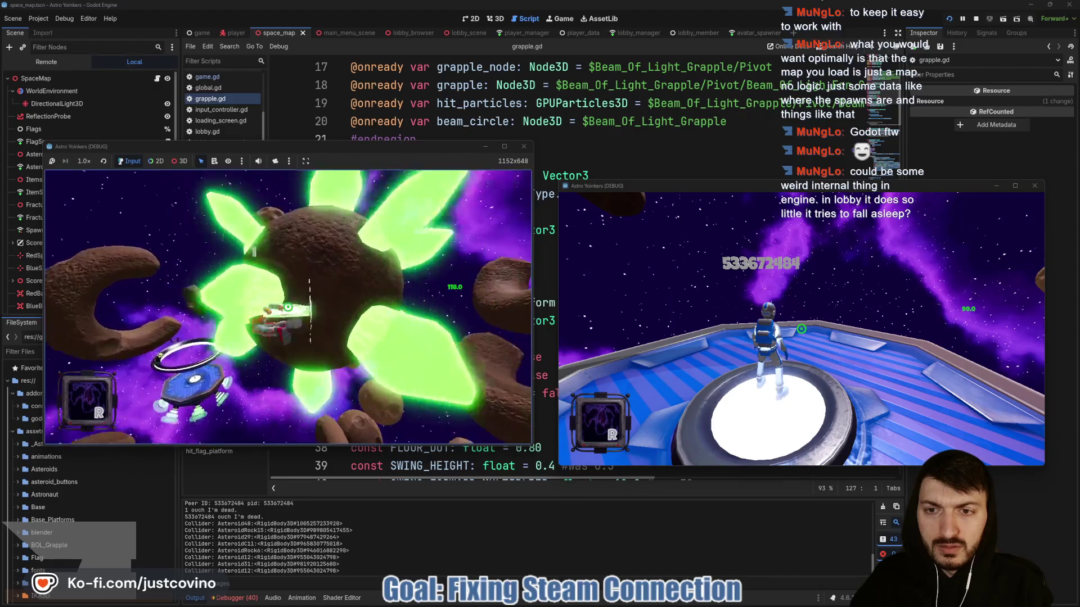
click(288, 307)
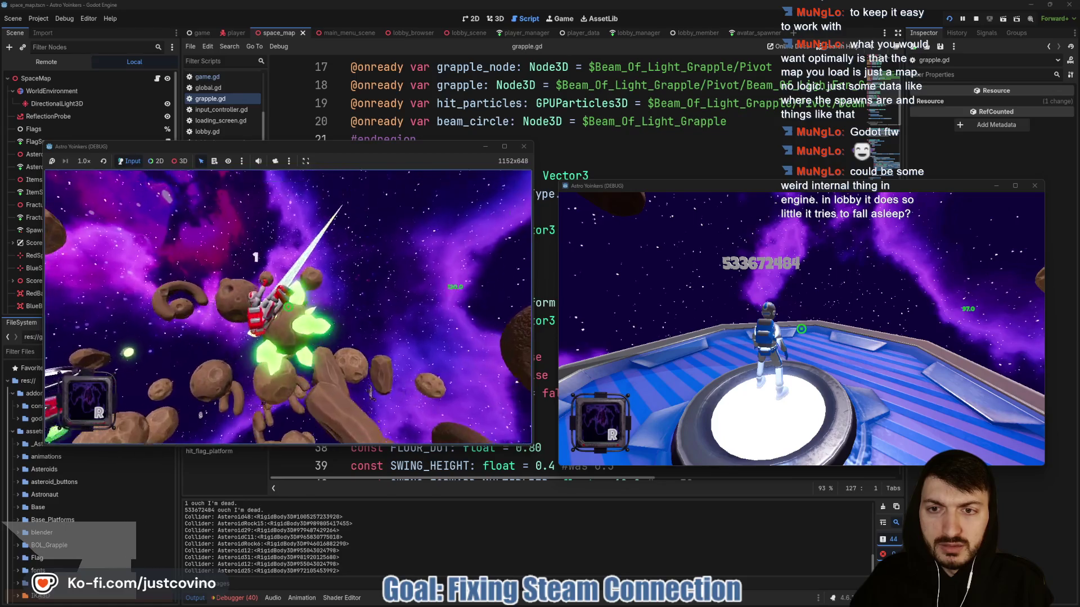
click(288, 306)
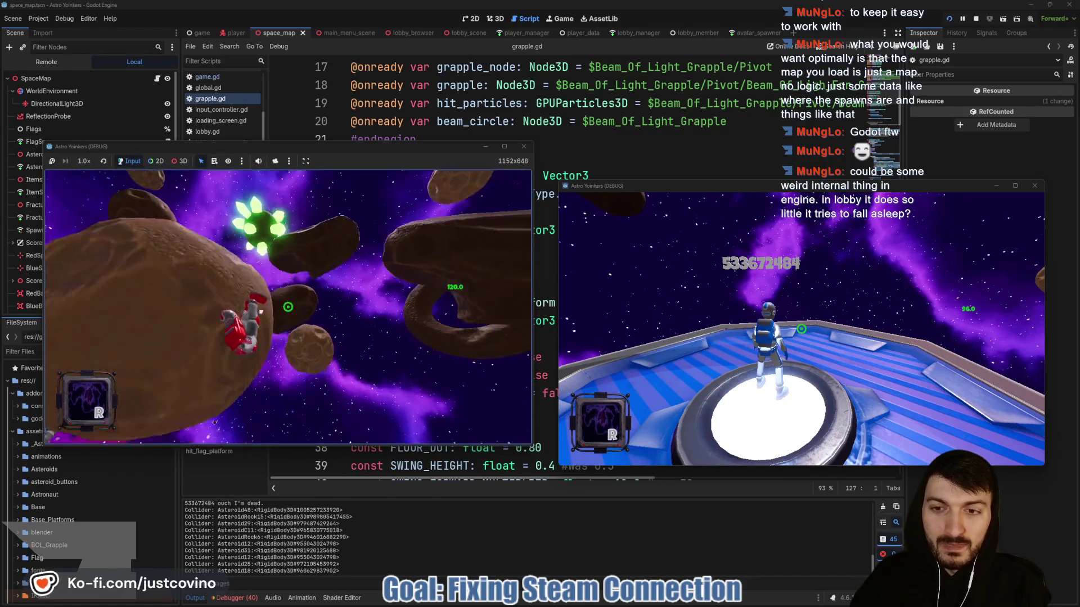
click(288, 306)
click(288, 307)
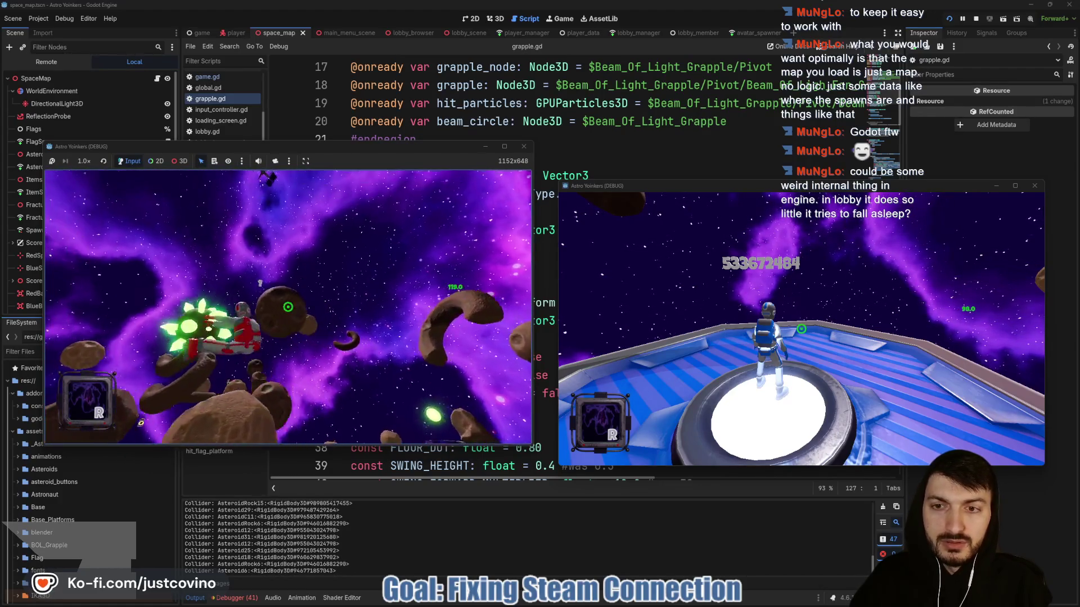
click(288, 307)
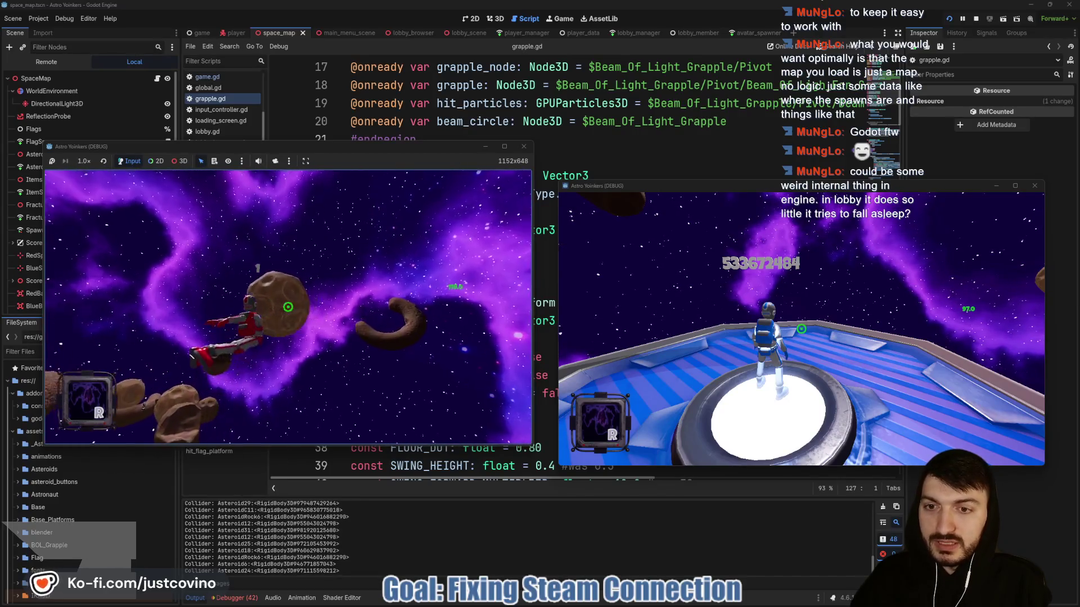
click(288, 307)
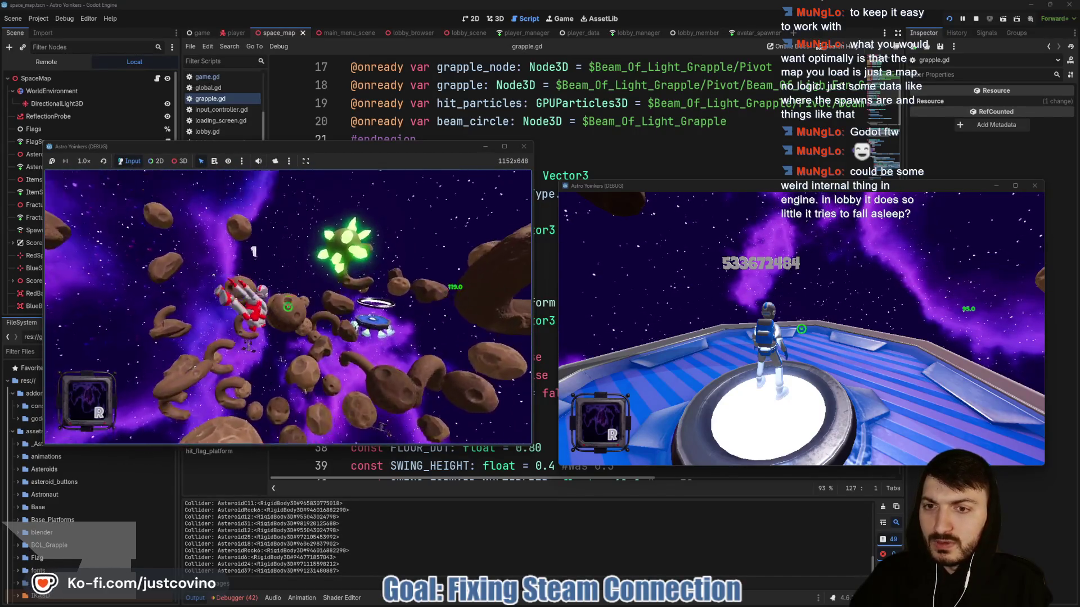
click(287, 307)
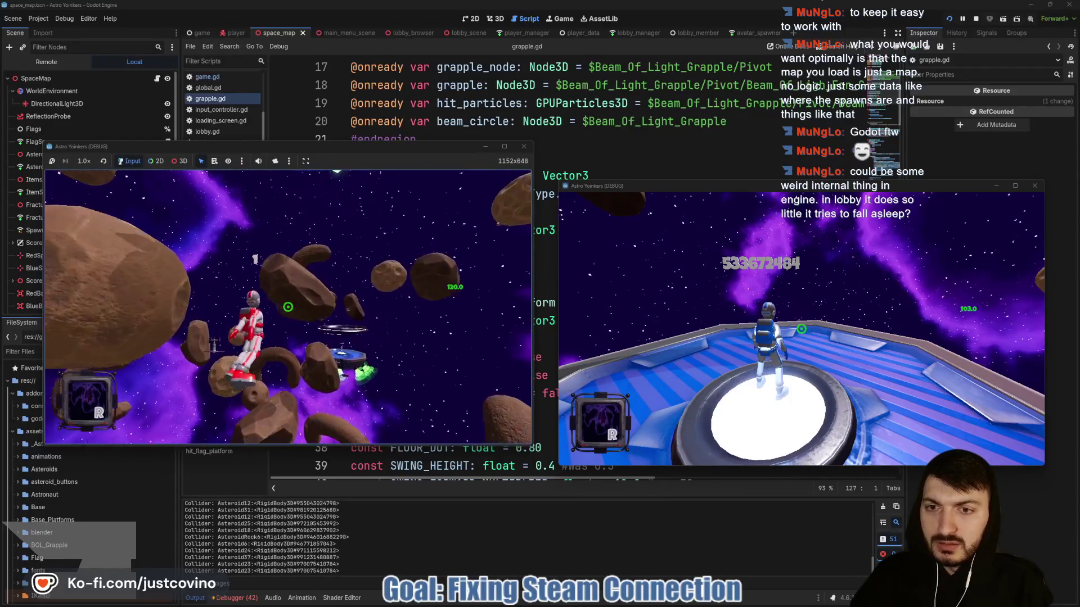
click(288, 307)
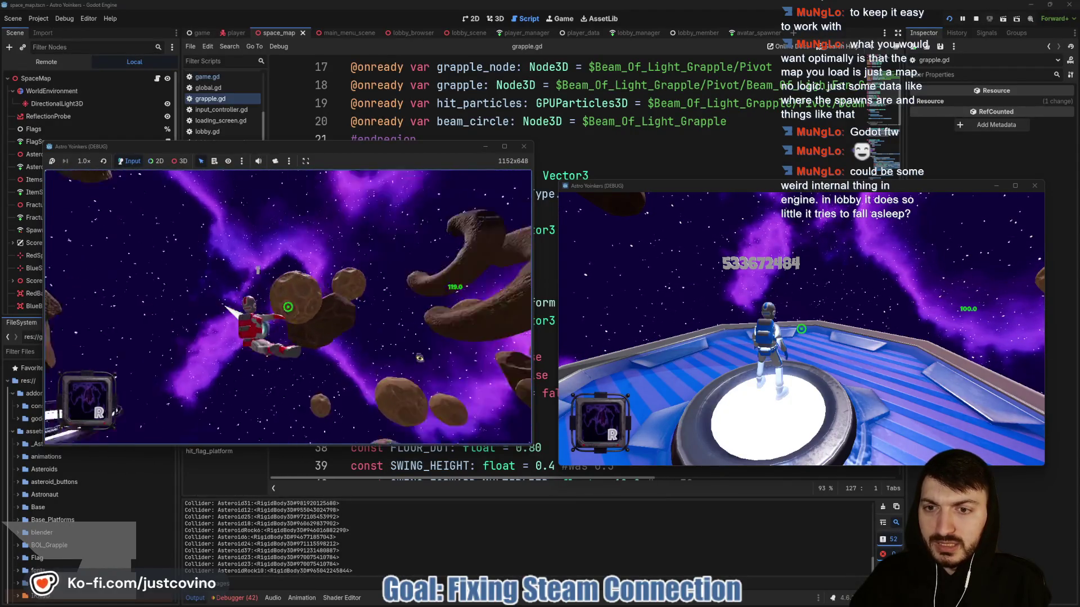
click(288, 306)
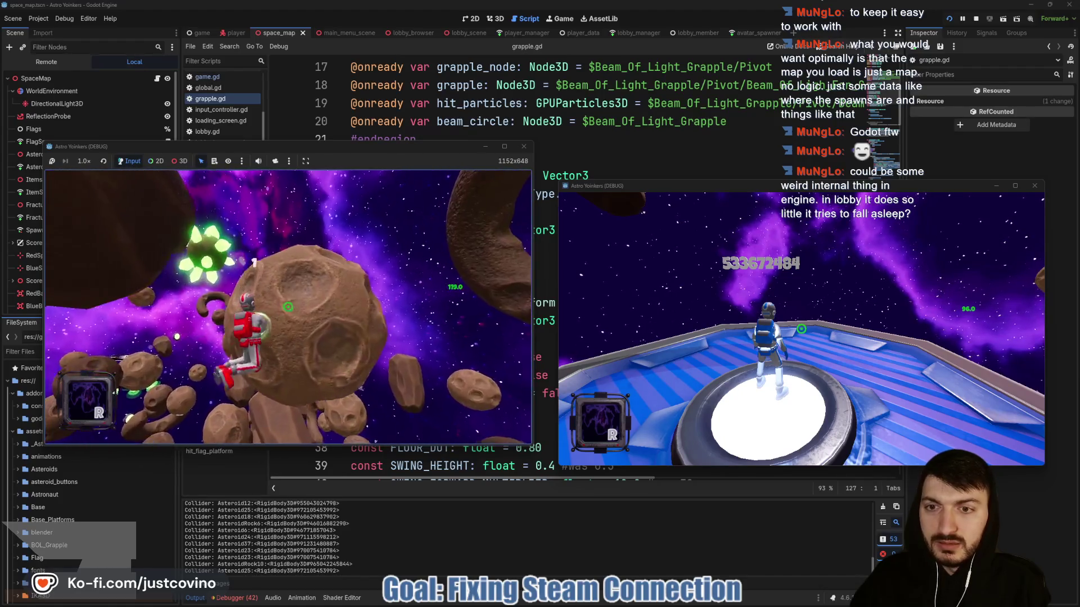
click(288, 307)
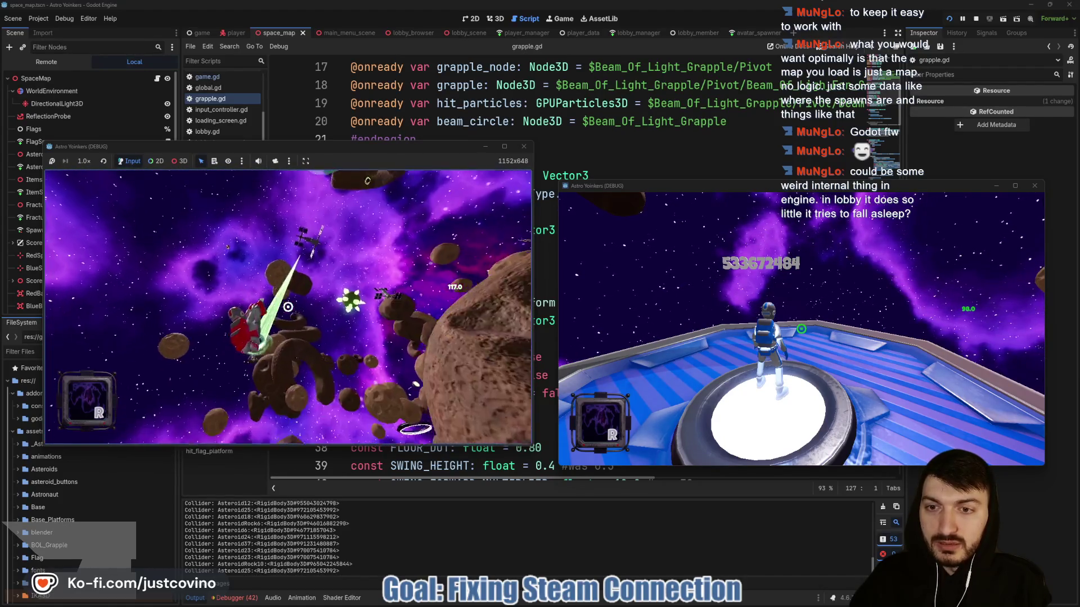
key(F8)
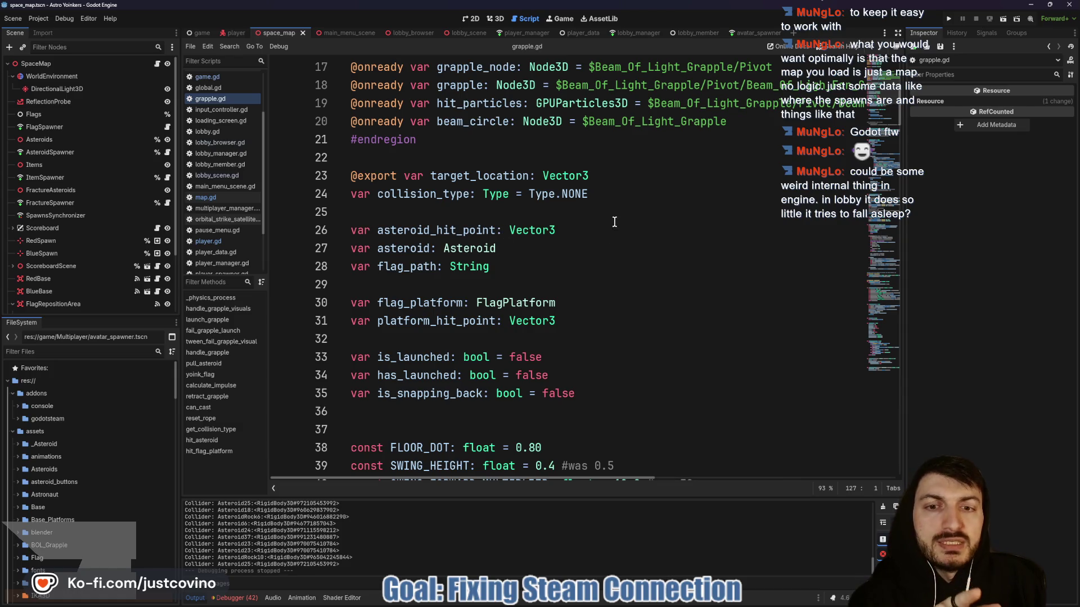
Enlarge the Errors list, compare Session 1 and Session 2 errors, clear them, and shrink the panel.
scroll(484, 213, down, 20)
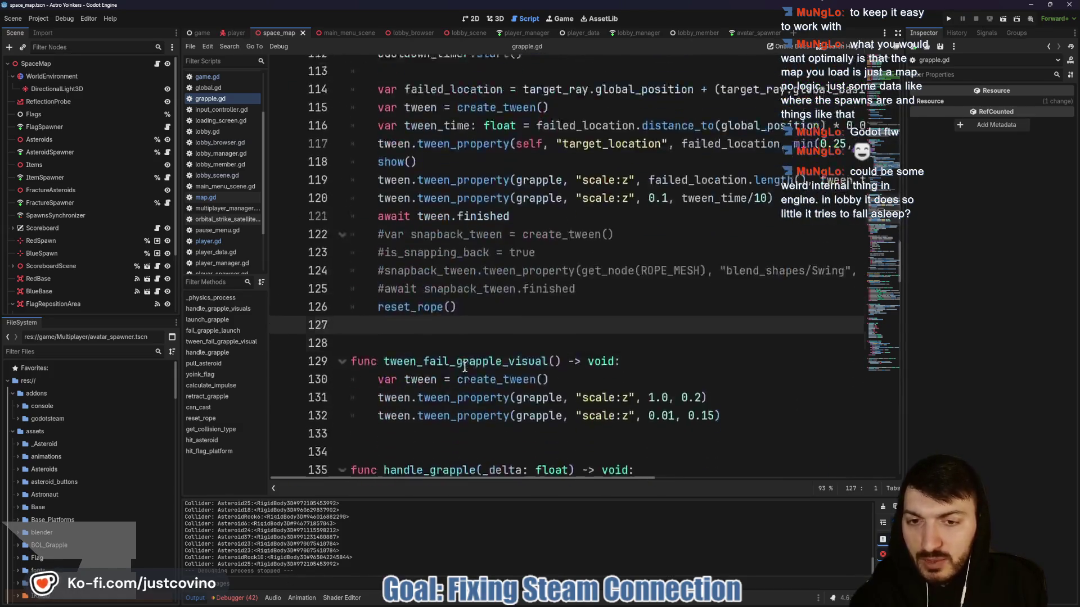
click(239, 597)
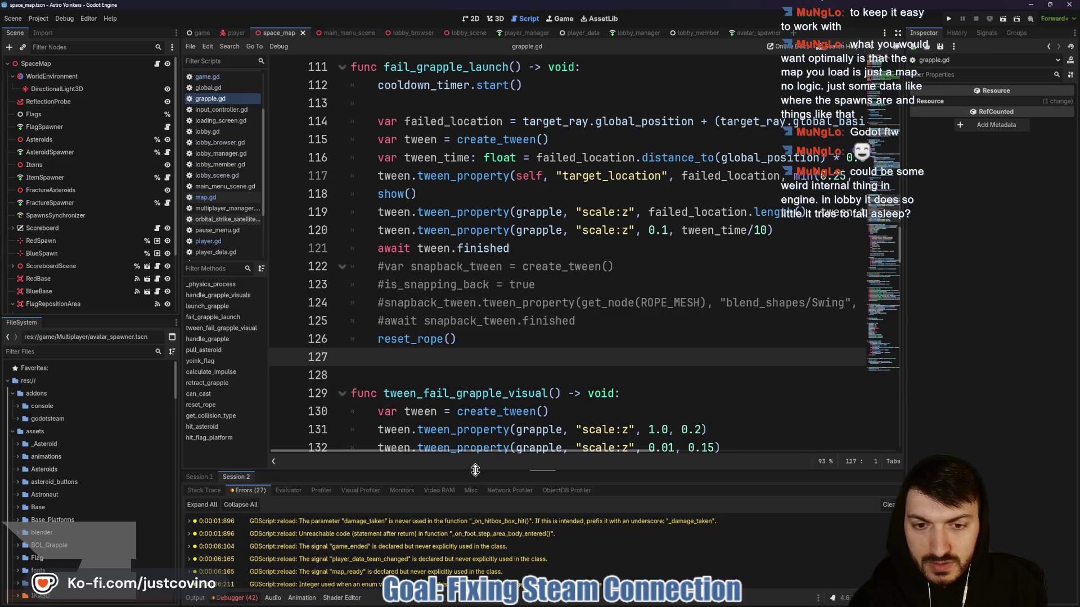
drag(475, 471, 475, 133)
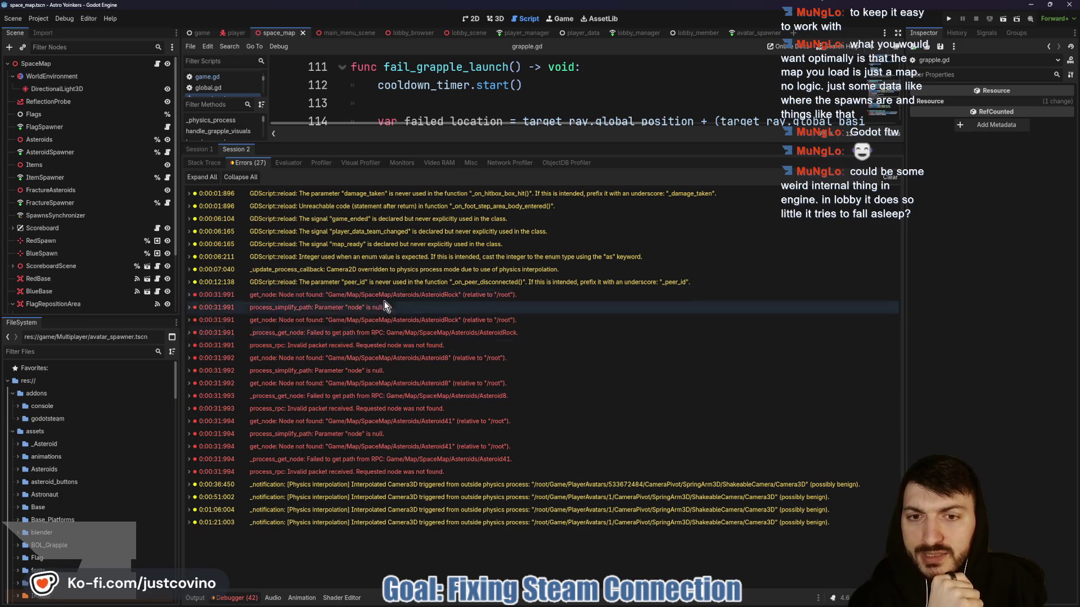
click(200, 149)
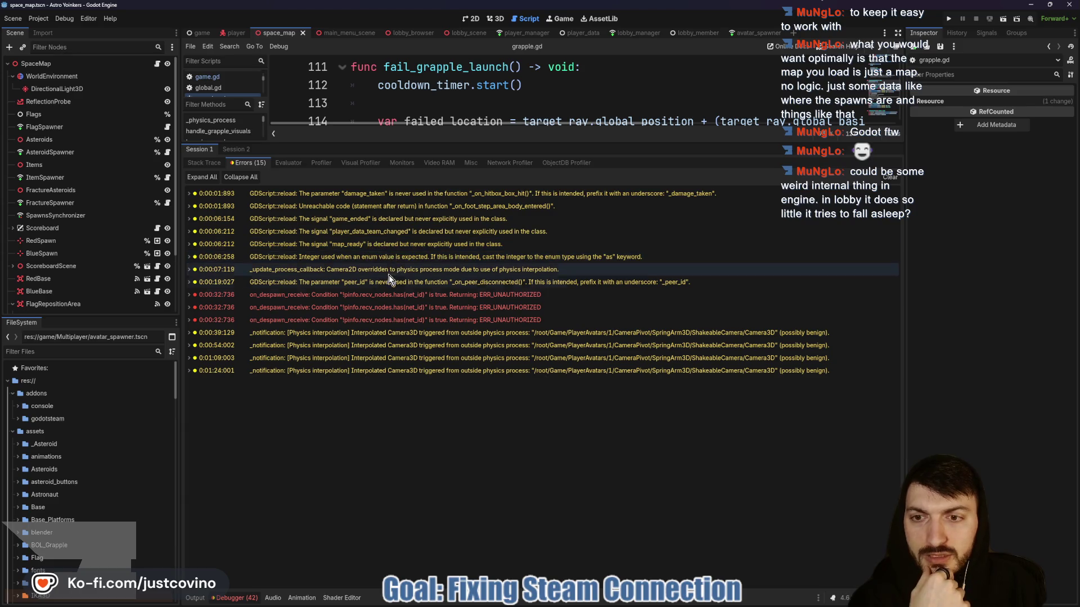
click(315, 307)
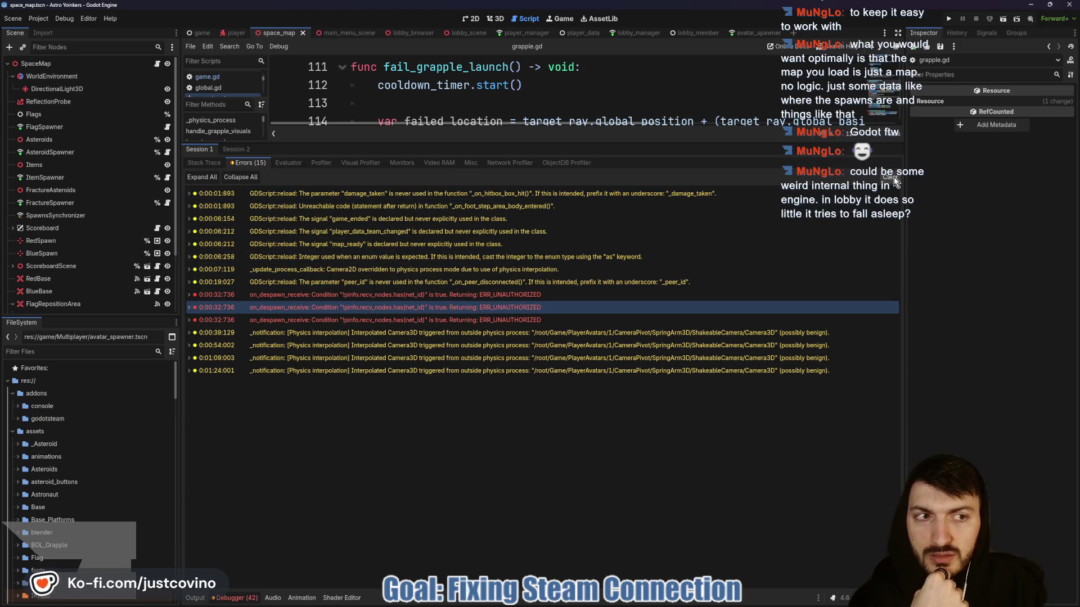
click(236, 150)
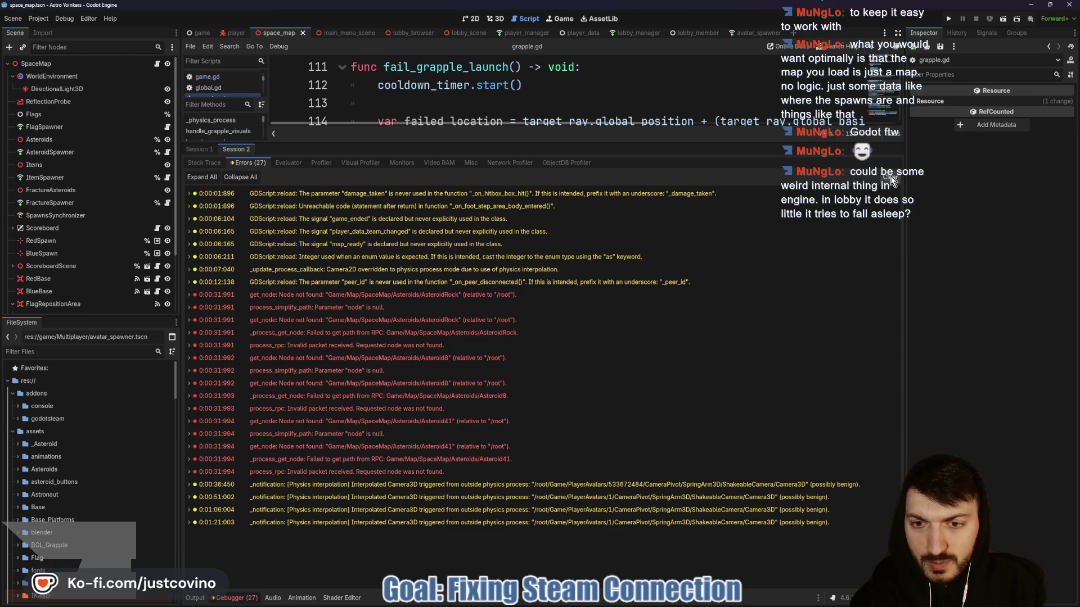
click(891, 177)
drag(544, 142, 540, 425)
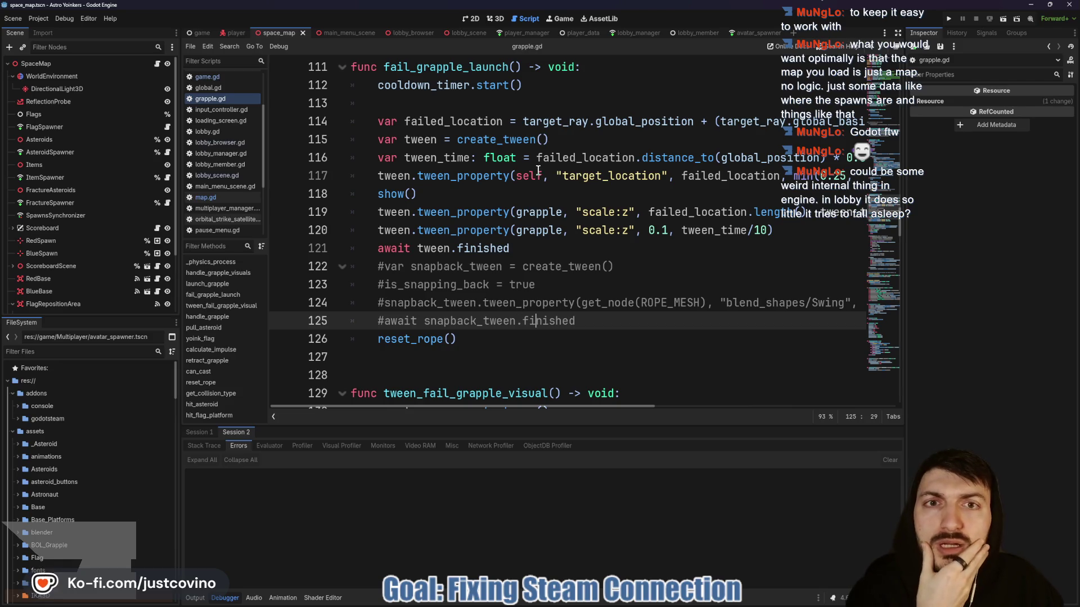
Return to map.gd and place the caret on blank line 60 between _process and call_spawners.
scroll(538, 170, up, 3)
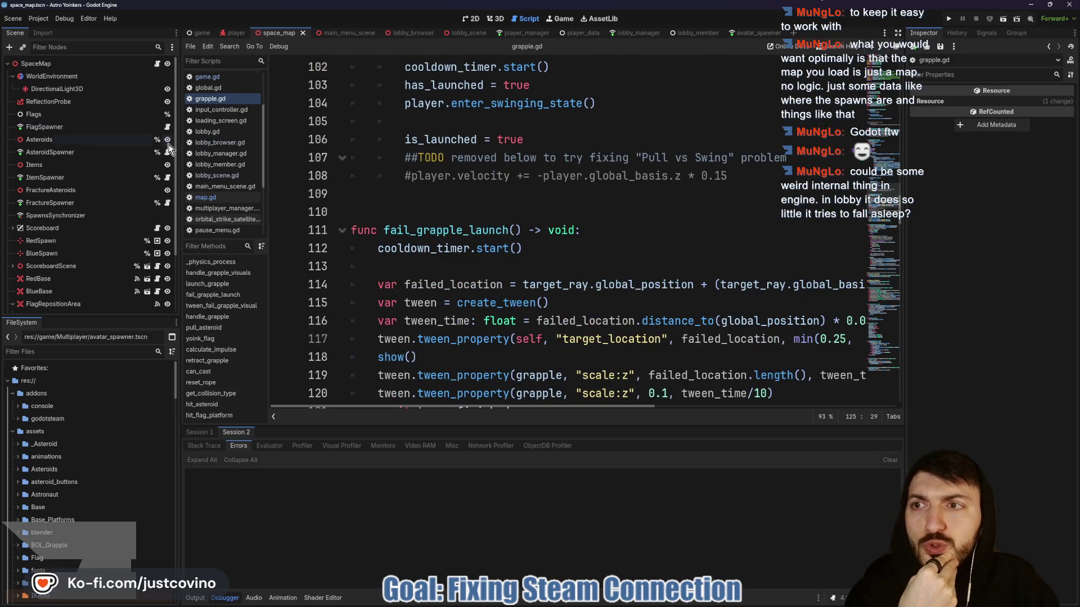
click(158, 63)
scroll(542, 231, up, 2)
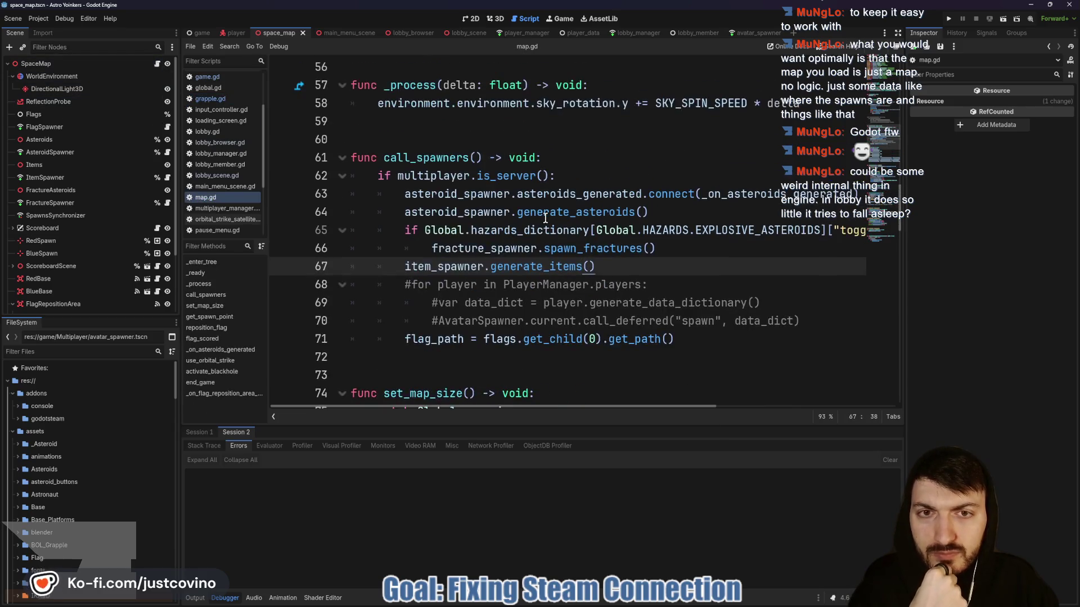
scroll(541, 231, up, 2)
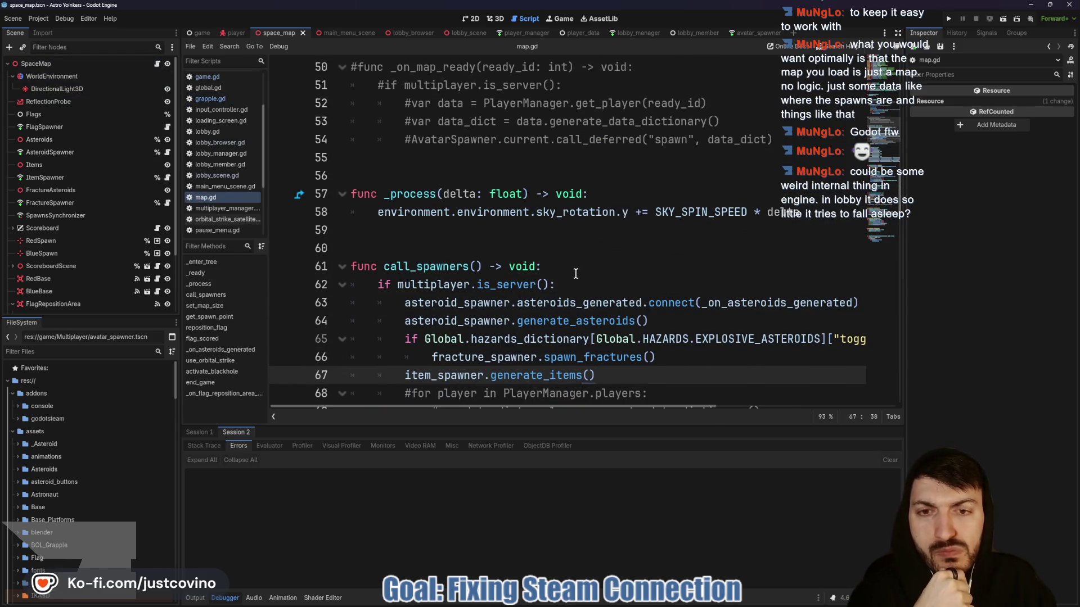
scroll(538, 275, up, 3)
scroll(563, 282, up, 4)
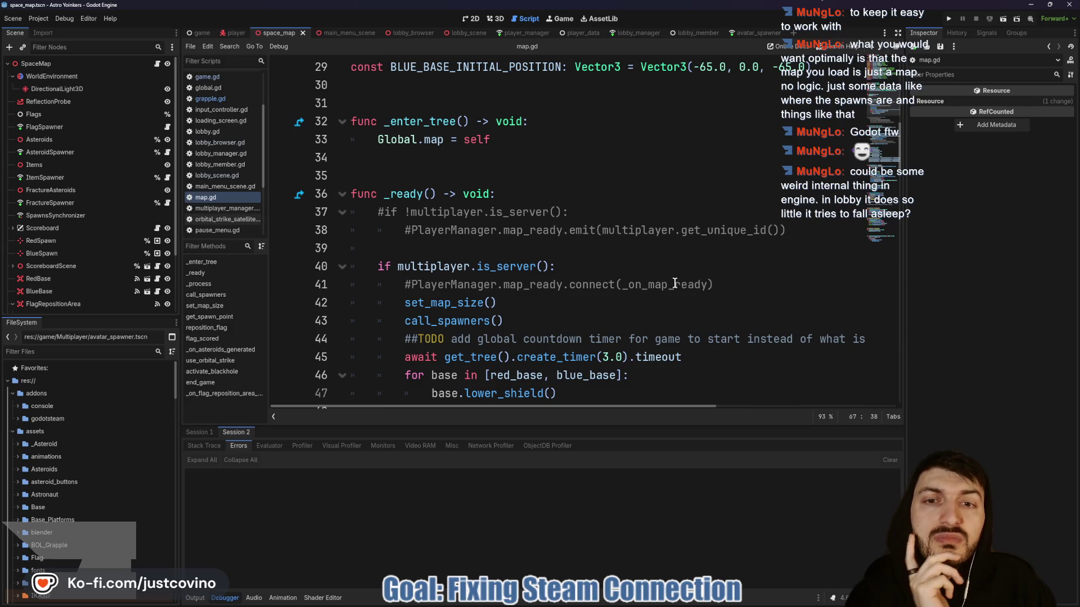
scroll(675, 284, down, 1)
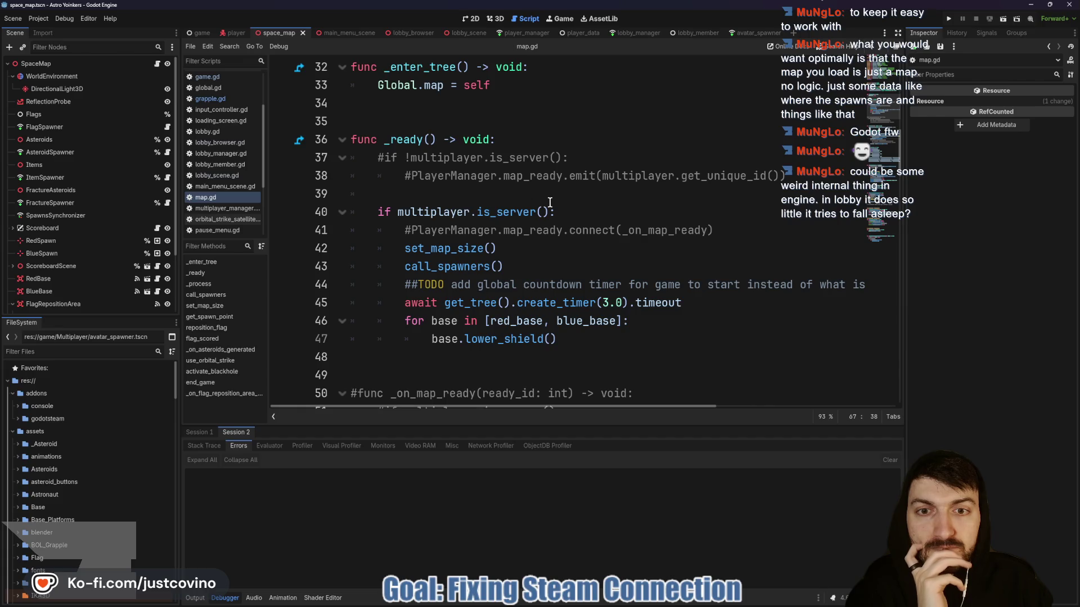
scroll(550, 202, down, 4)
click(391, 271)
scroll(379, 269, down, 4)
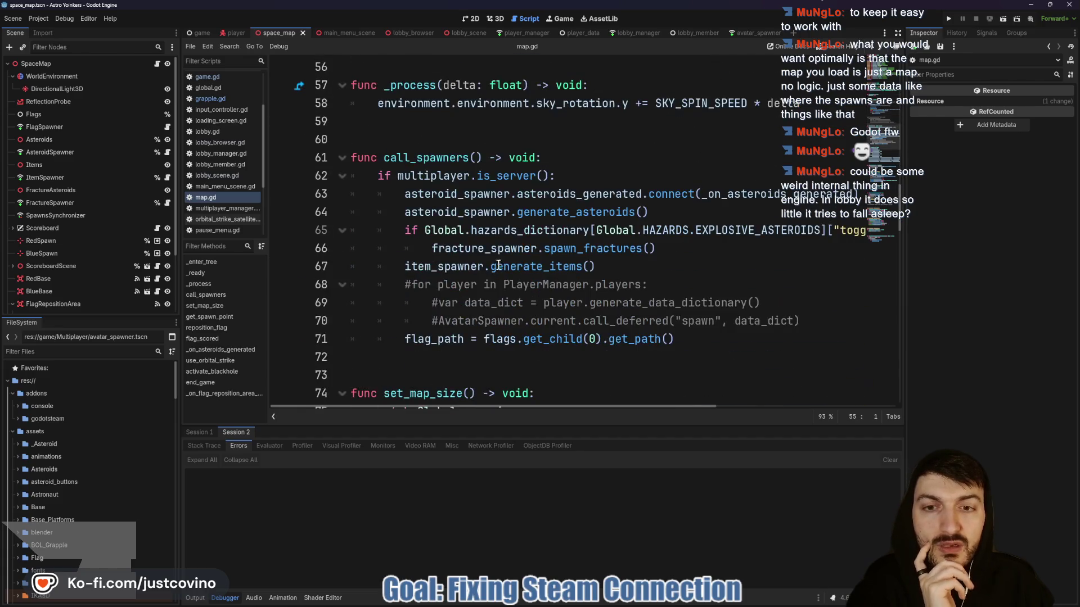
click(365, 140)
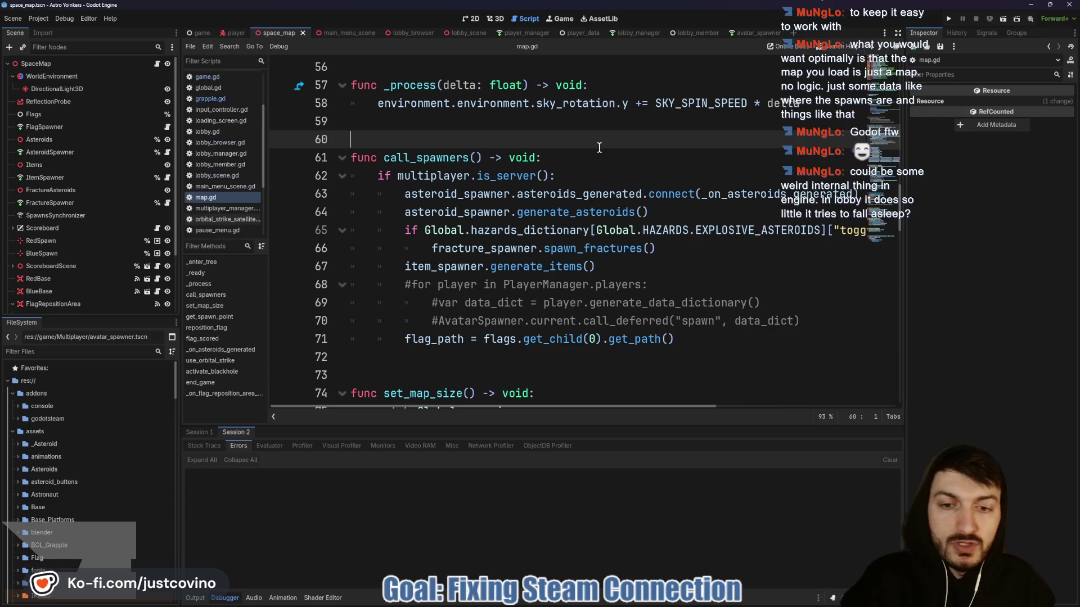
Declare a new function set_initial_player_avatars() -> void: above call_spawners.
key(Return)
key(Return)
key(Return)
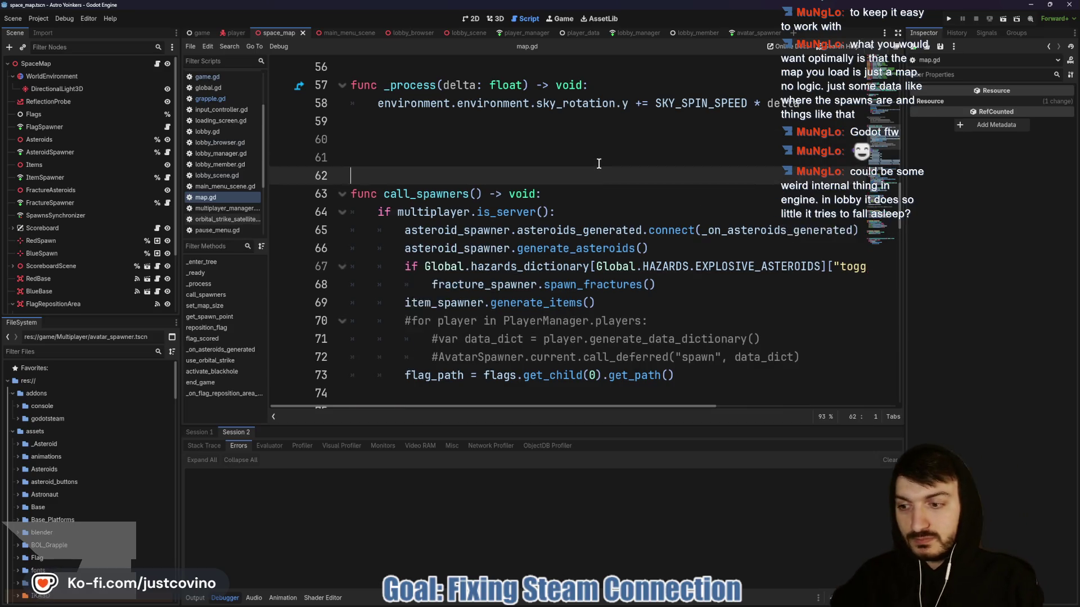
key(Up)
key(Up)
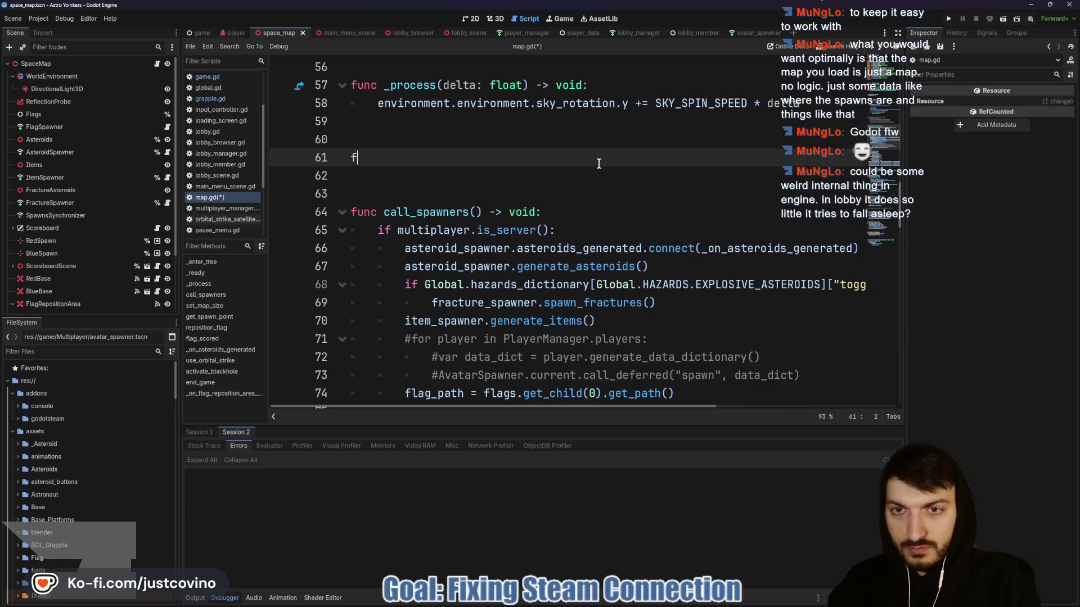
text(unc)
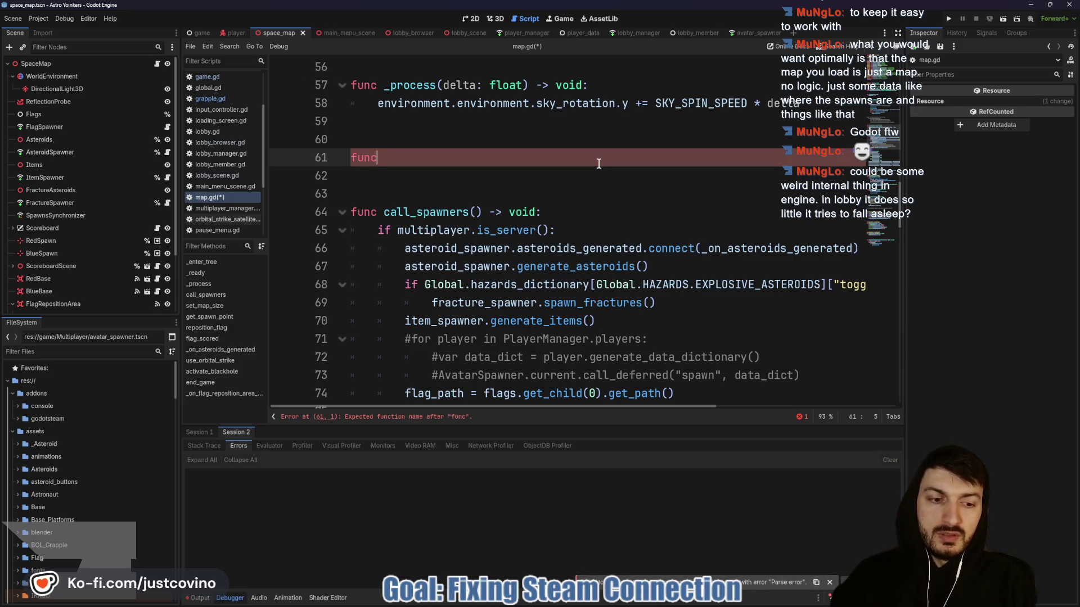
text( set_)
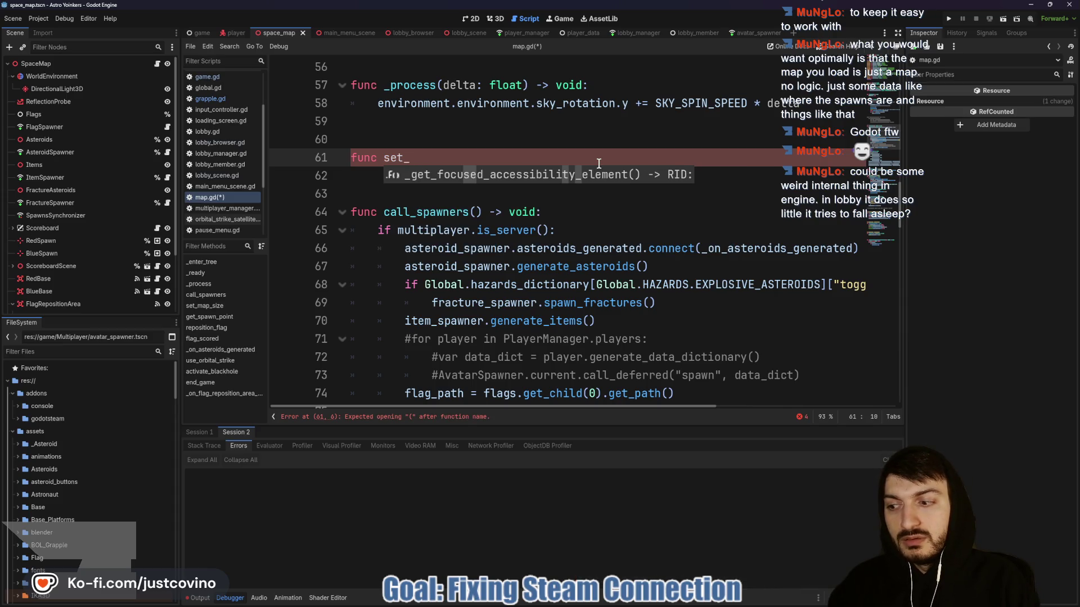
text(initial_player_ava)
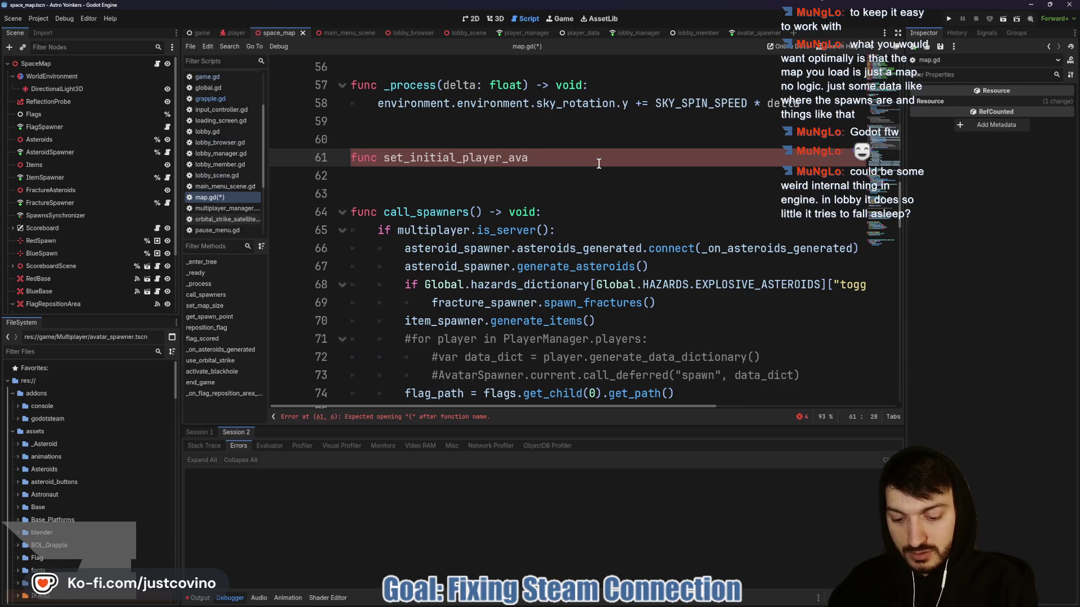
text(tars() -> void)
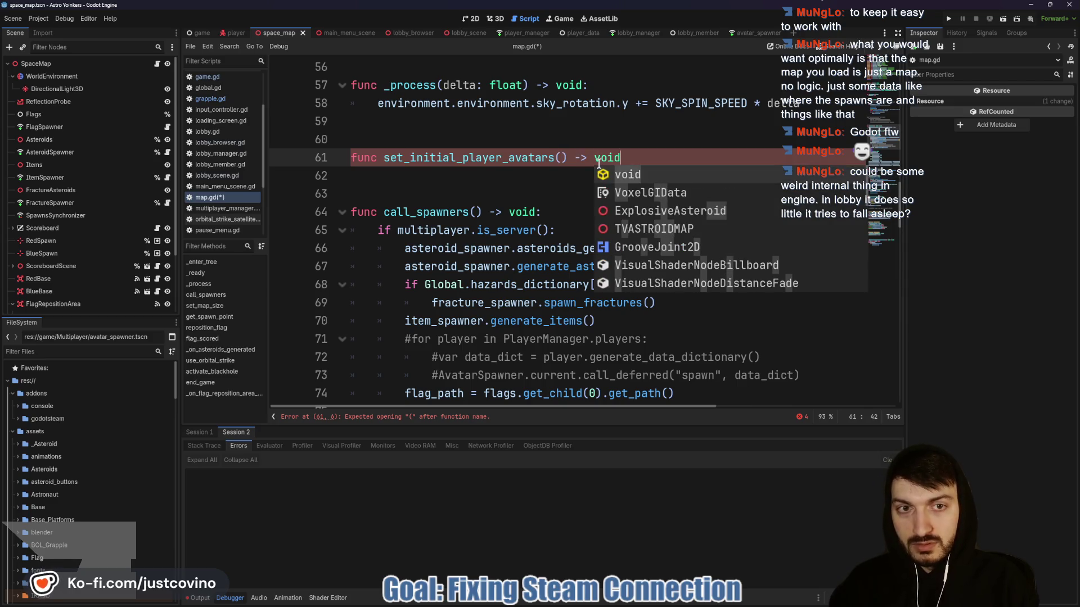
text(:)
key(Return)
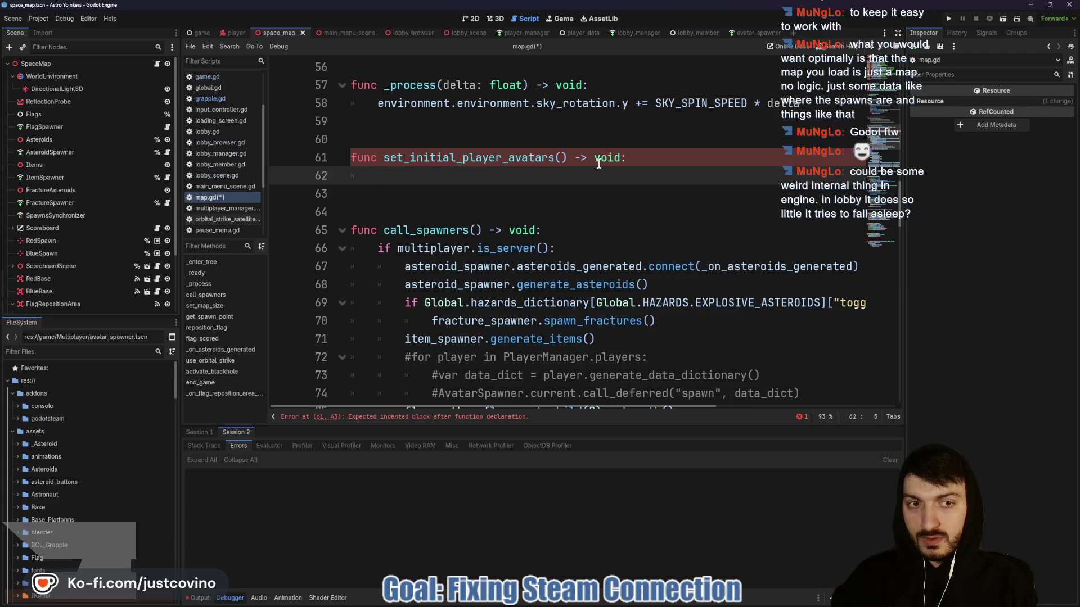
Add a for loop over get_node(AvatarSpawner.current.spawn_path).get_children() and start its body.
text(for player in )
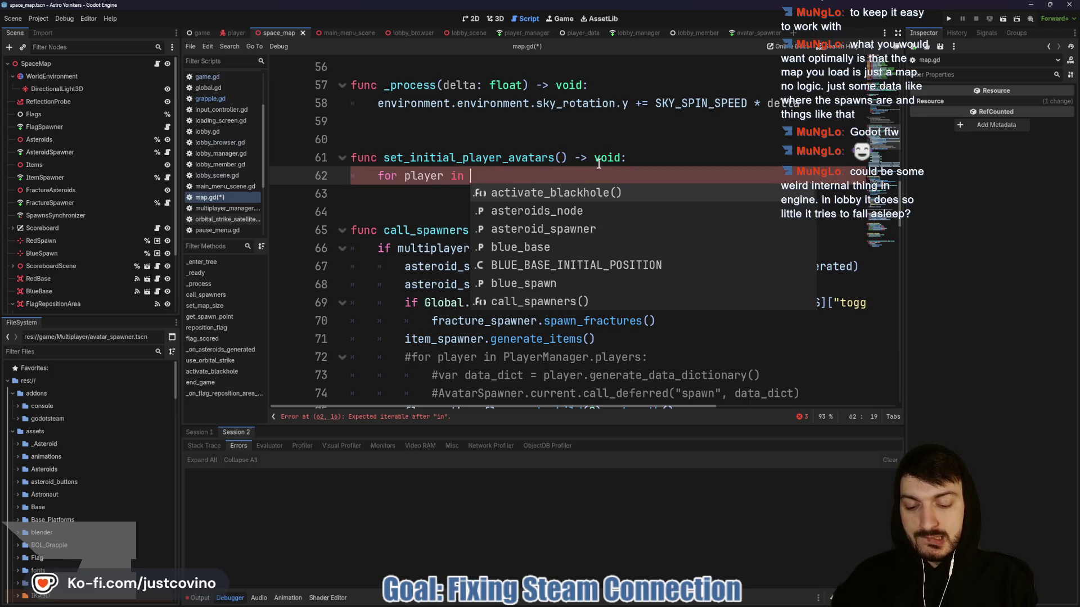
text(Avatar)
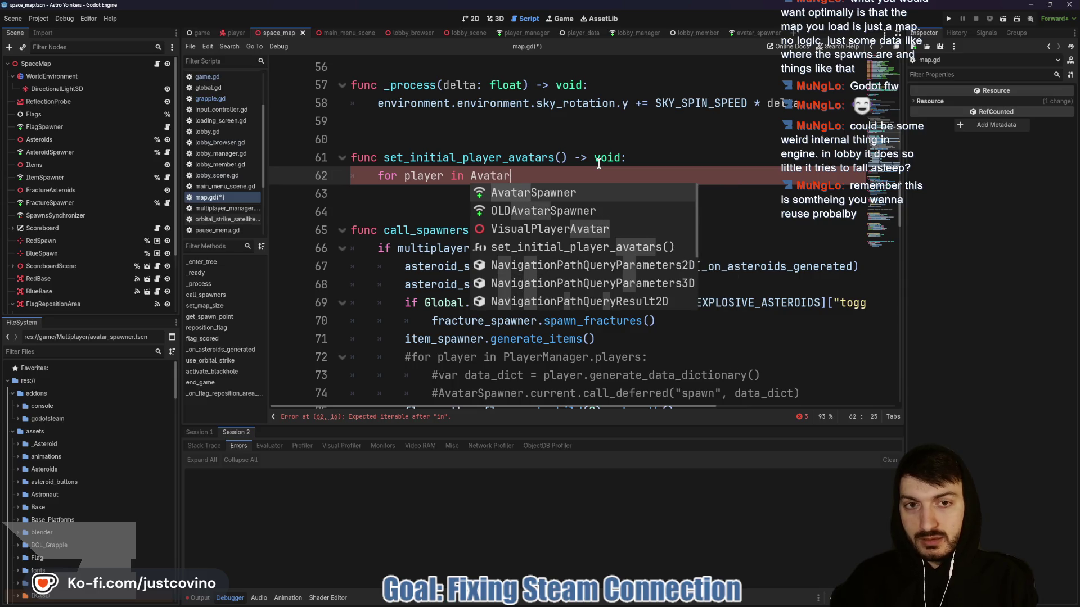
key(Return)
text(.)
key(Return)
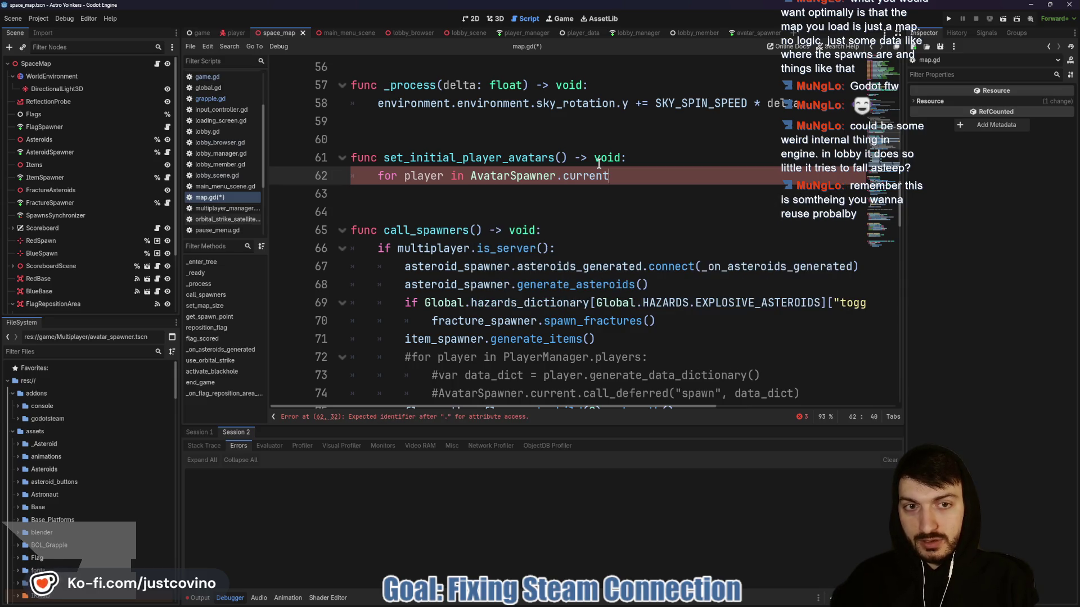
text(.get_path)
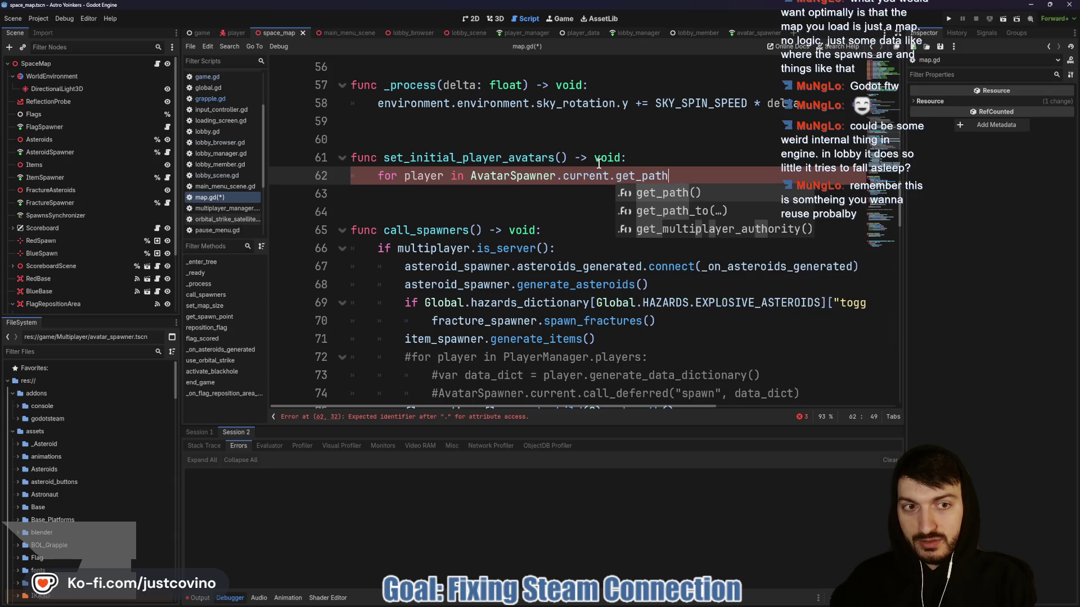
key(BackSpace)
key(BackSpace)
key(BackSpace)
key(BackSpace)
key(BackSpace)
key(BackSpace)
key(BackSpace)
key(BackSpace)
text(s)
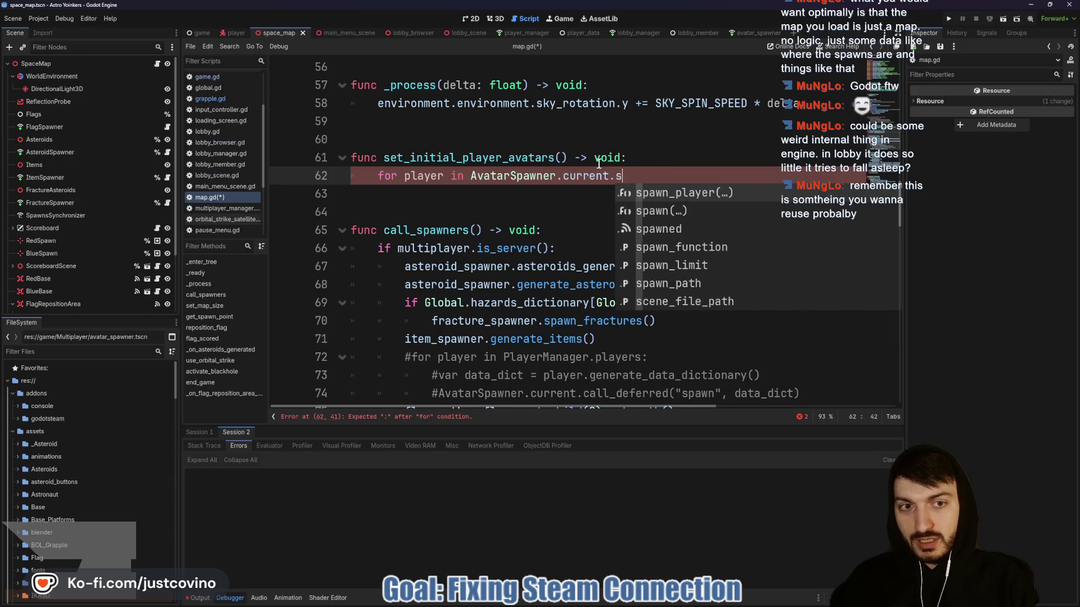
text(paw)
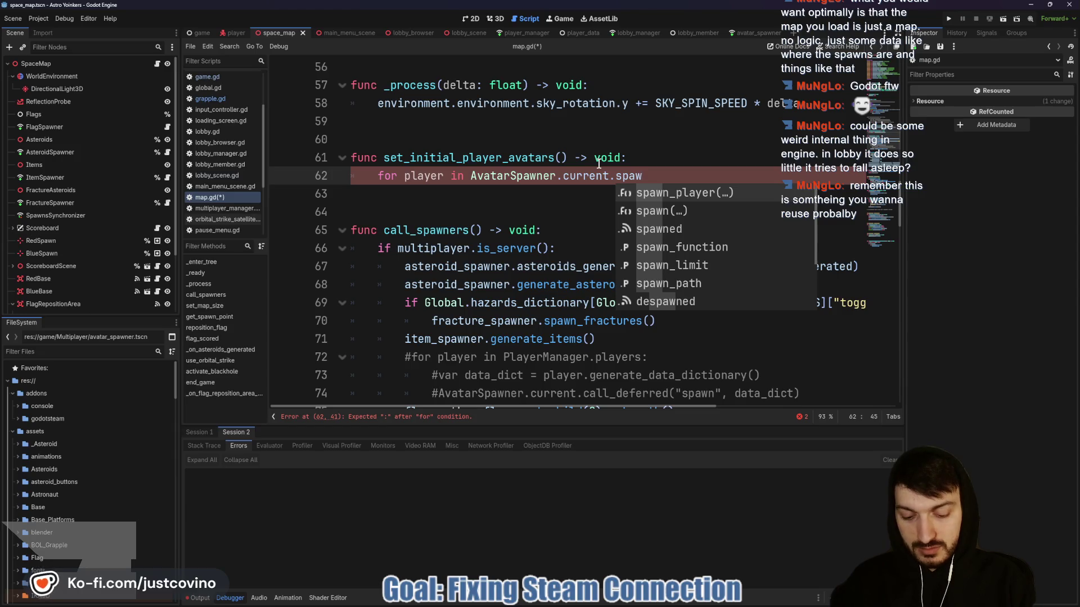
text(n_path)
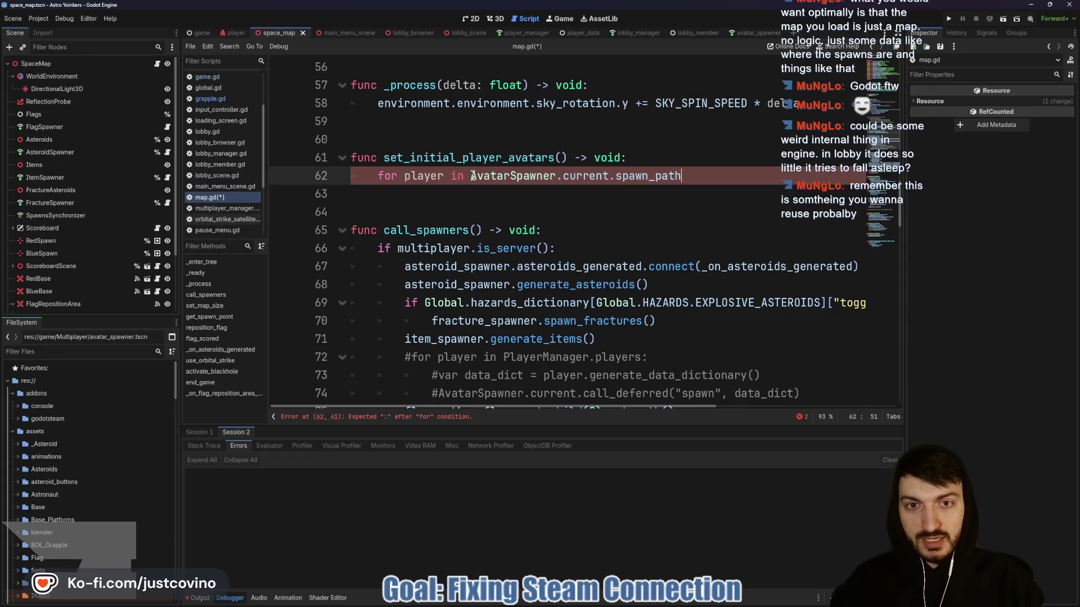
drag(473, 176, 683, 178)
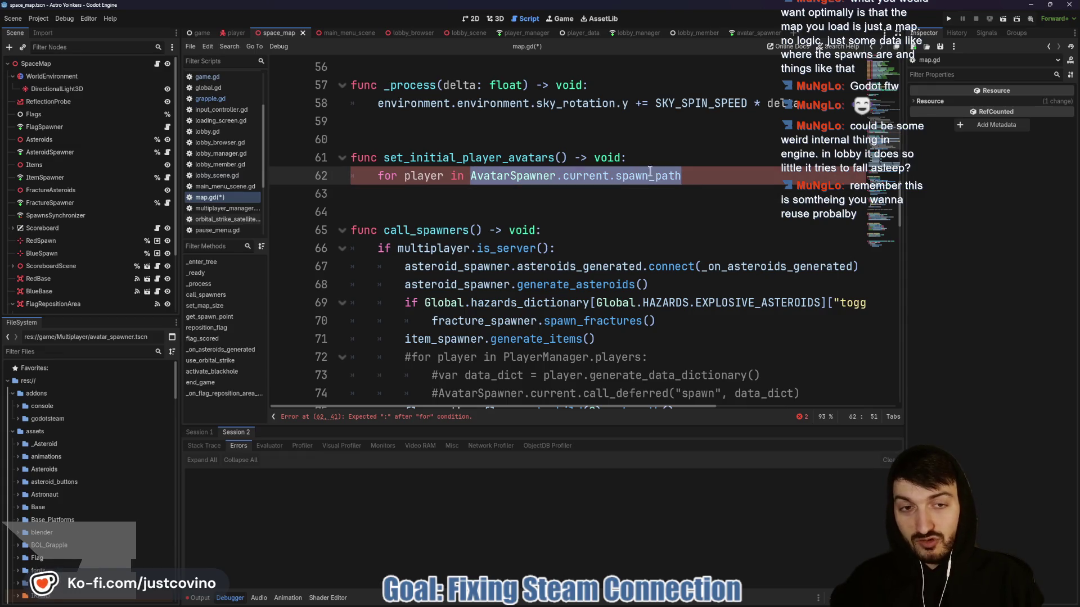
text(()
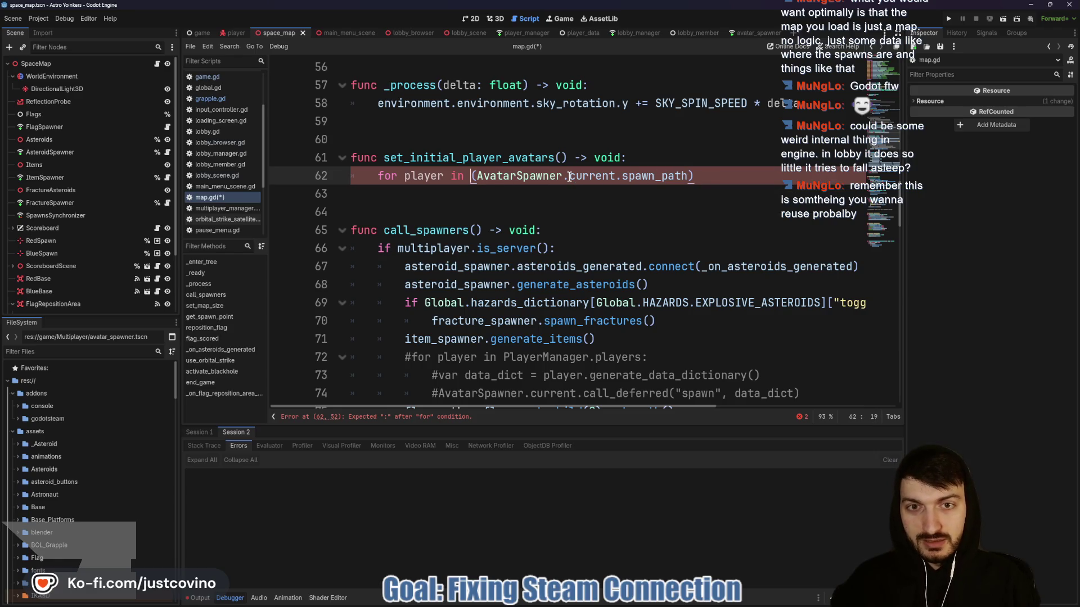
text(get_node)
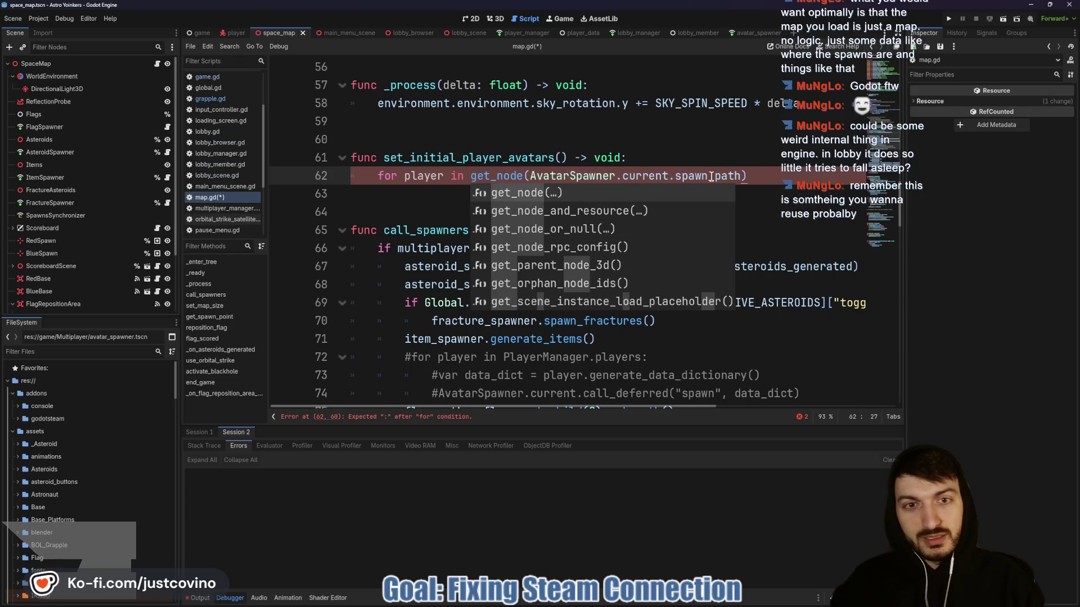
click(782, 172)
text(.)
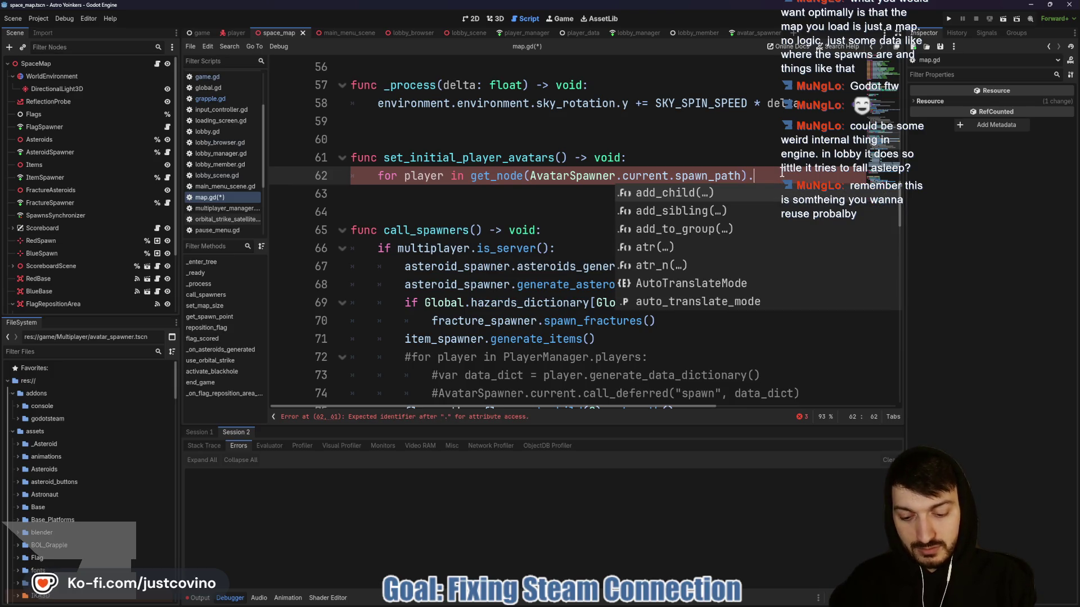
text(get_children)
key(Return)
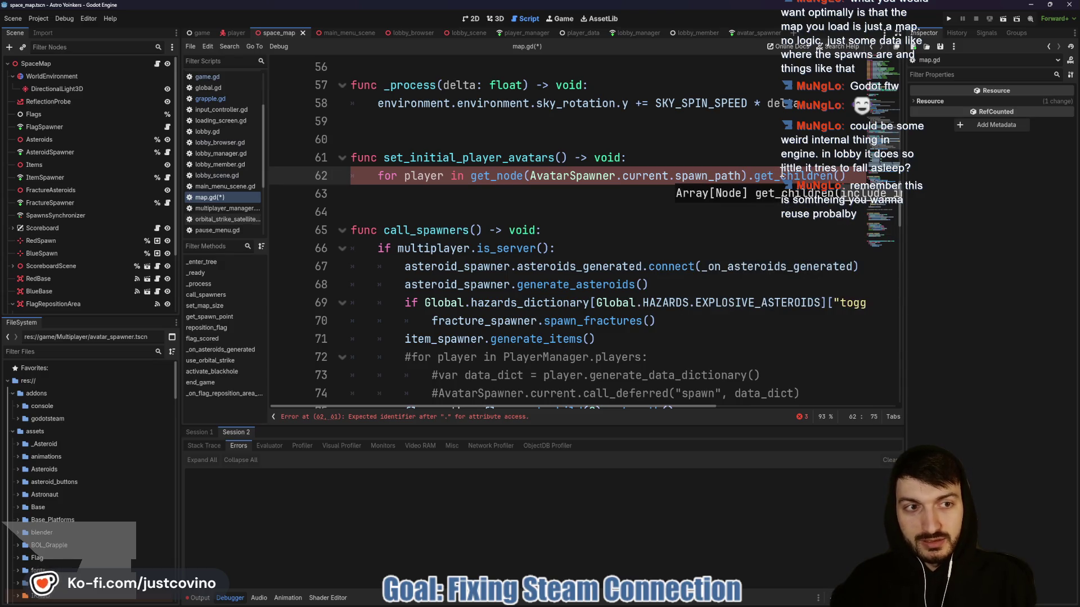
text(:)
key(Return)
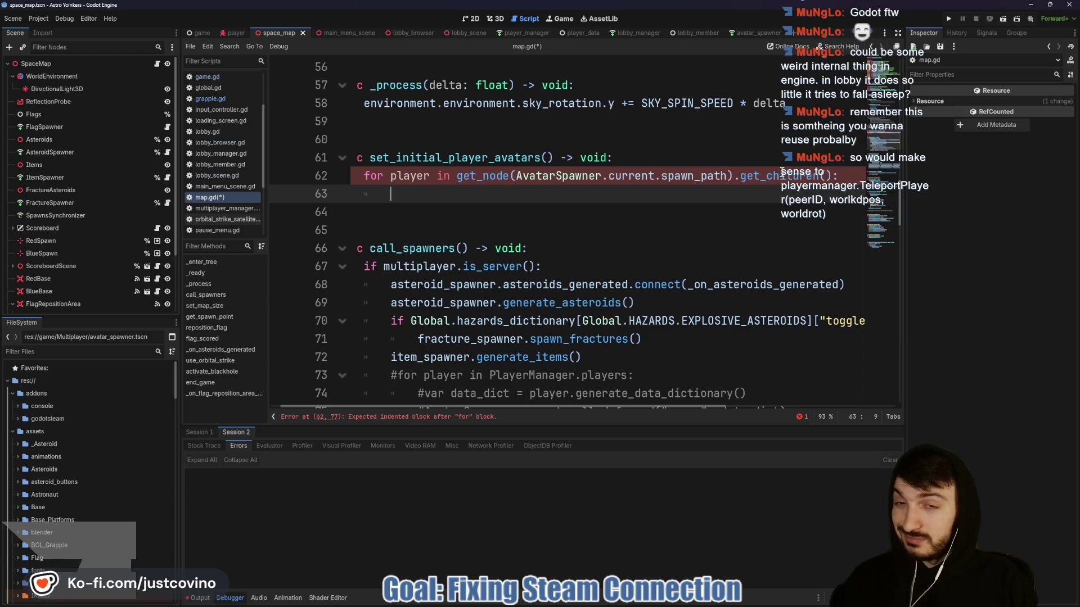
Add a call on player in the set_initial_player_avatars loop, trying _ready() and then request_ready().
text(pl)
key(Return)
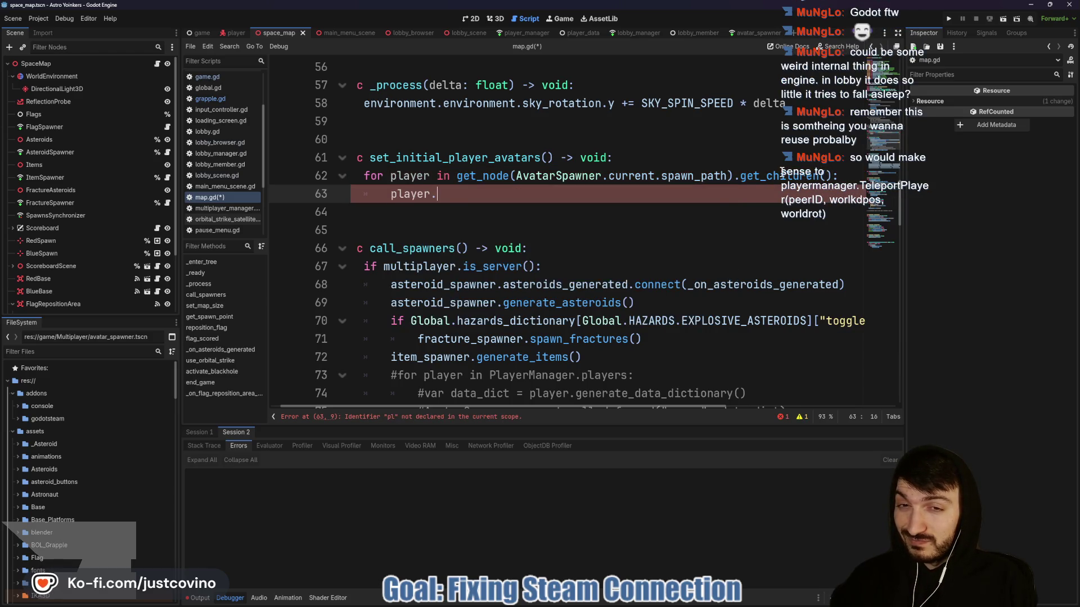
text(._ready)
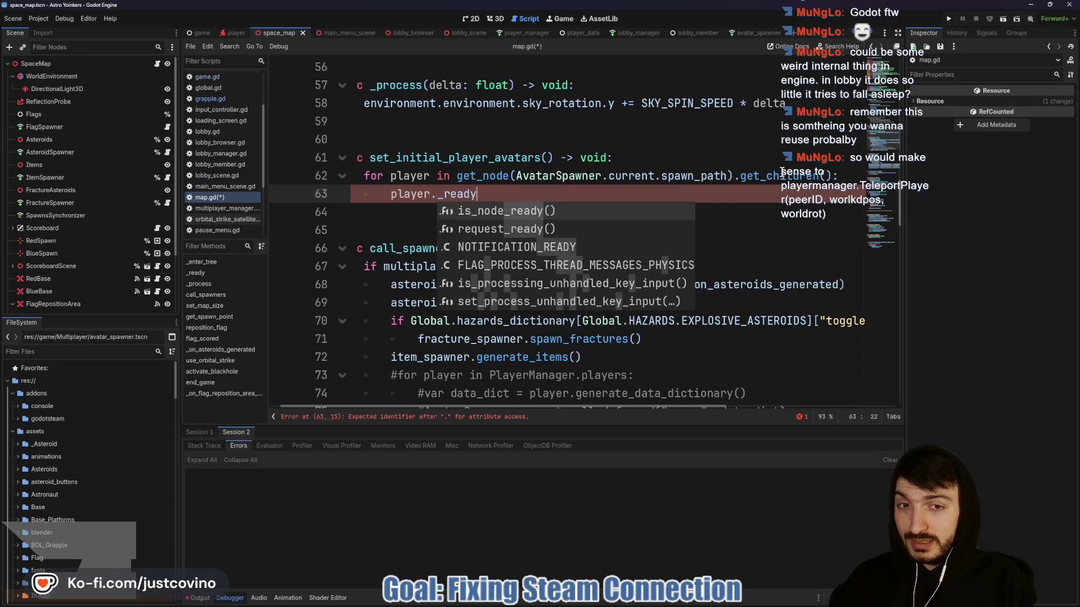
key(Return)
key(BackSpace)
key(BackSpace)
key(BackSpace)
text(requ)
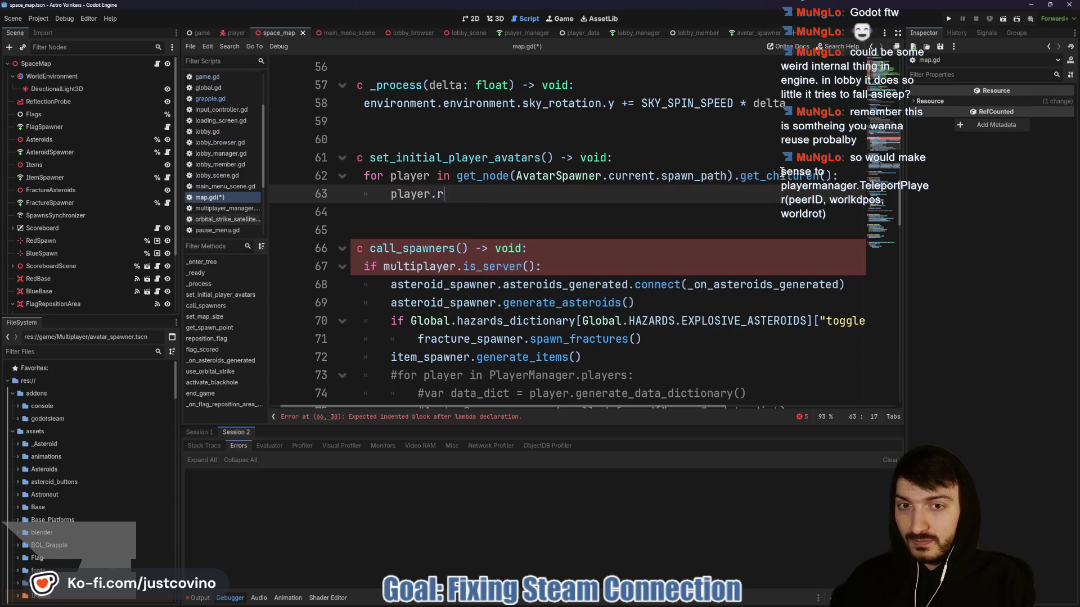
key(Return)
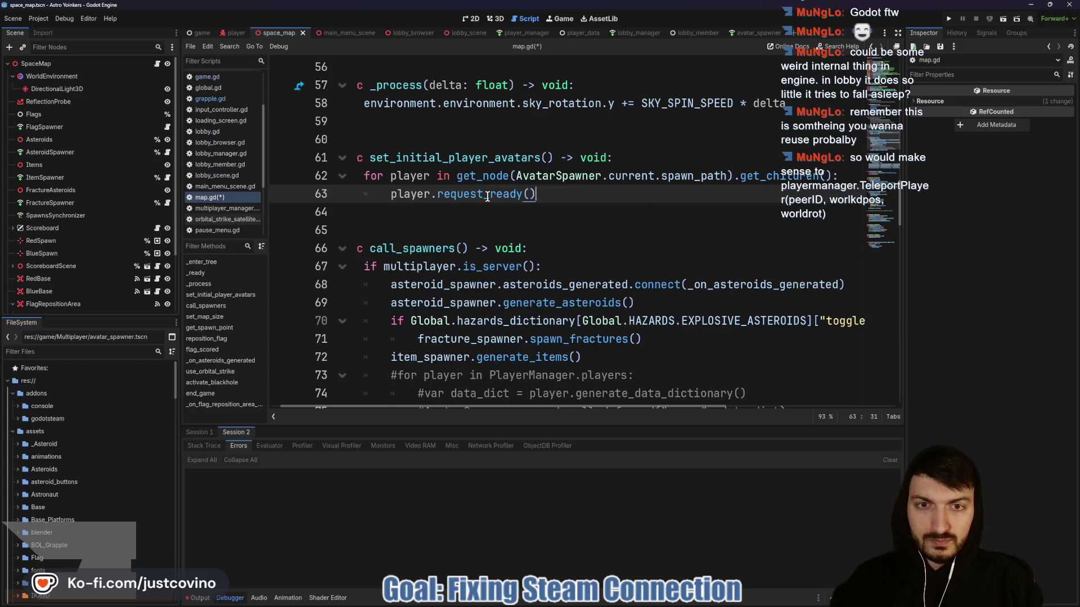
Change the loop call back to player._ready(), save, and switch to player_manager.gd.
mouse_move(487, 197)
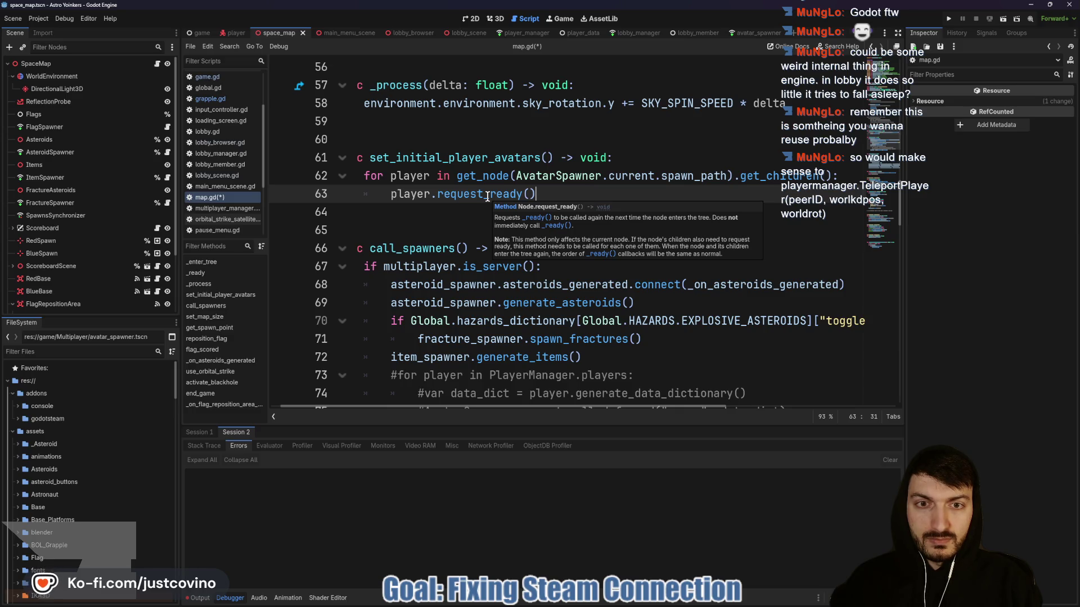
drag(535, 194, 437, 196)
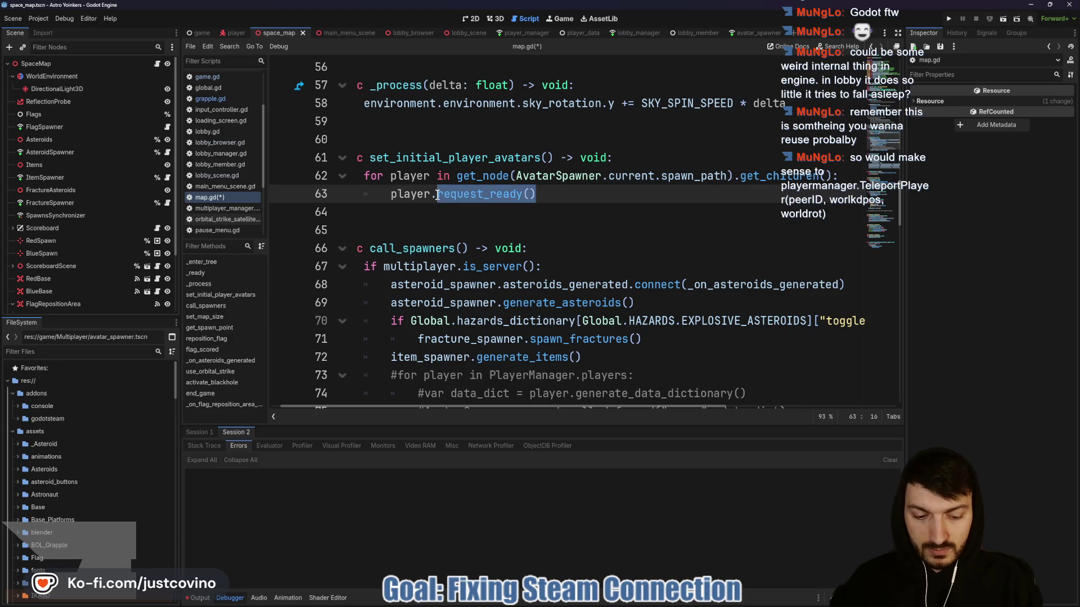
text(_read())
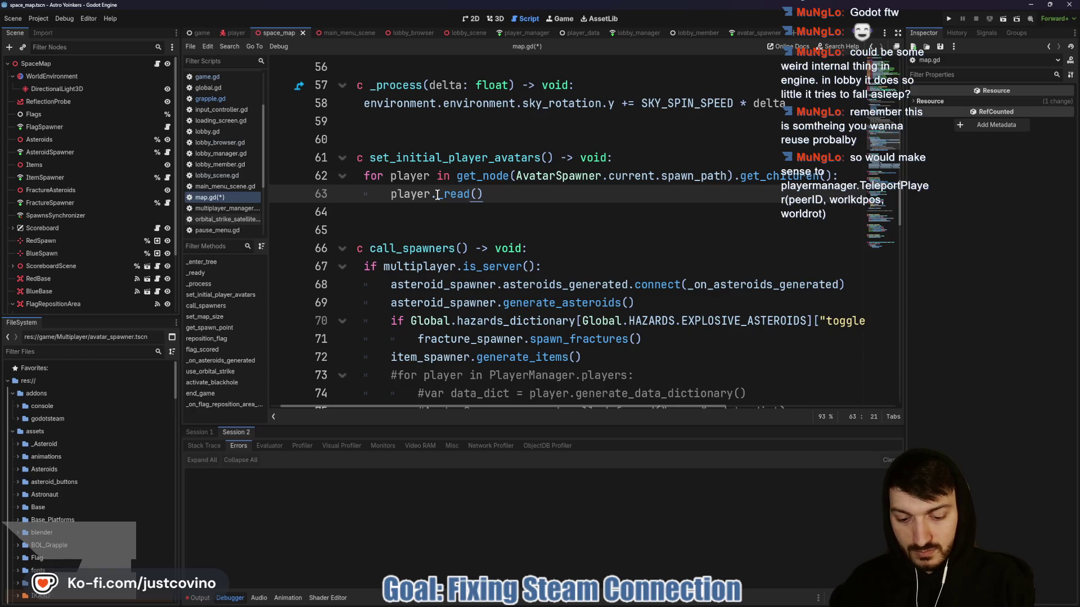
text(y)
key(End)
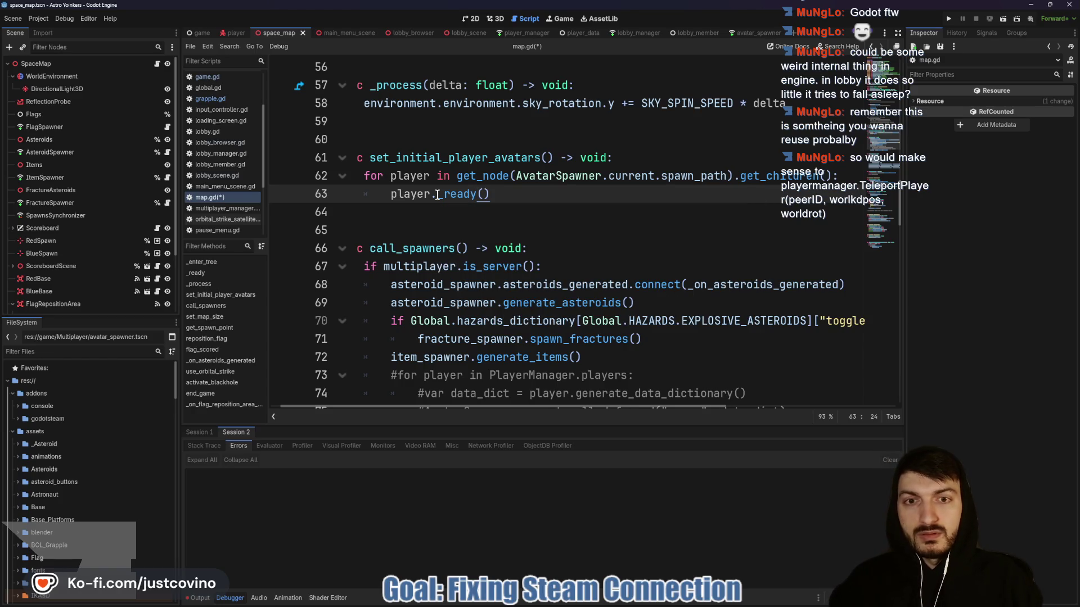
click(466, 222)
key(ctrl+s)
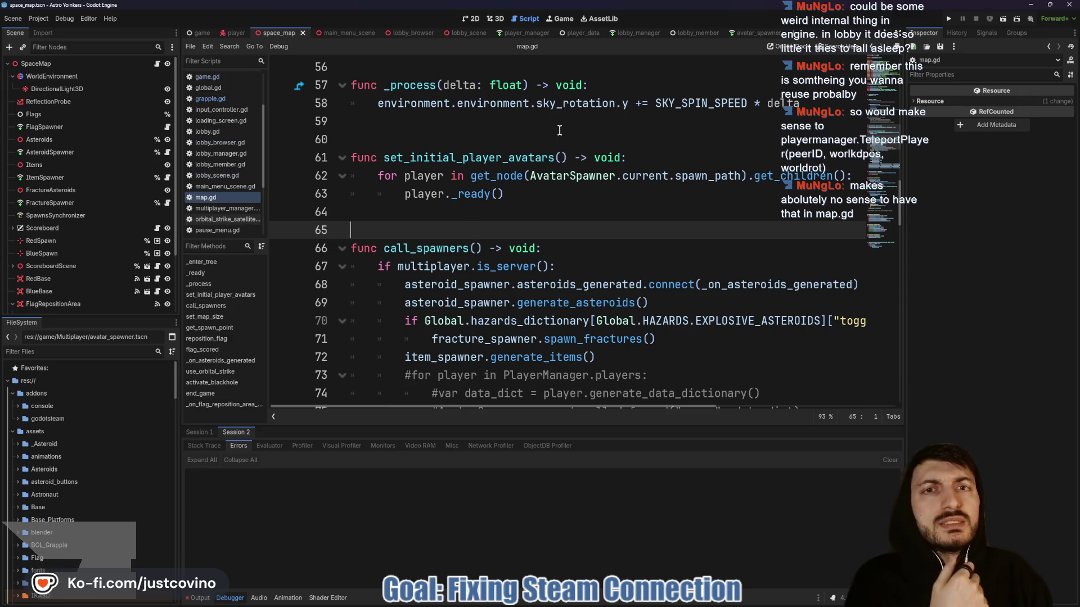
click(521, 34)
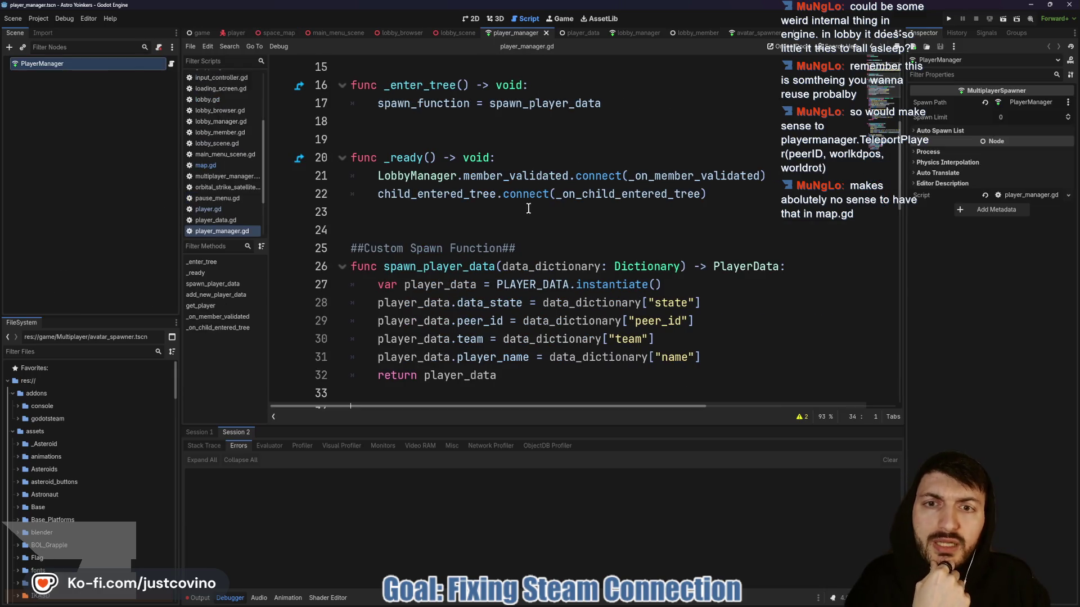
Browse player_manager.gd and look up the avatar_reference variable in player_data.gd.
scroll(466, 218, down, 4)
scroll(467, 219, down, 3)
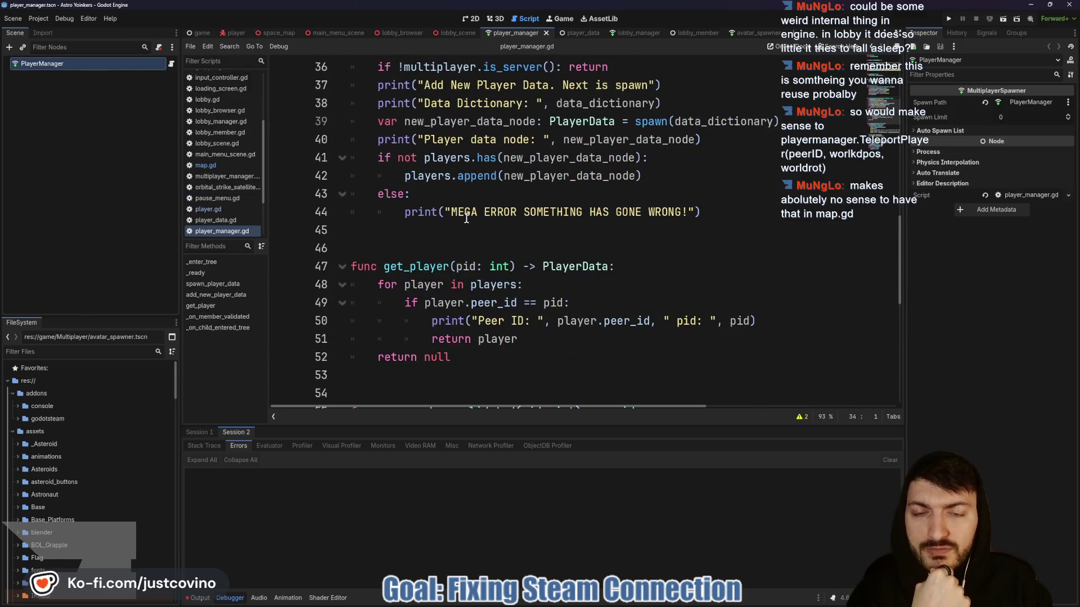
scroll(466, 219, down, 2)
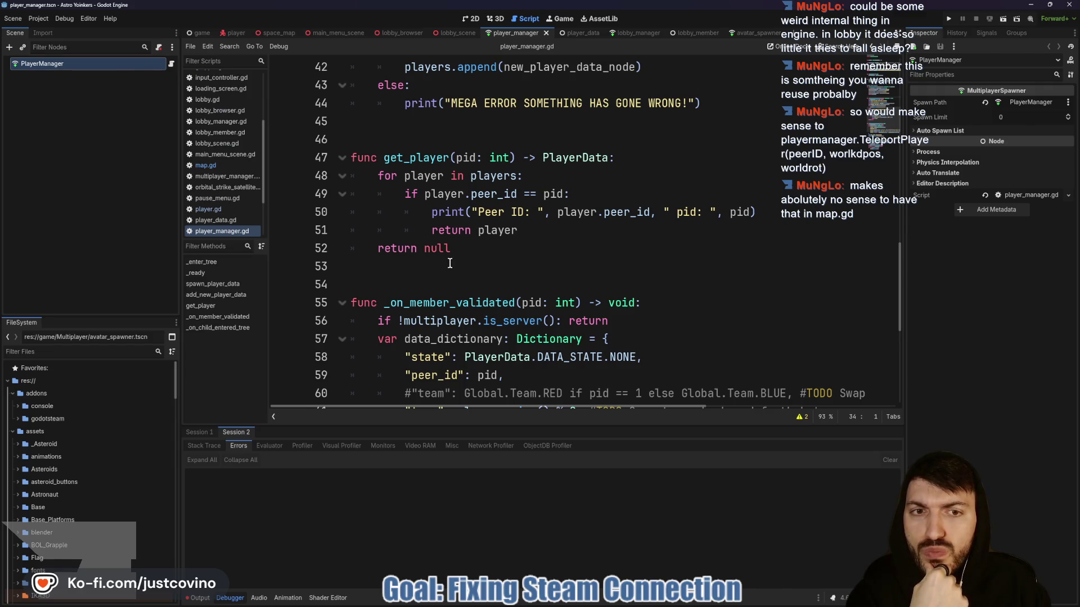
scroll(456, 265, up, 11)
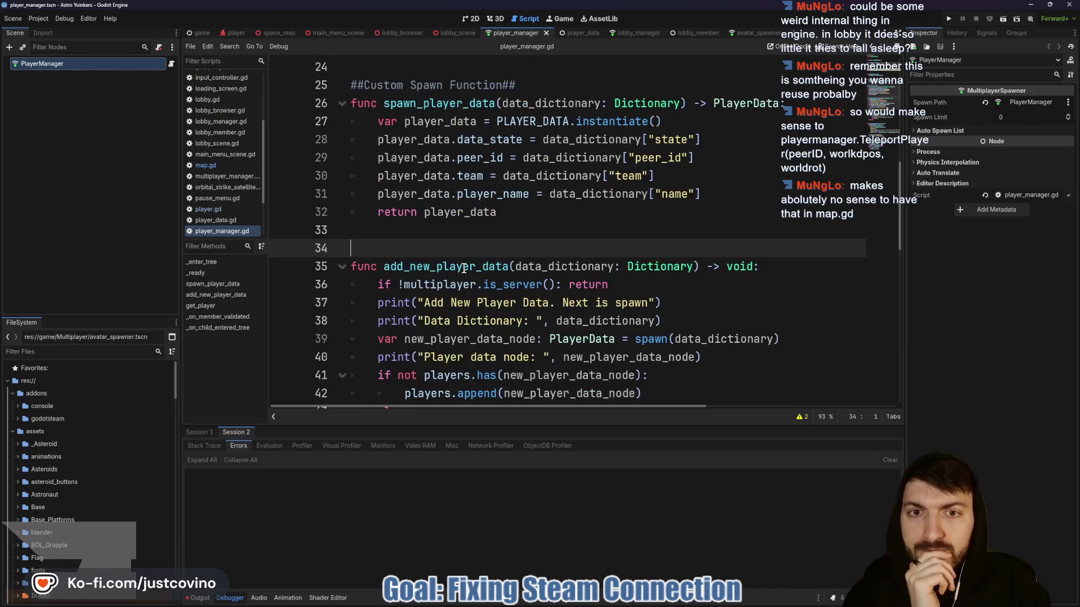
scroll(461, 267, up, 3)
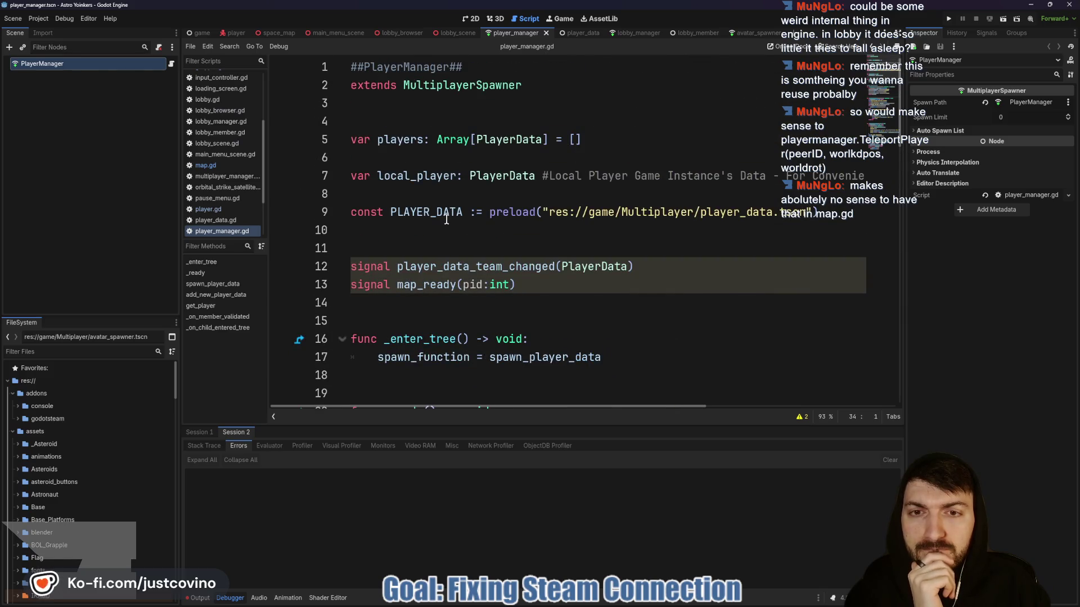
click(576, 41)
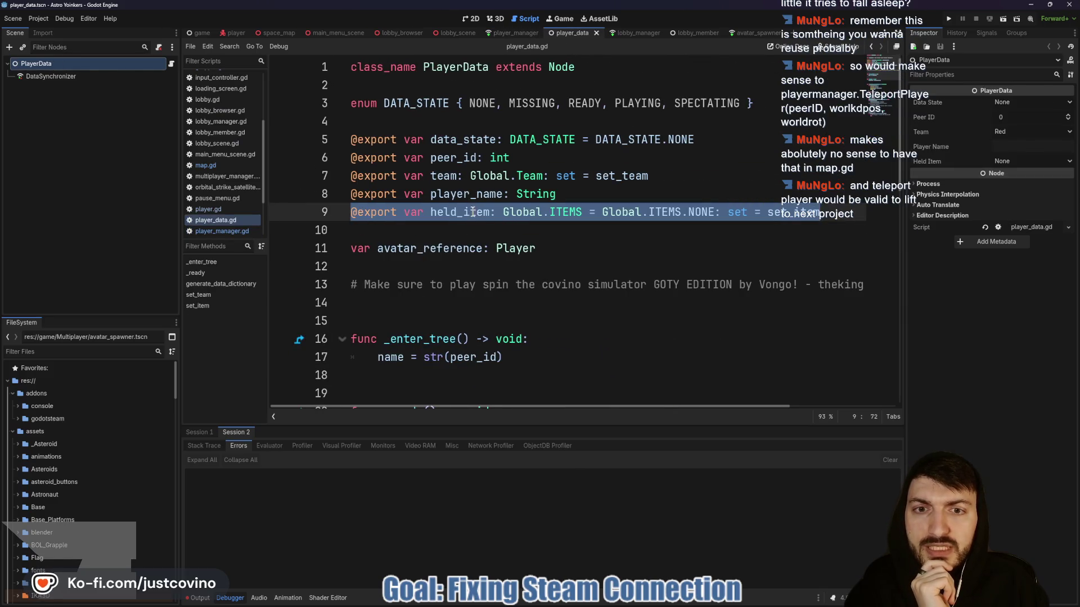
double_click(452, 256)
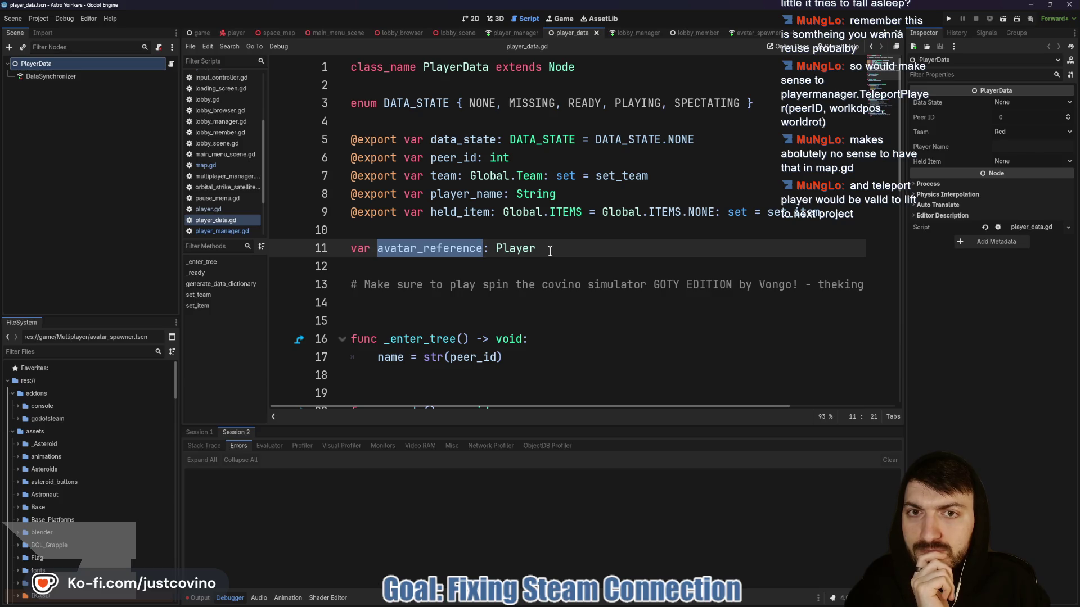
click(513, 35)
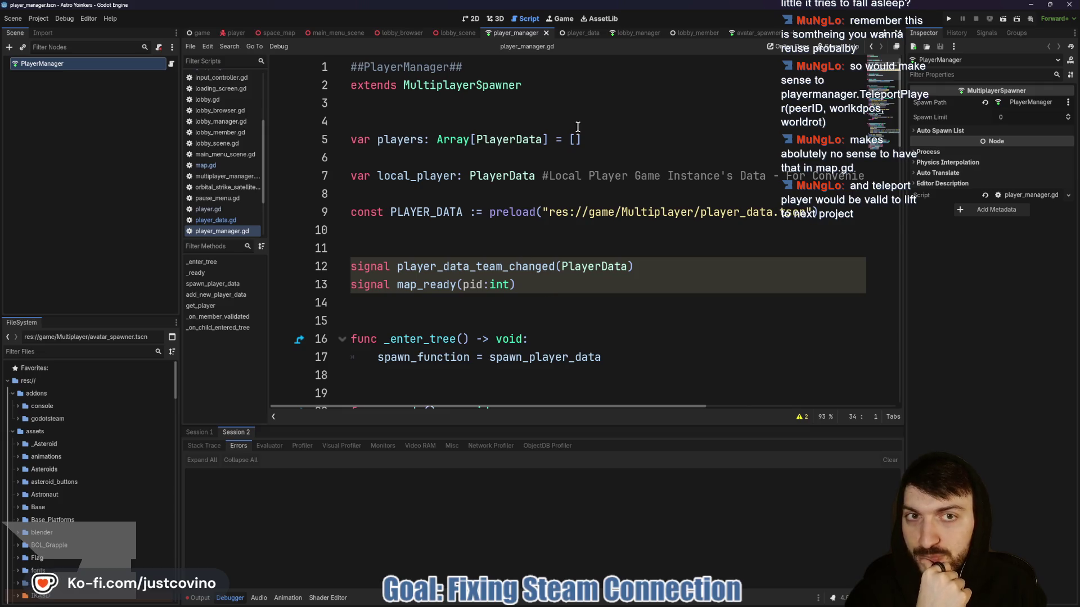
Recheck player_data.gd, then review the get_player code in player_manager.gd.
click(571, 32)
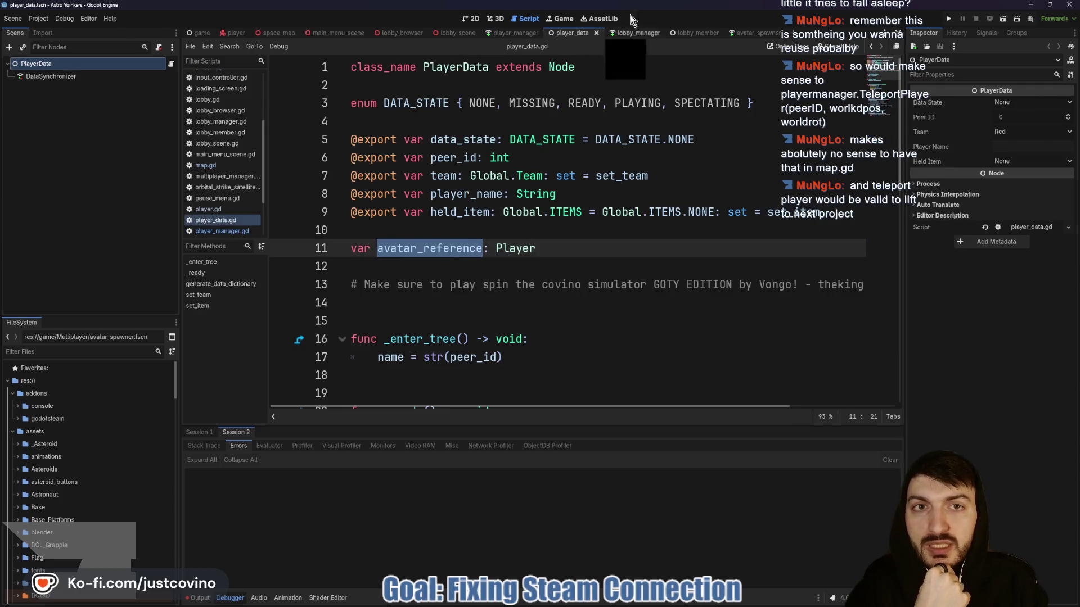
click(531, 289)
scroll(531, 291, down, 5)
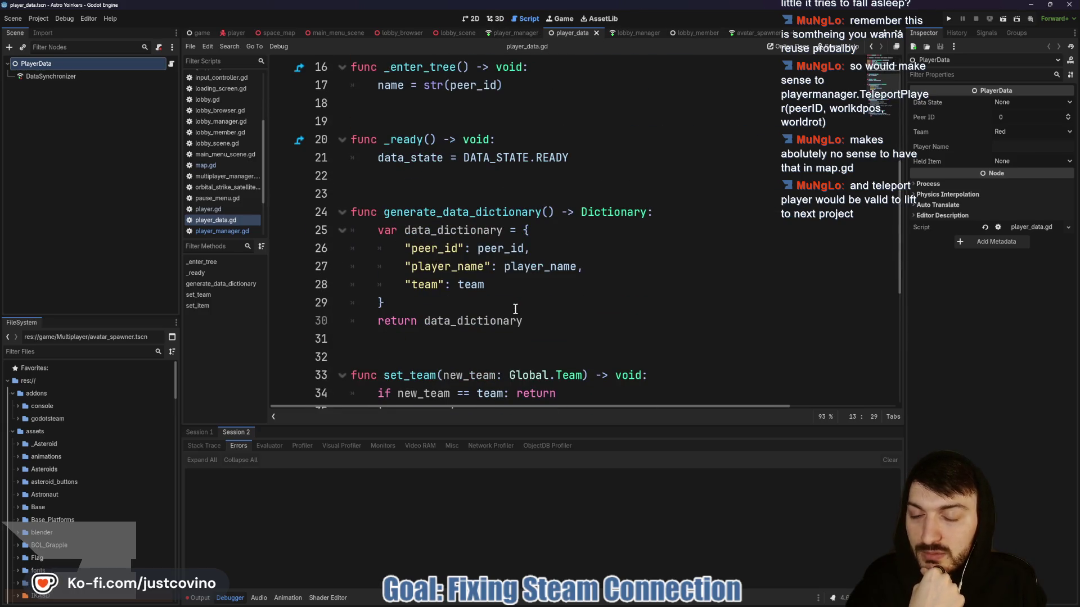
click(514, 32)
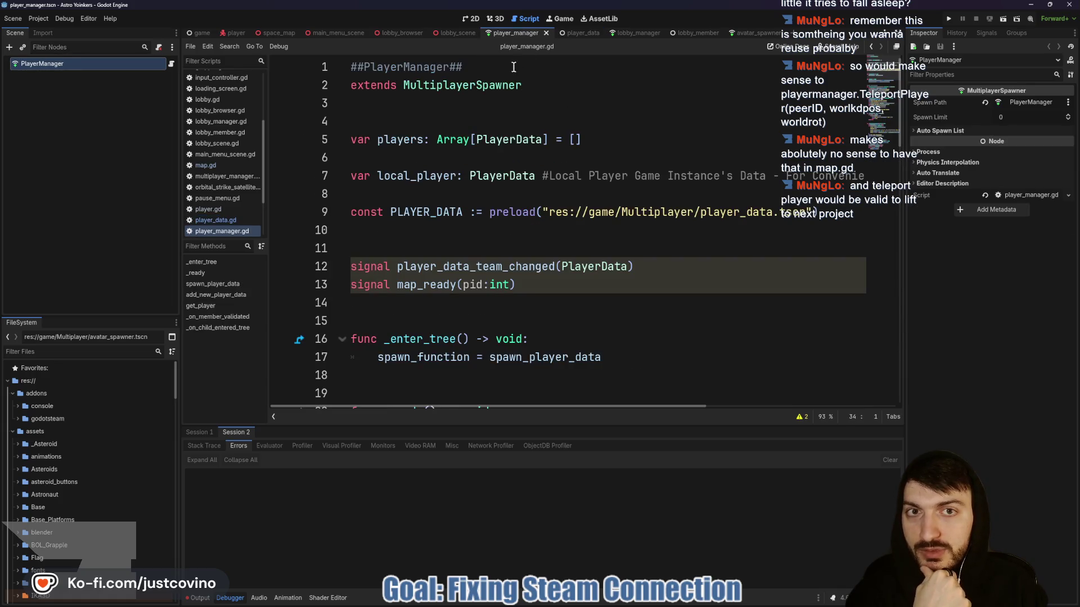
scroll(447, 253, down, 5)
scroll(447, 253, down, 4)
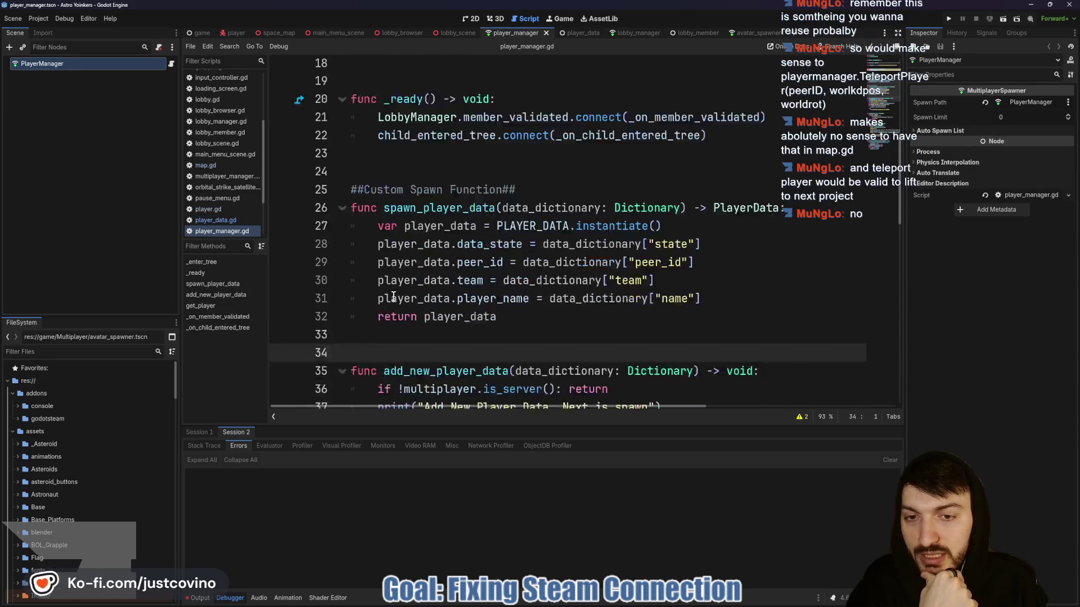
scroll(402, 295, up, 6)
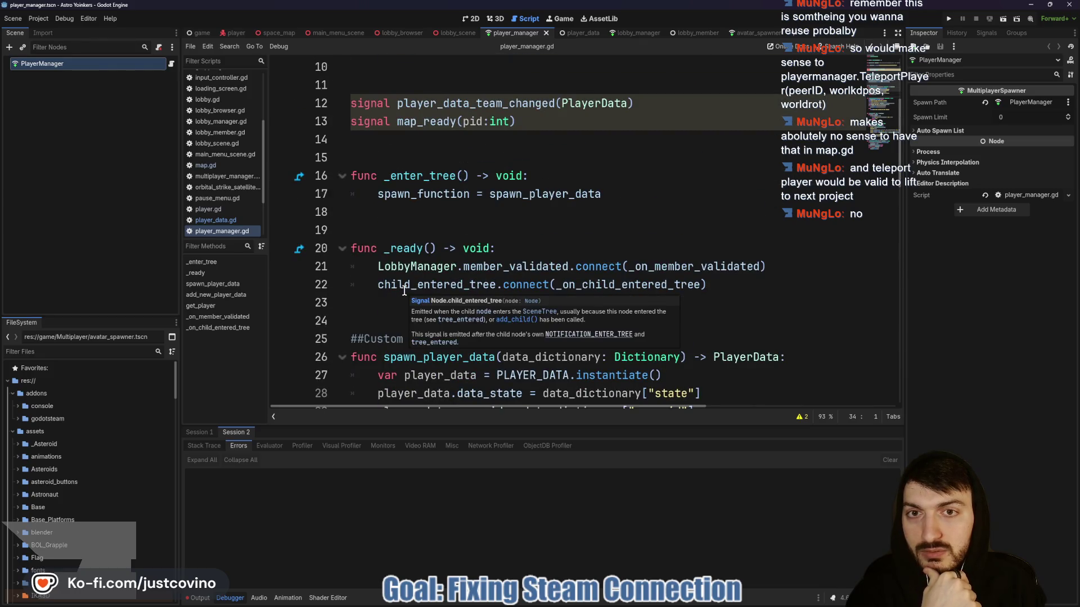
scroll(404, 290, down, 10)
scroll(473, 200, up, 2)
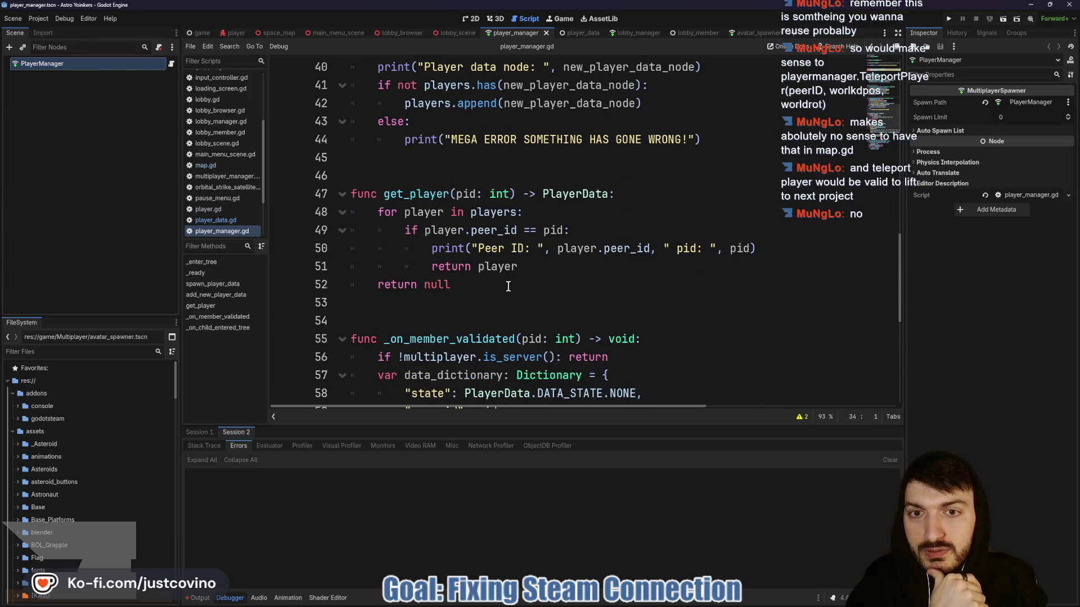
drag(506, 284, 351, 193)
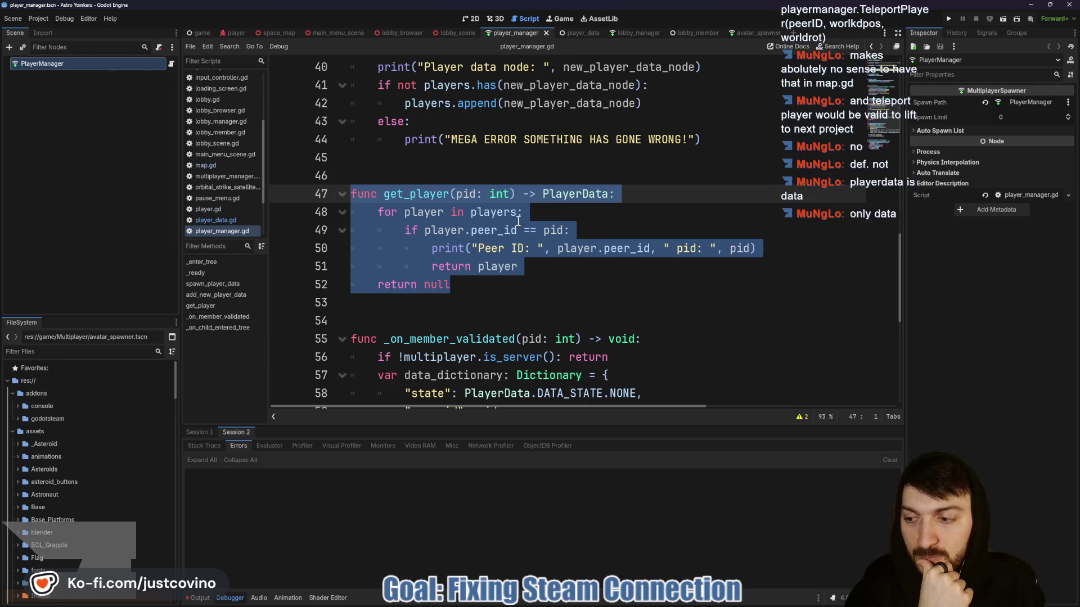
mouse_move(518, 221)
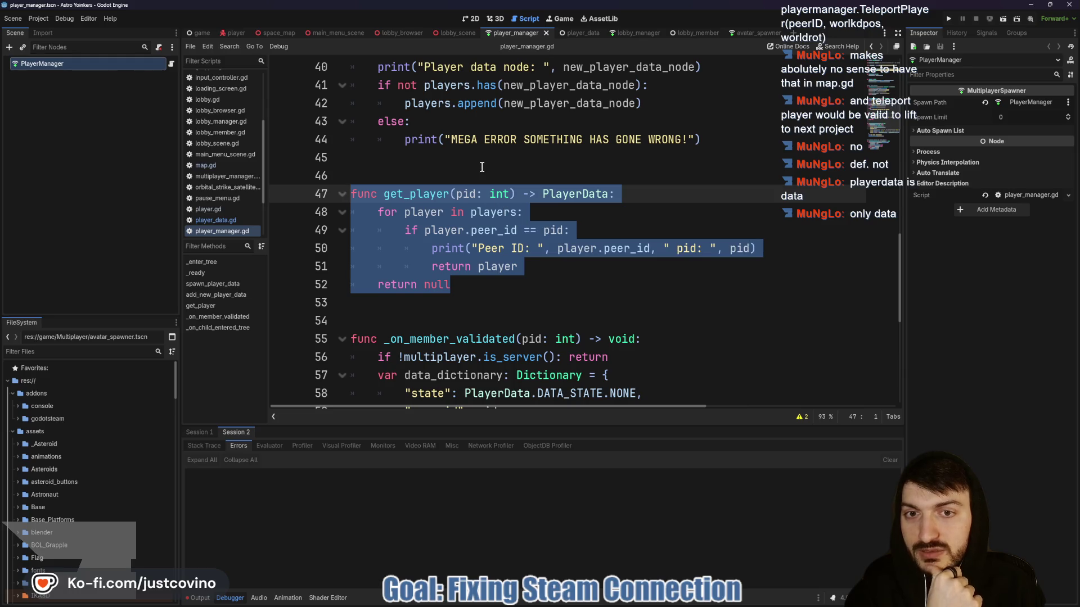
Check held_item in player_data.gd, then insert blank lines after get_player in player_manager.gd.
click(572, 33)
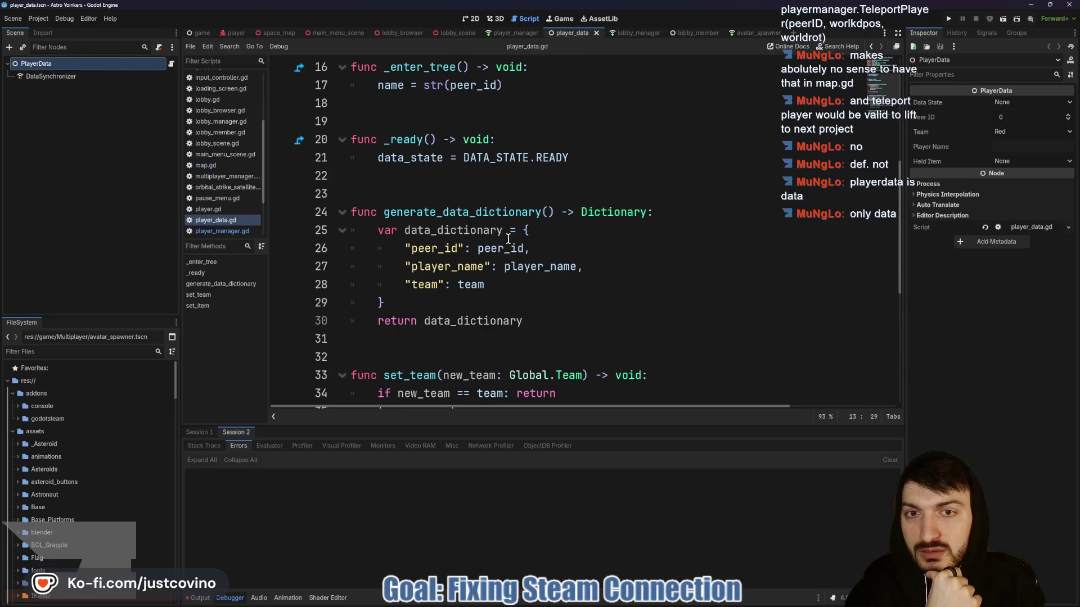
scroll(507, 239, up, 5)
click(472, 215)
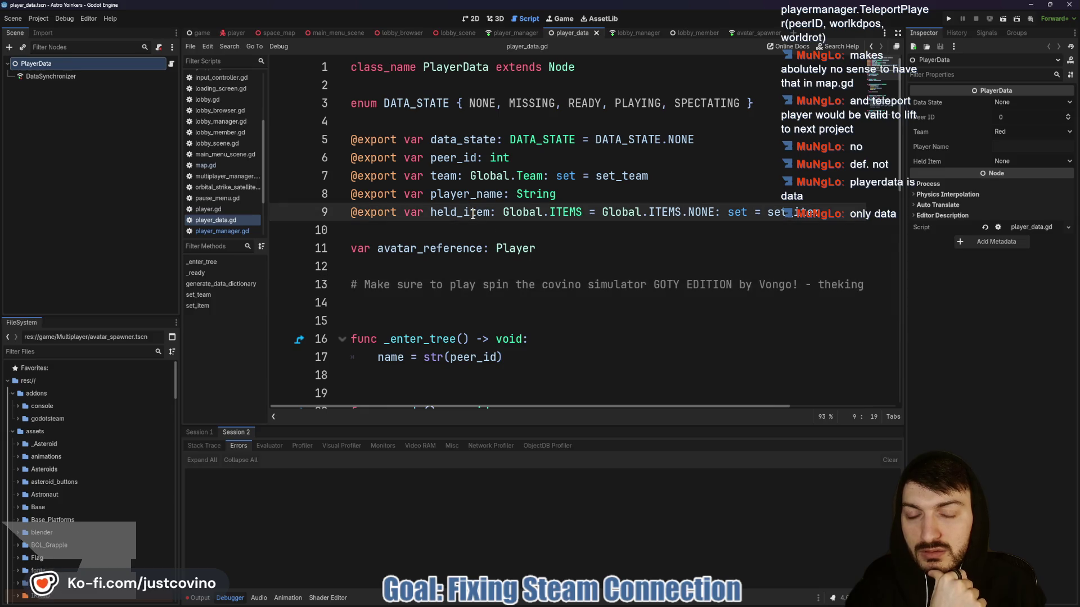
double_click(472, 215)
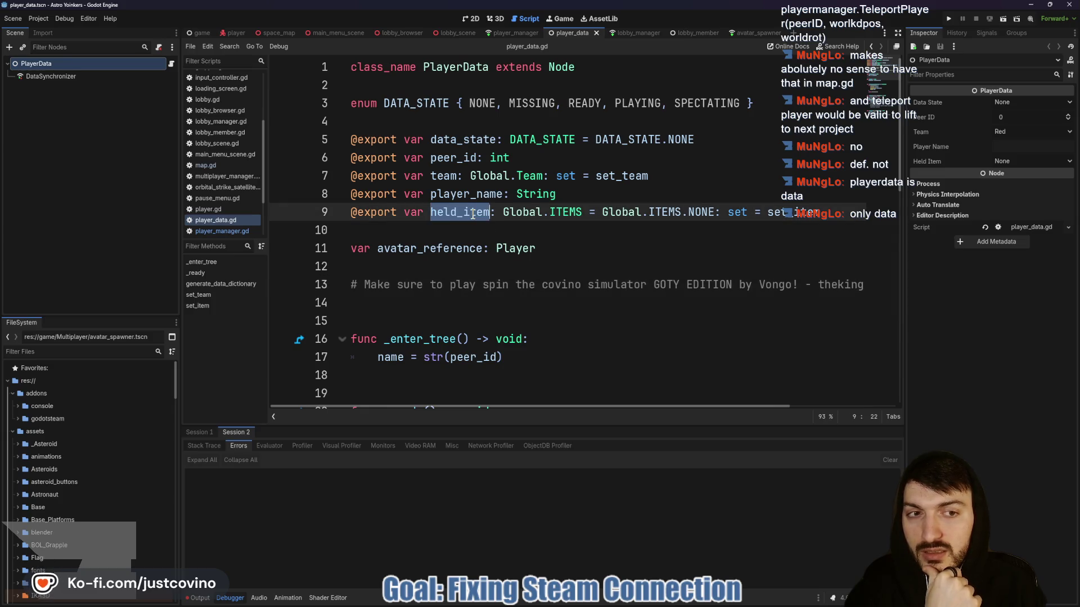
click(515, 33)
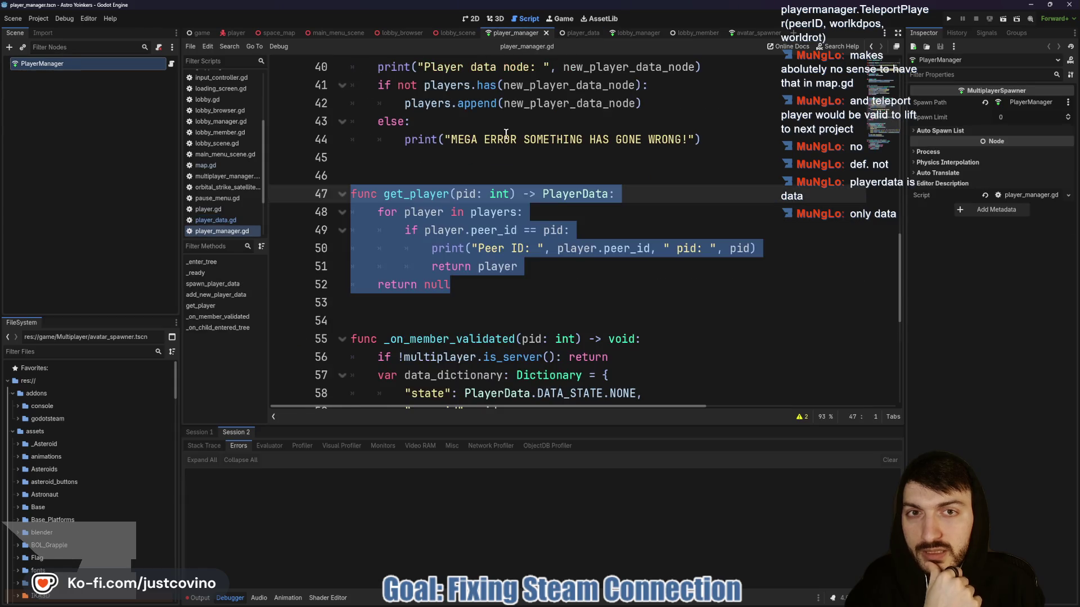
click(482, 306)
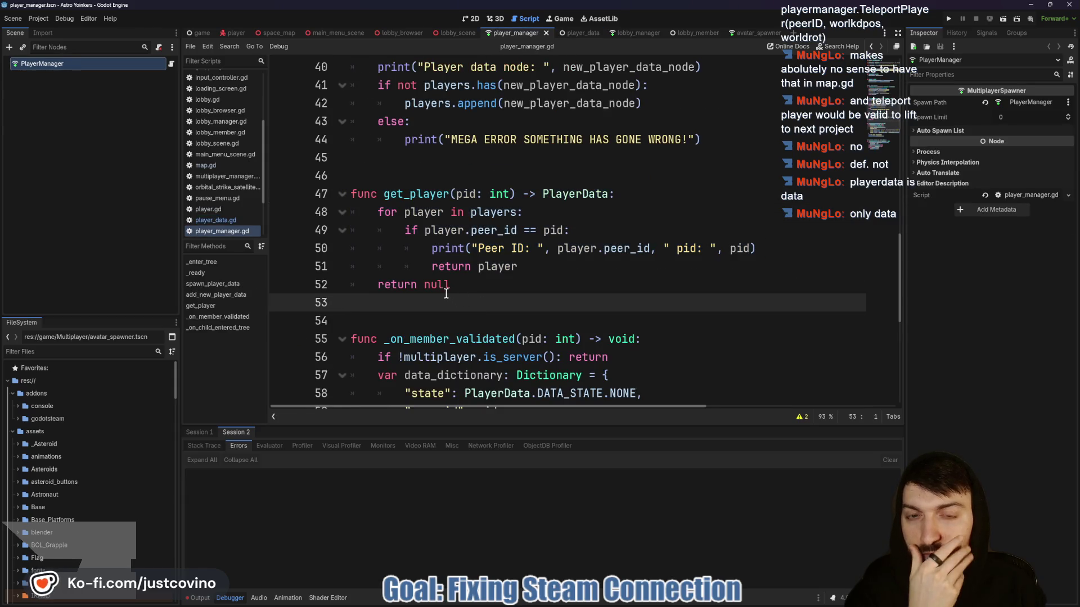
scroll(438, 290, down, 1)
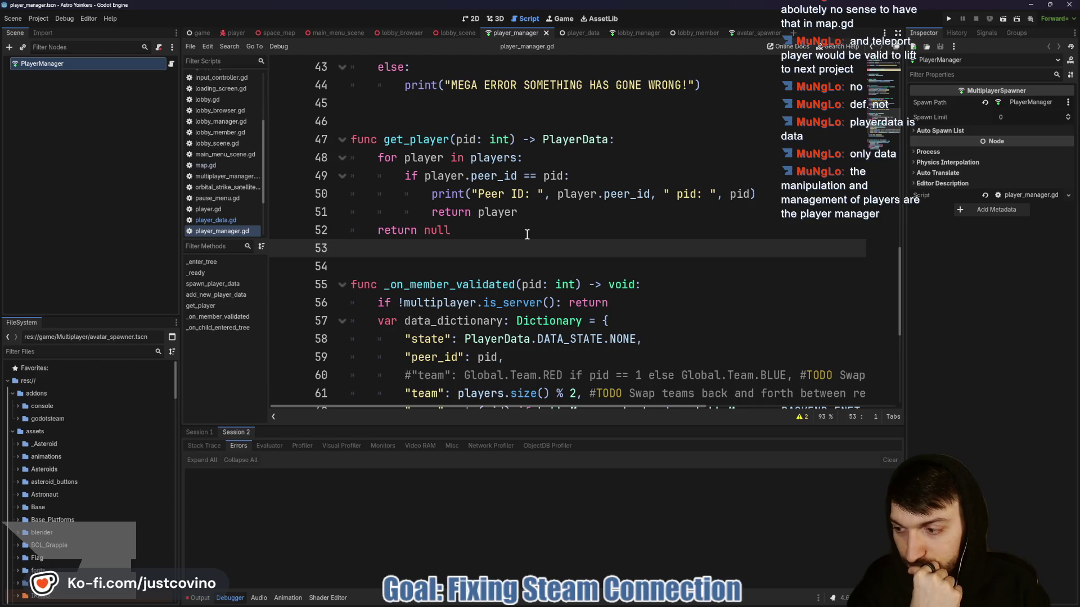
key(Return)
key(Return)
key(Return)
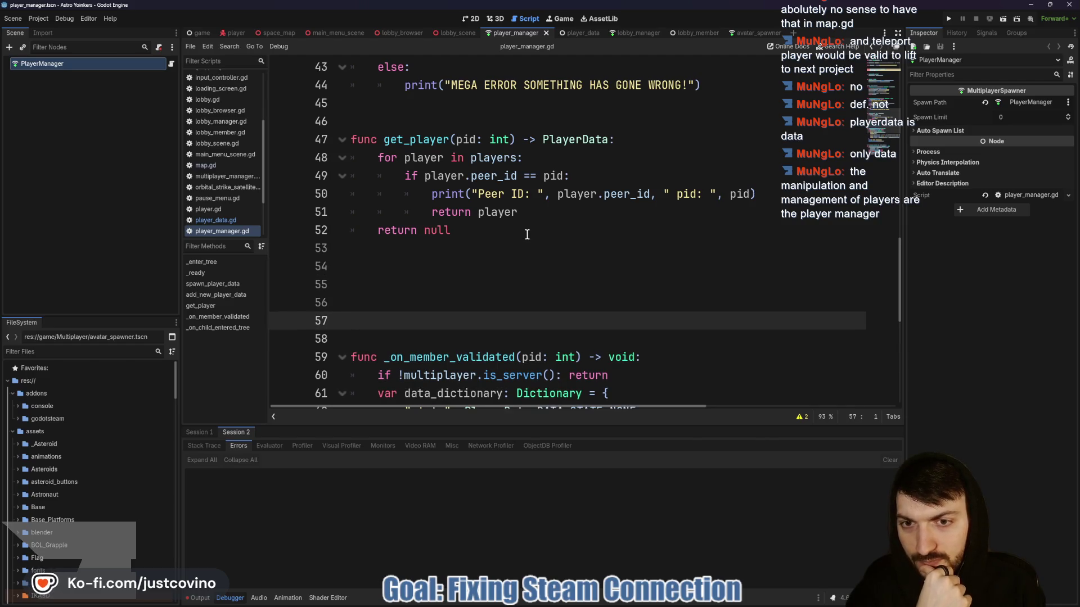
Declare func teleport_player_avatar(pid: int, location: Vector3) -> void below get_player.
key(Up)
key(Up)
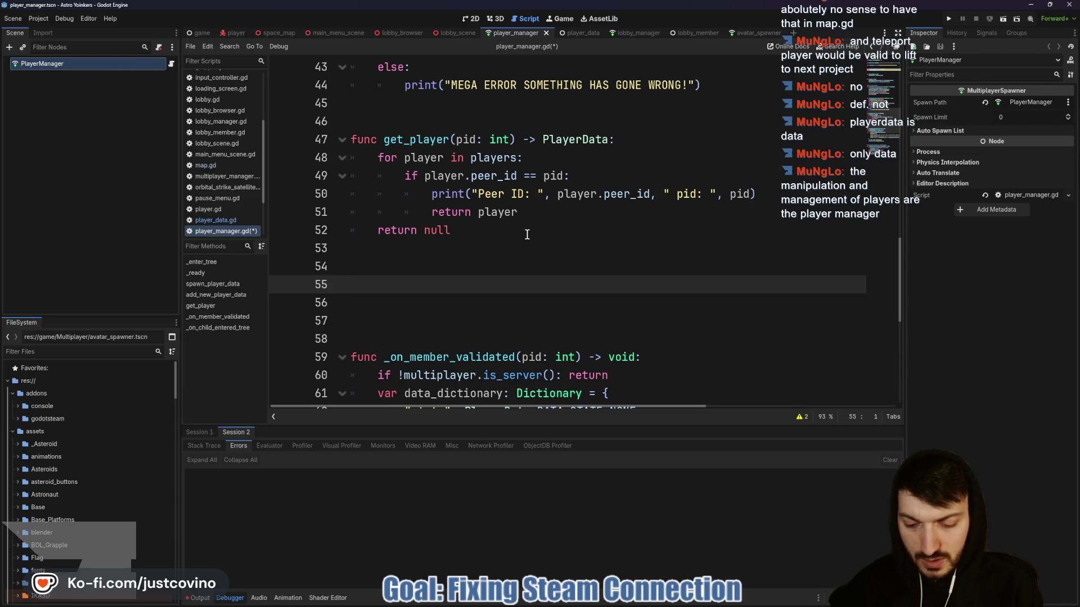
text(func move_pla)
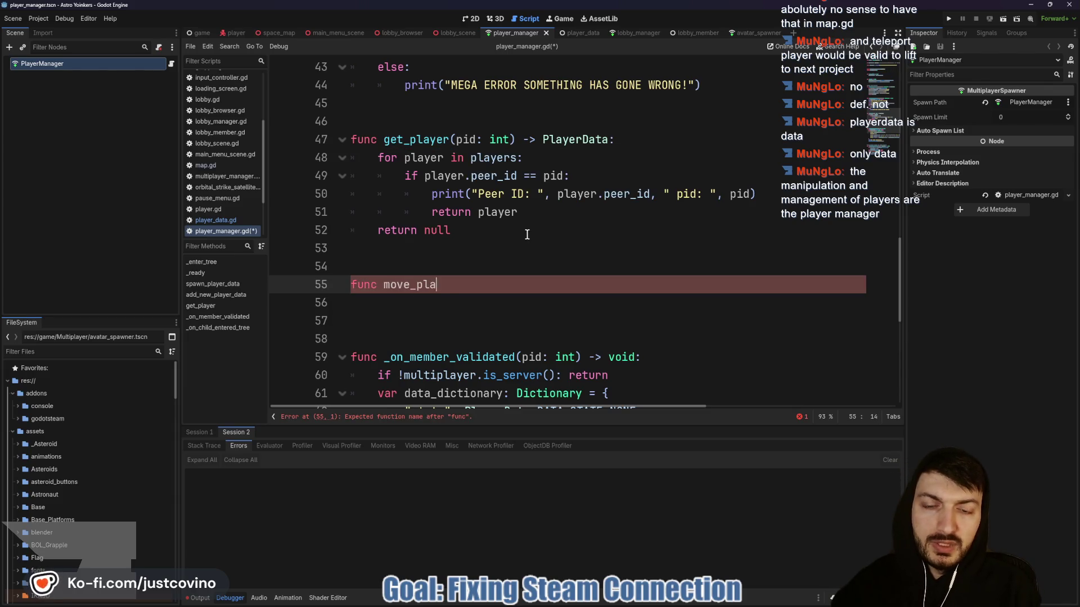
text(yer_avatar)
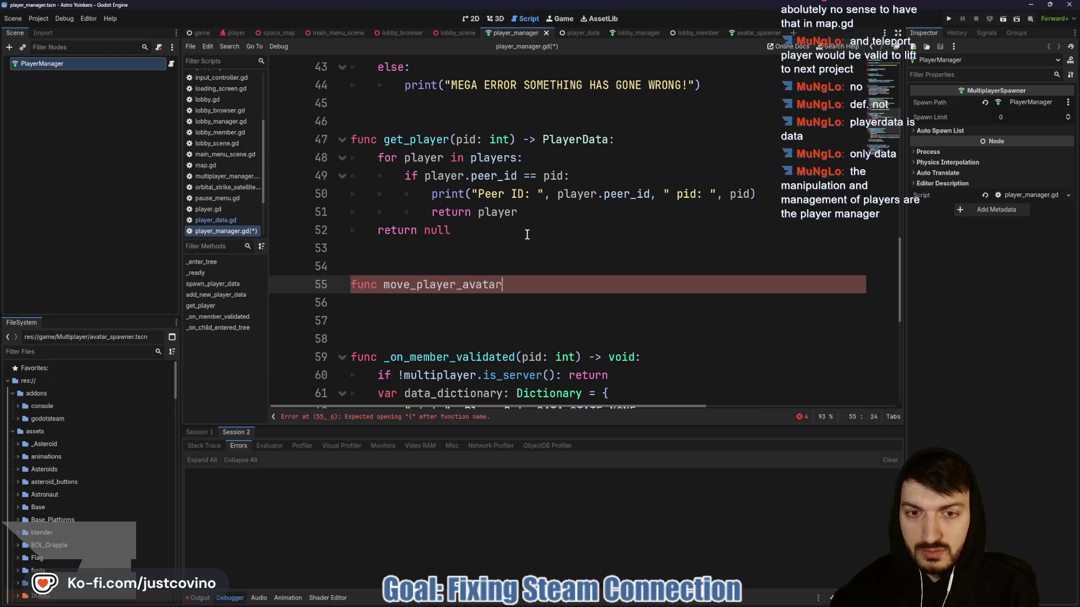
text((peer)
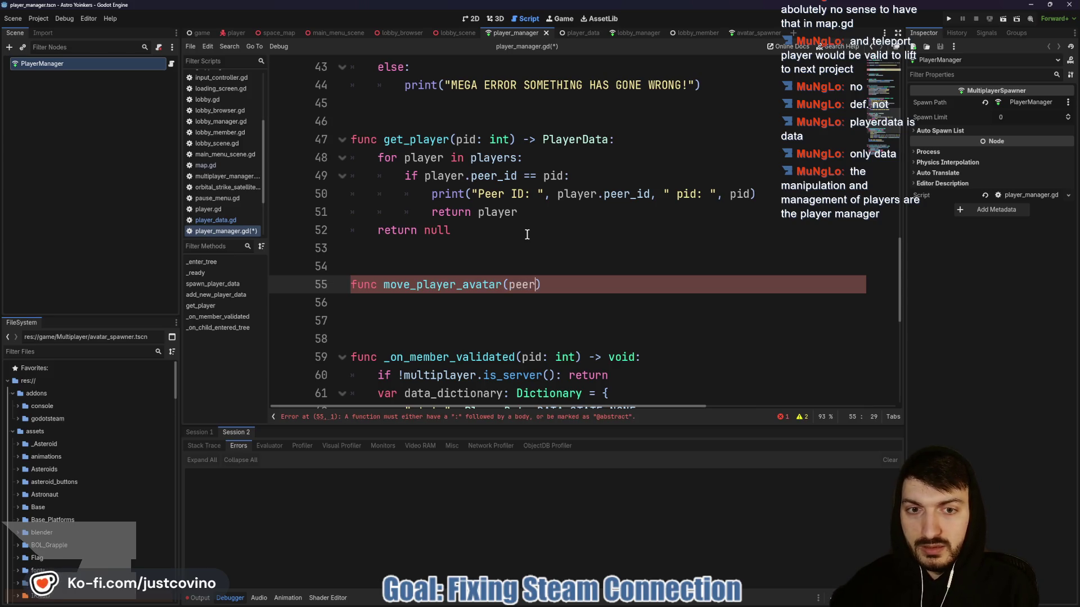
key(BackSpace)
key(BackSpace)
key(BackSpace)
text(id: in)
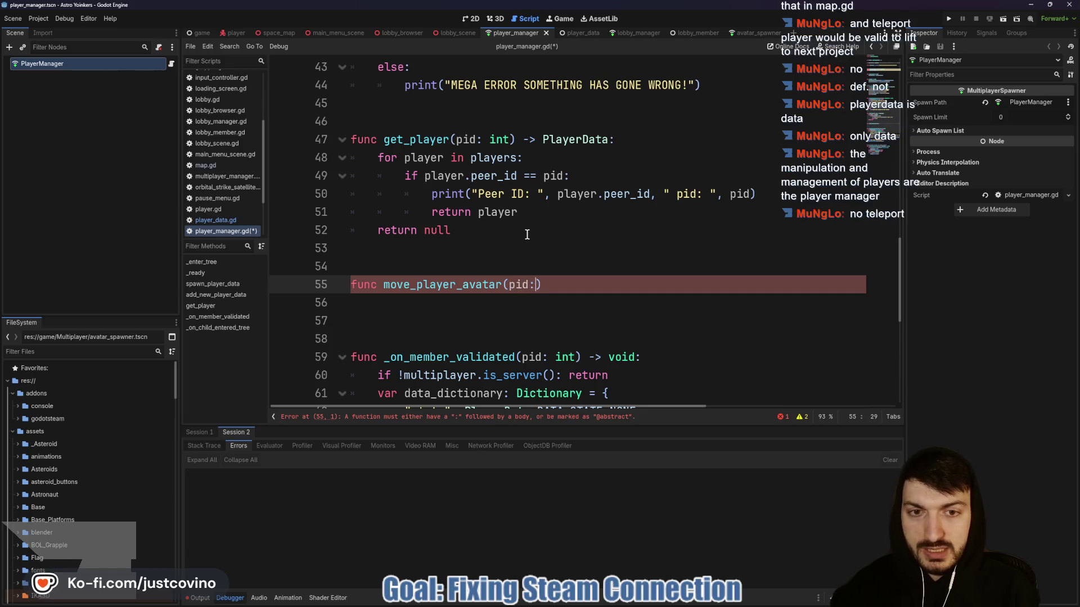
text(t)
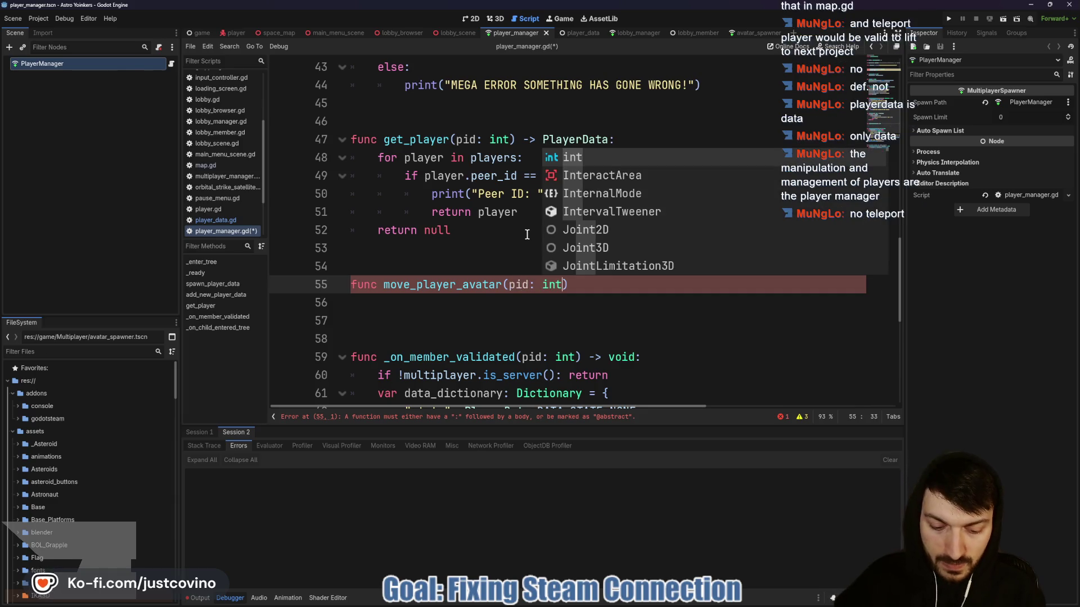
text(,)
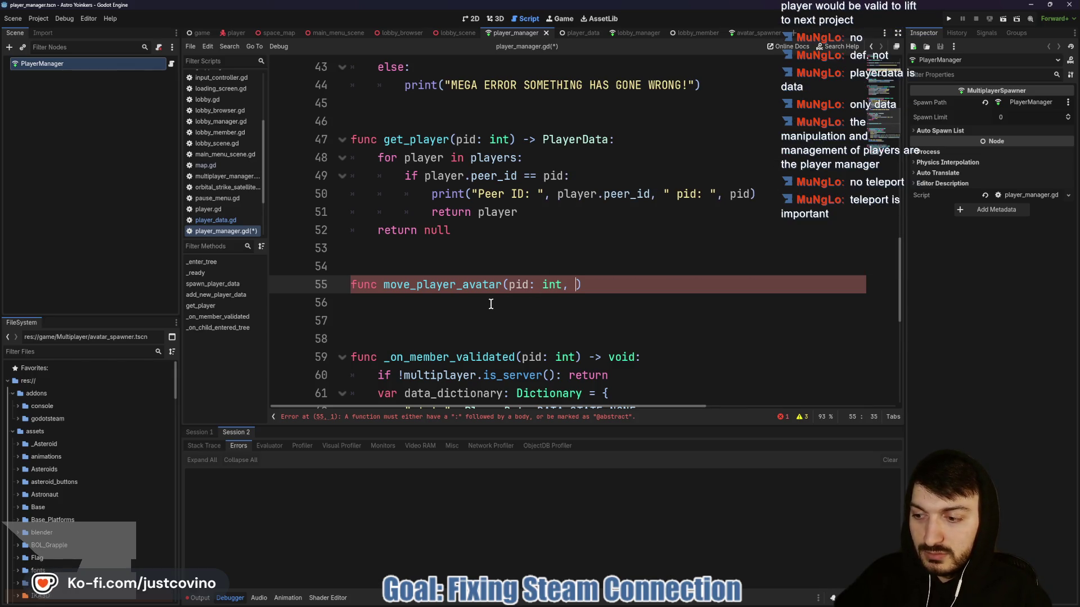
double_click(410, 286)
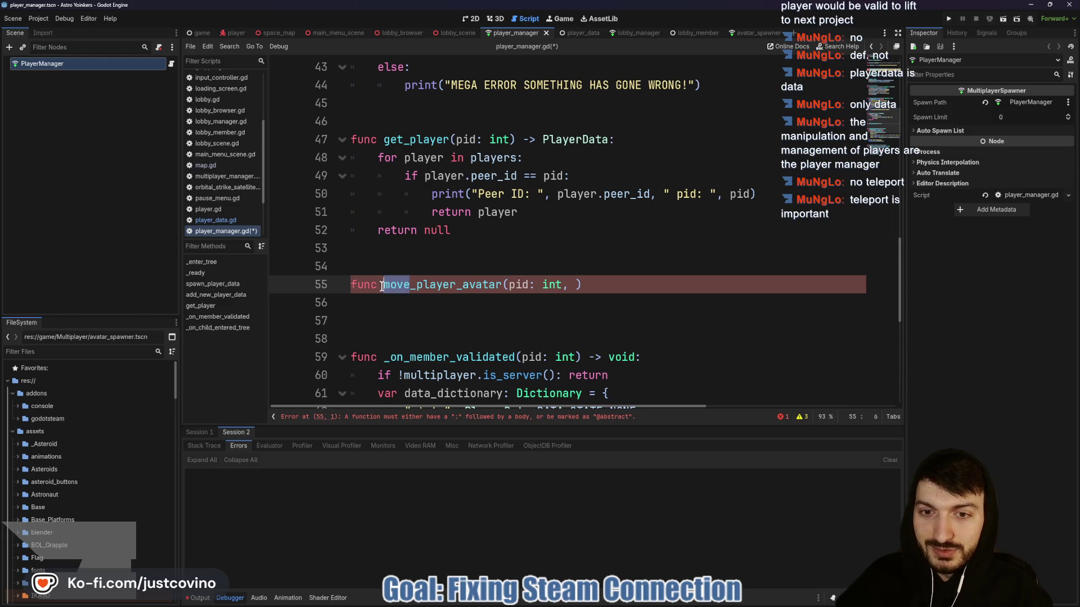
text(teleport)
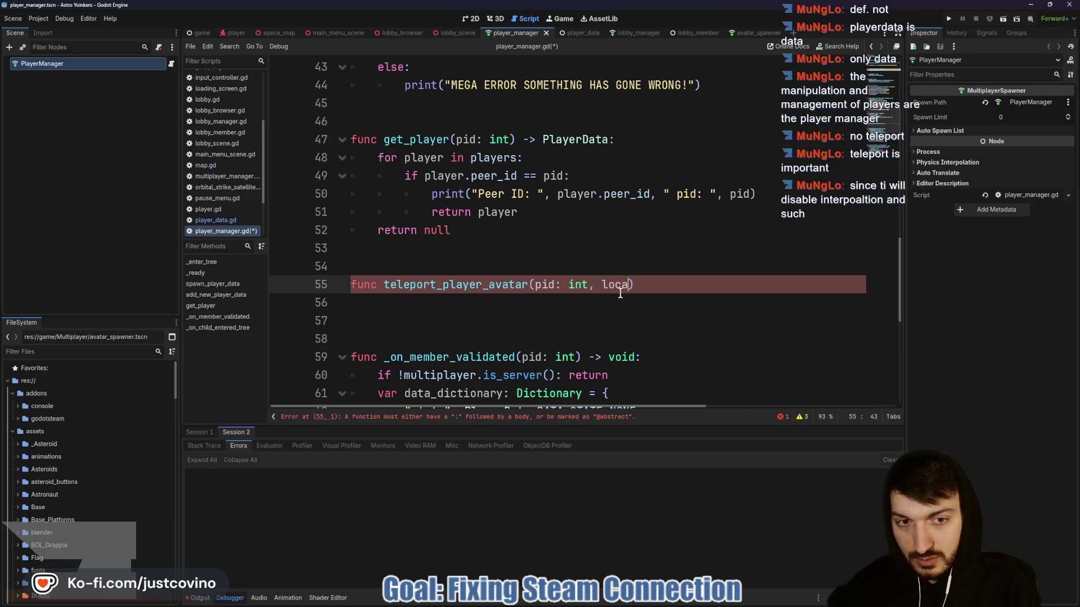
text(tion: Vector)
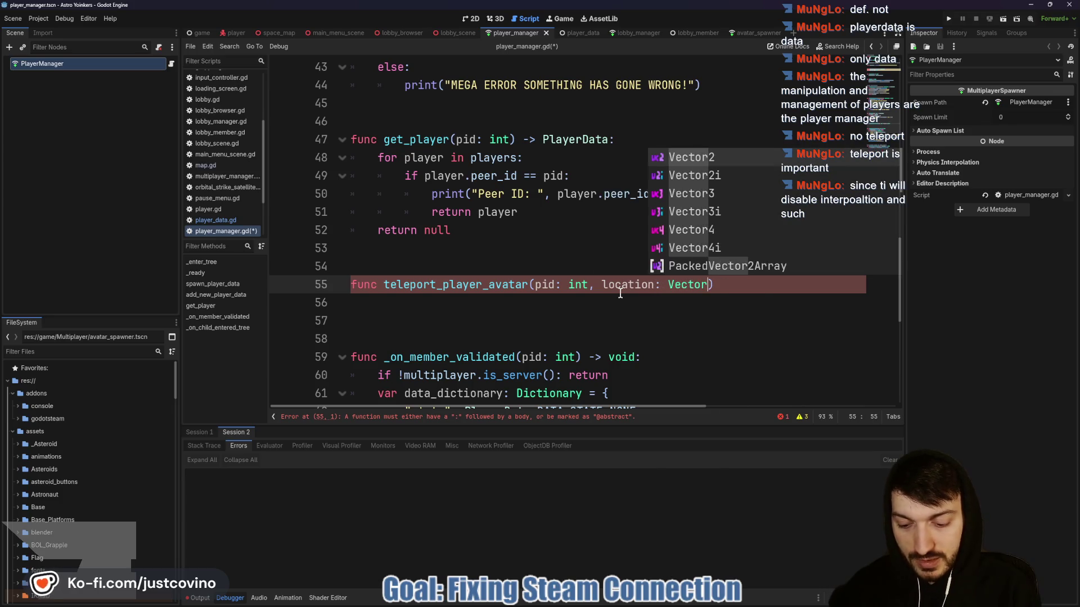
text(3)
click(727, 285)
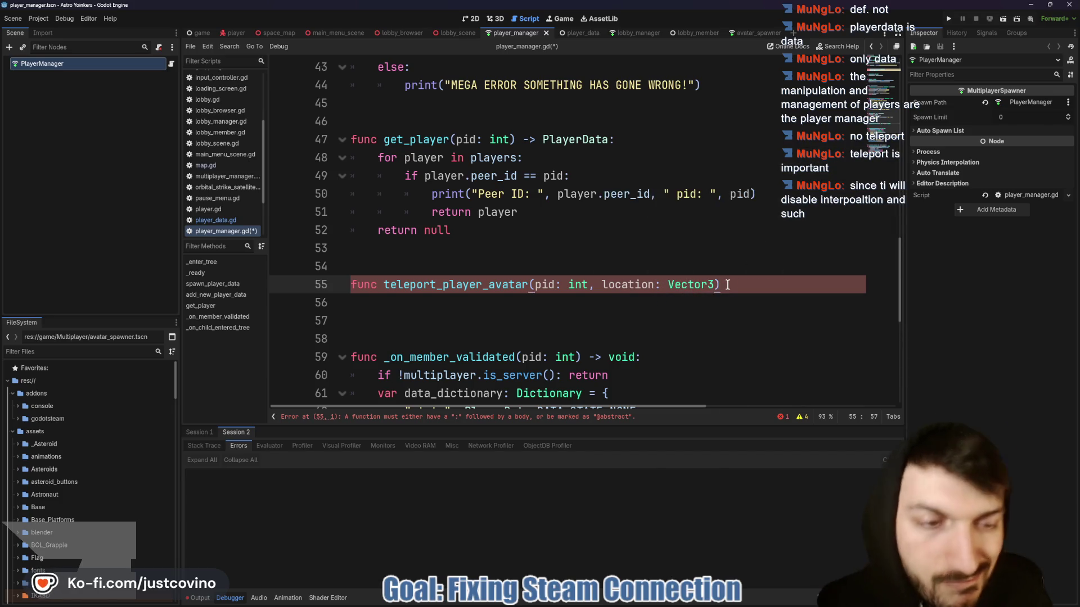
text( -> void)
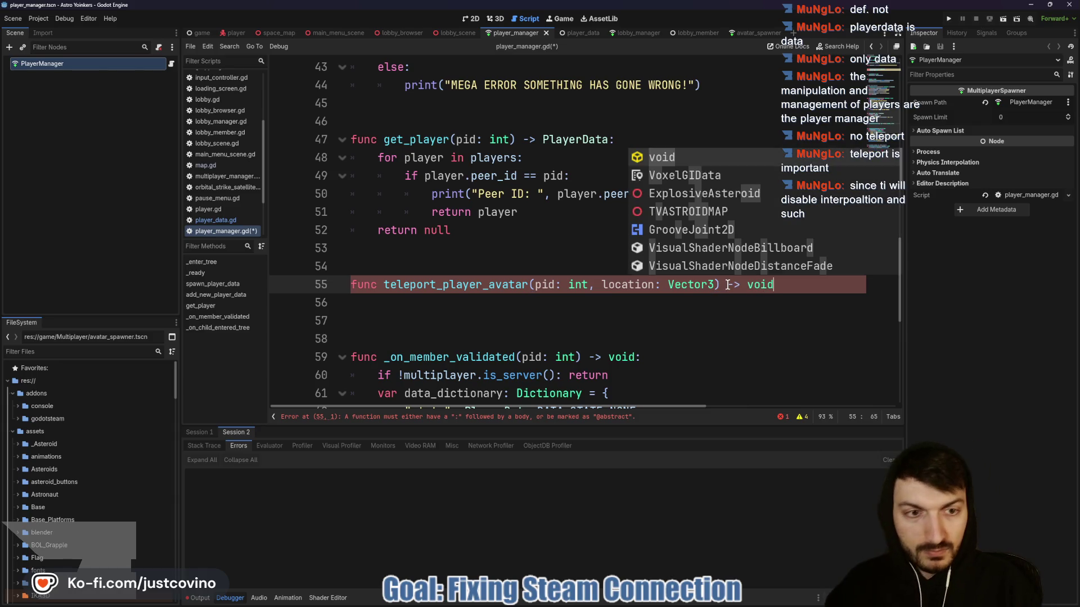
text(:)
Write the body: player = get_player(pid), then player.global_position = location.
key(Return)
text(var pl)
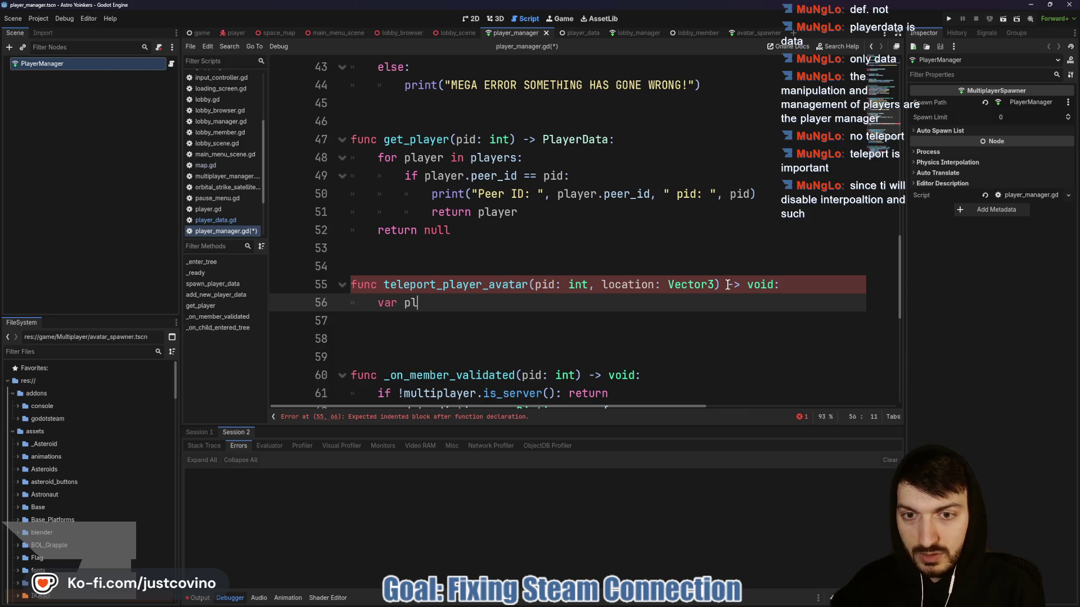
text(ayer = )
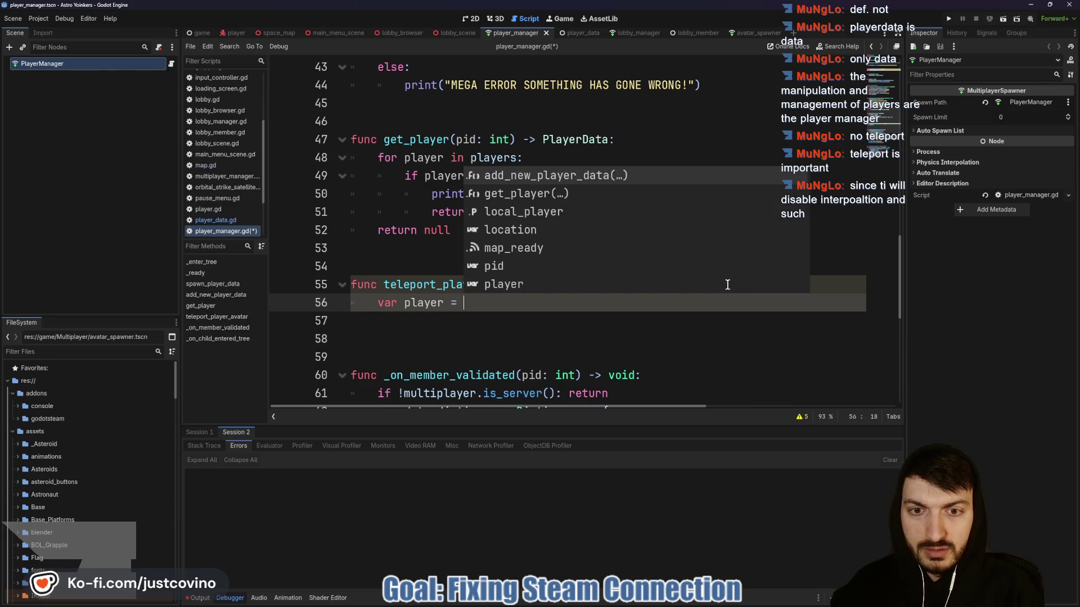
text(get_player()
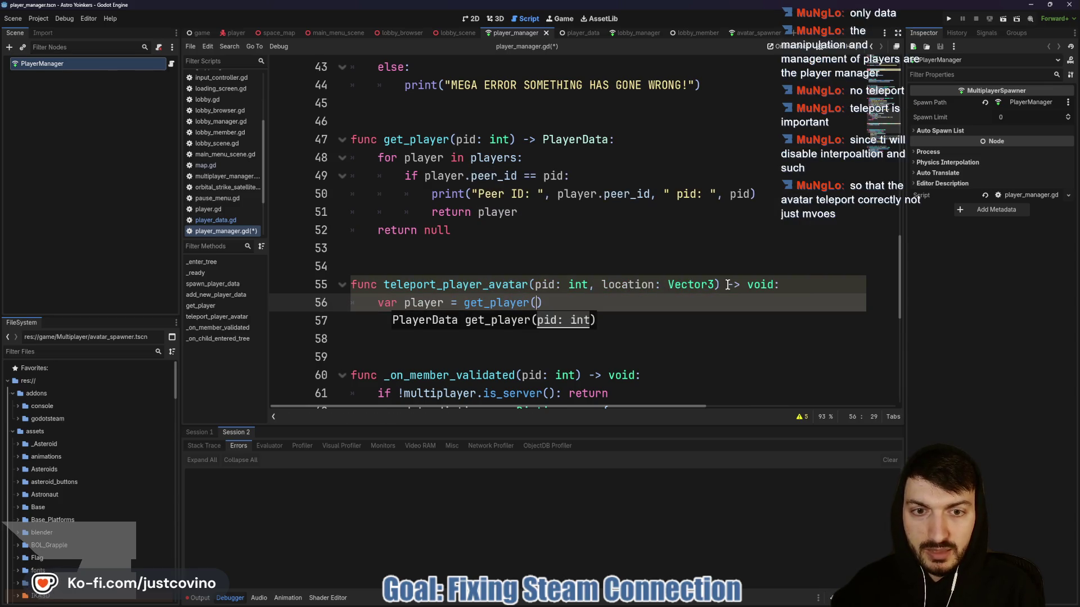
text(pid)
key(Return)
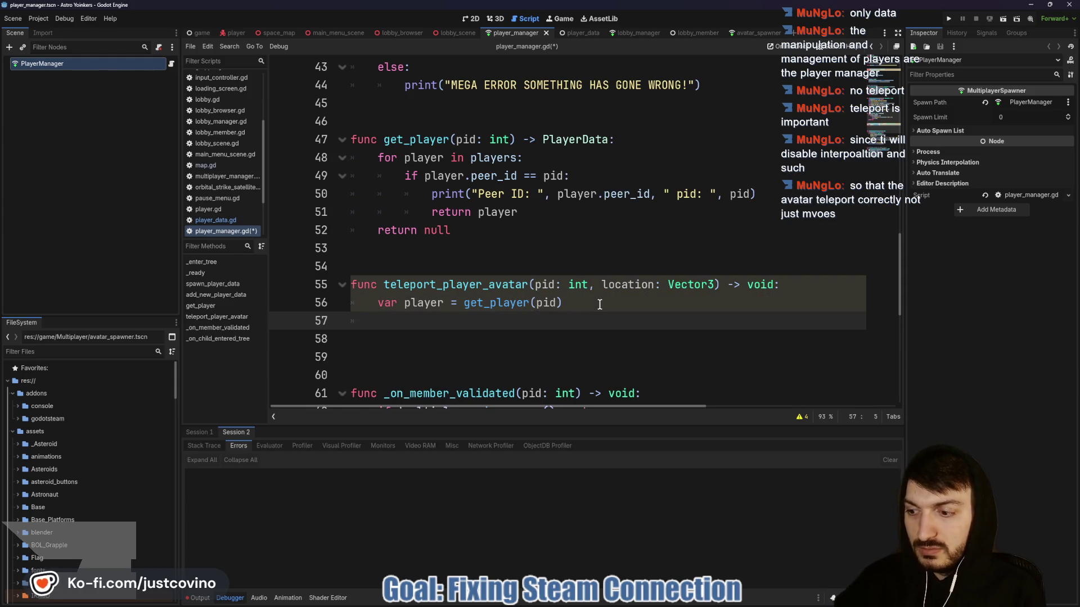
text(player.global_po)
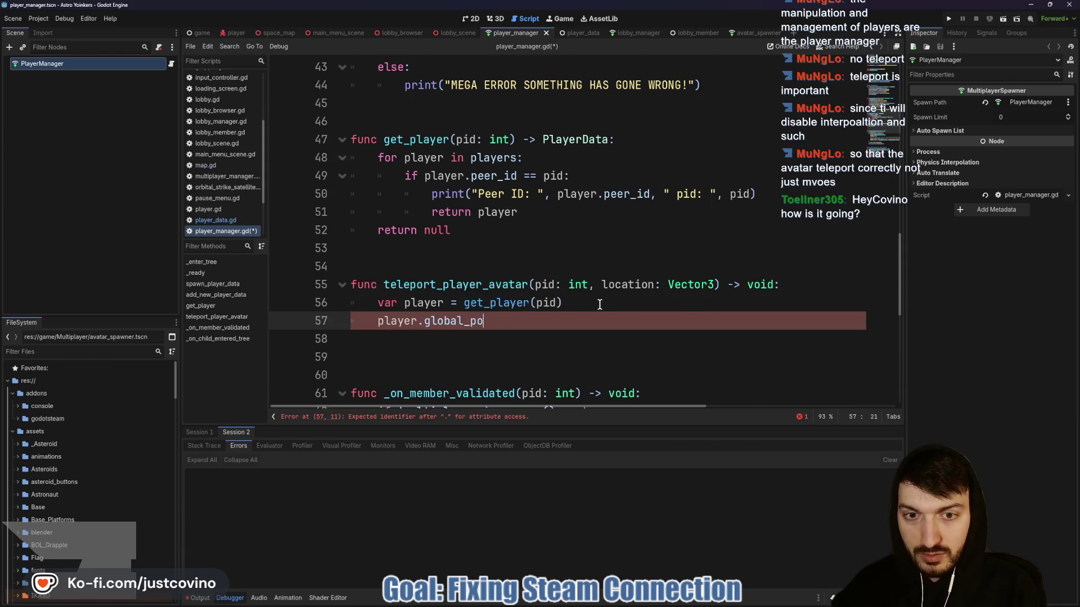
text(sition = )
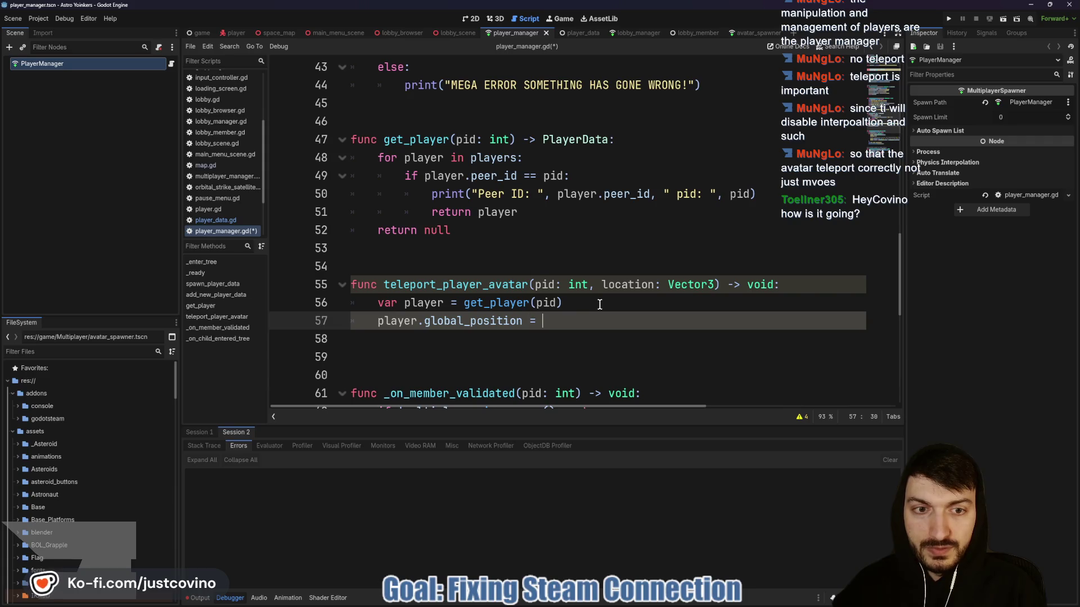
text(location)
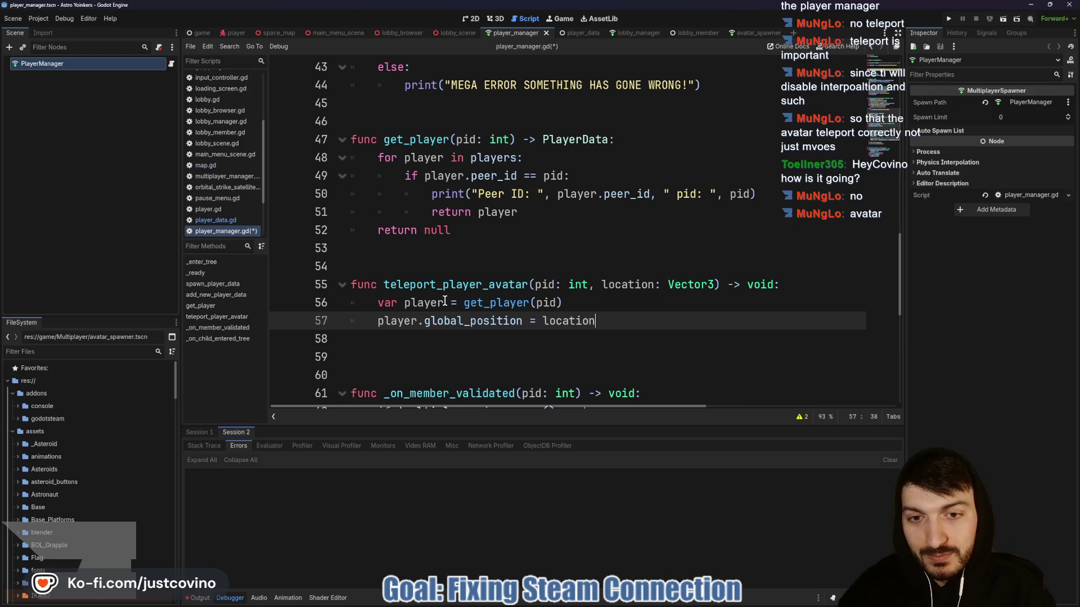
Rename the player variable to avatar while keeping the get_player(pid) call intact.
drag(444, 303, 404, 302)
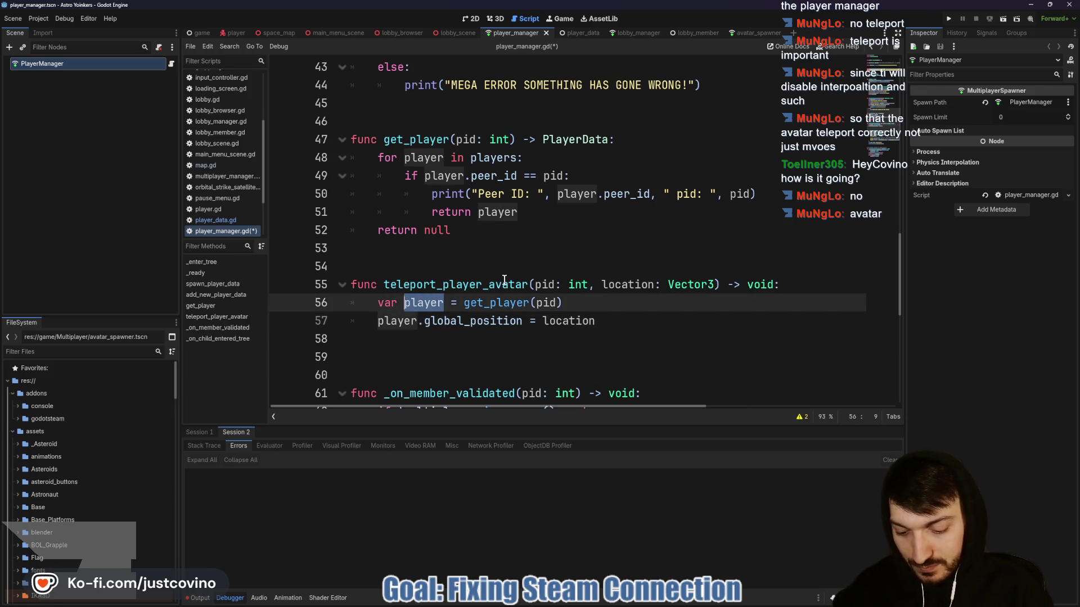
key(ctrl+d)
text(avatar)
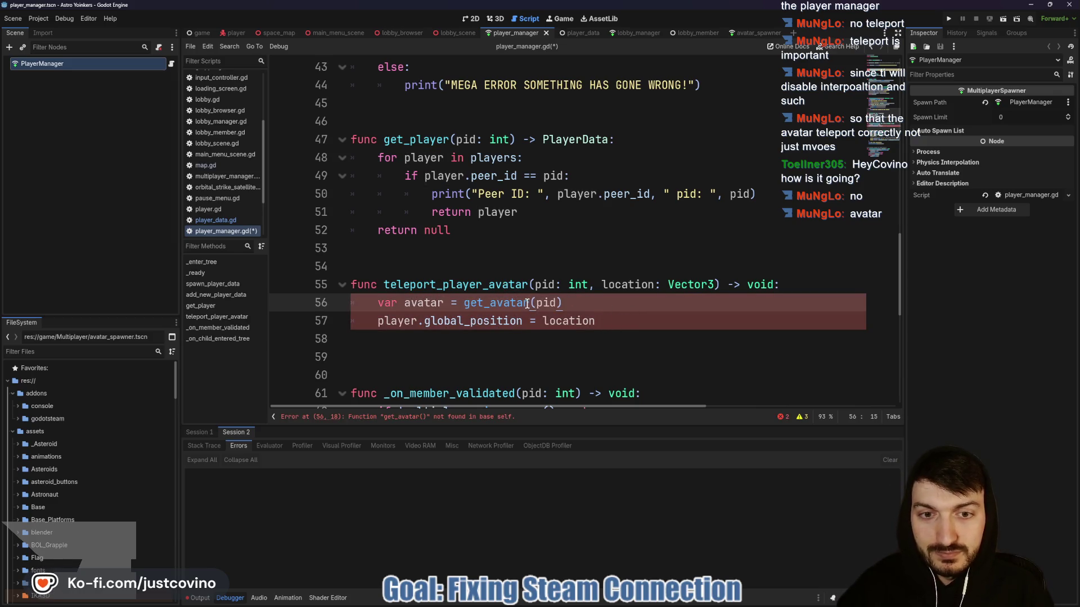
drag(528, 302, 489, 302)
text(playe)
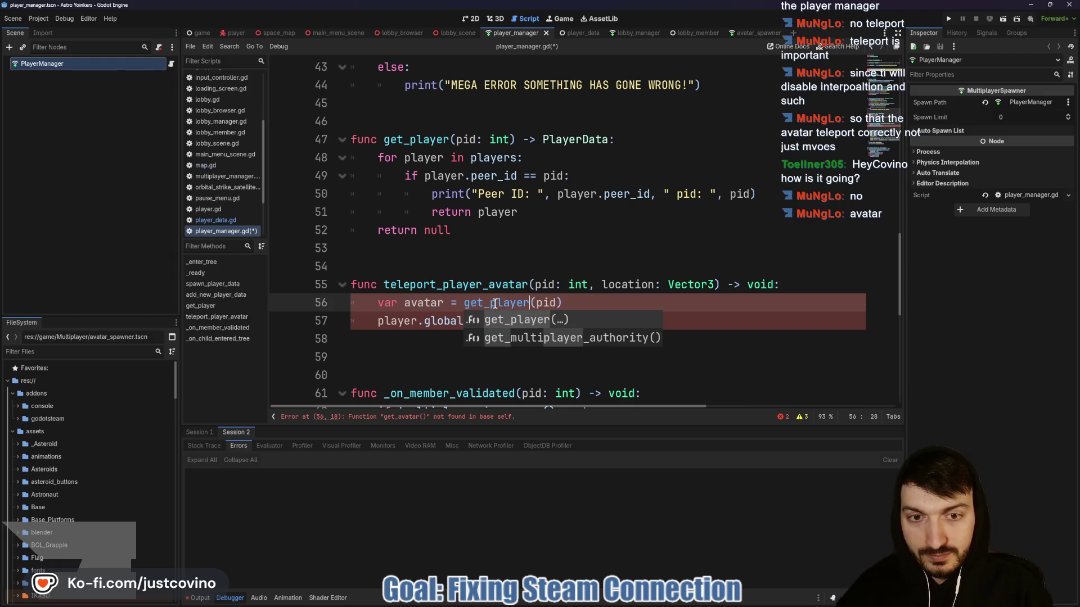
key(Return)
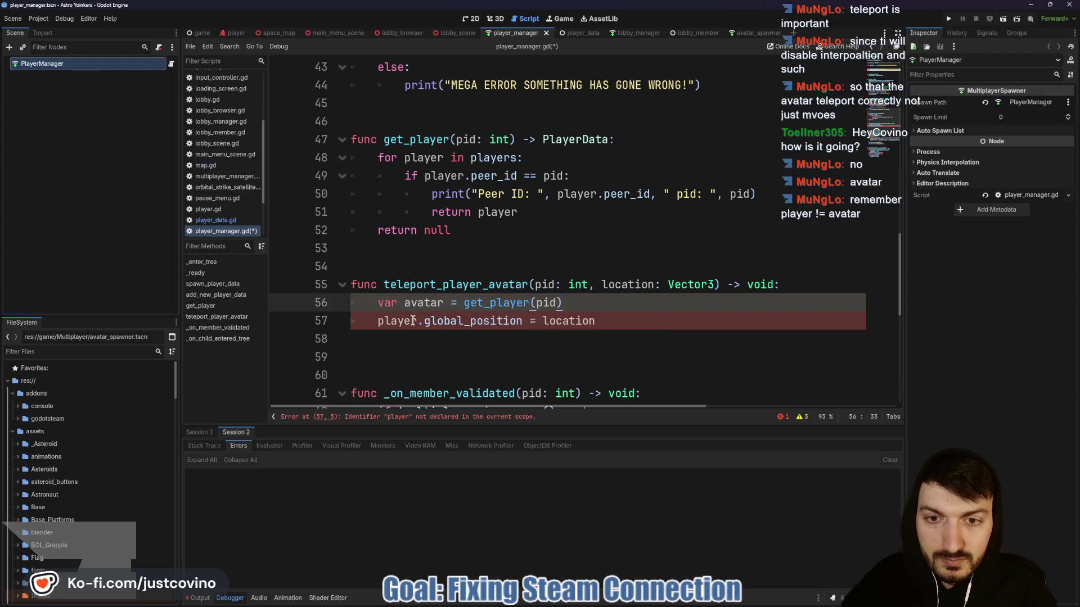
drag(417, 320, 375, 320)
text(avata)
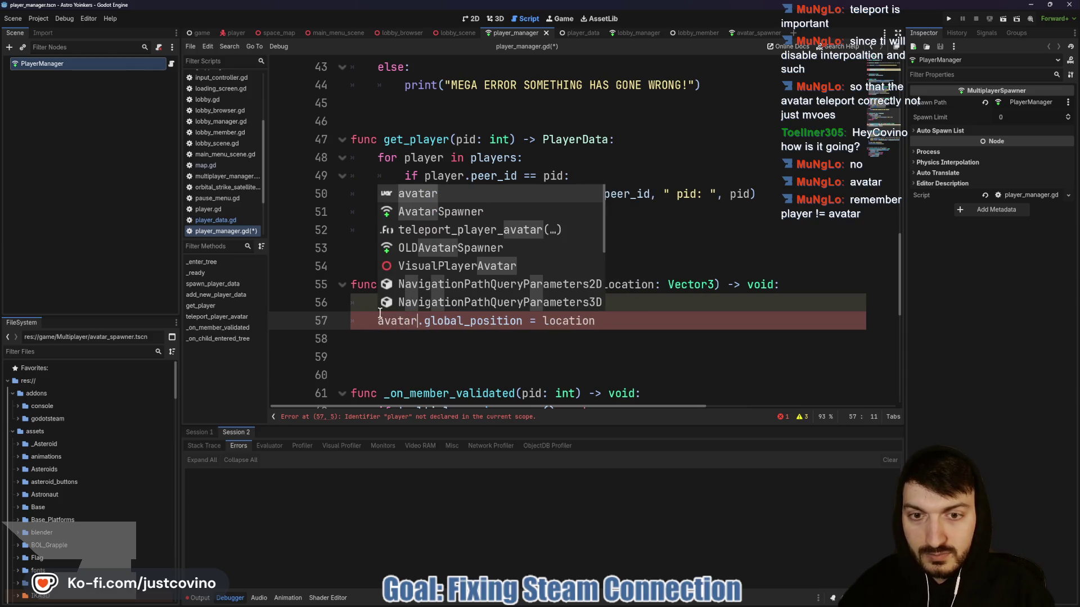
key(Return)
click(468, 346)
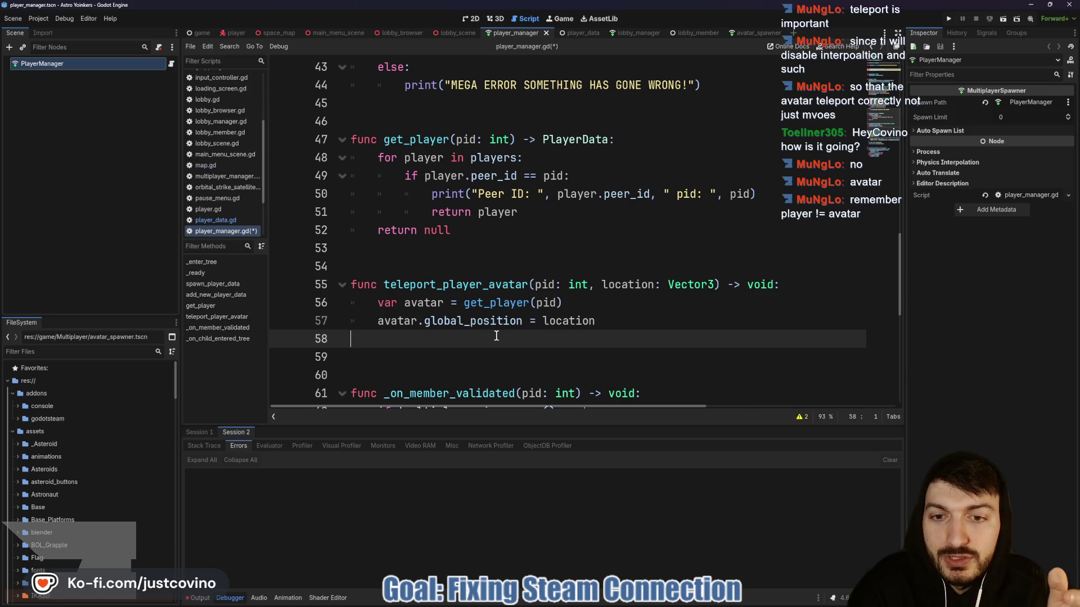
Rename the function to teleport_avatar, use get_player(pid).avatar_reference, and begin an if avatar: check.
double_click(480, 284)
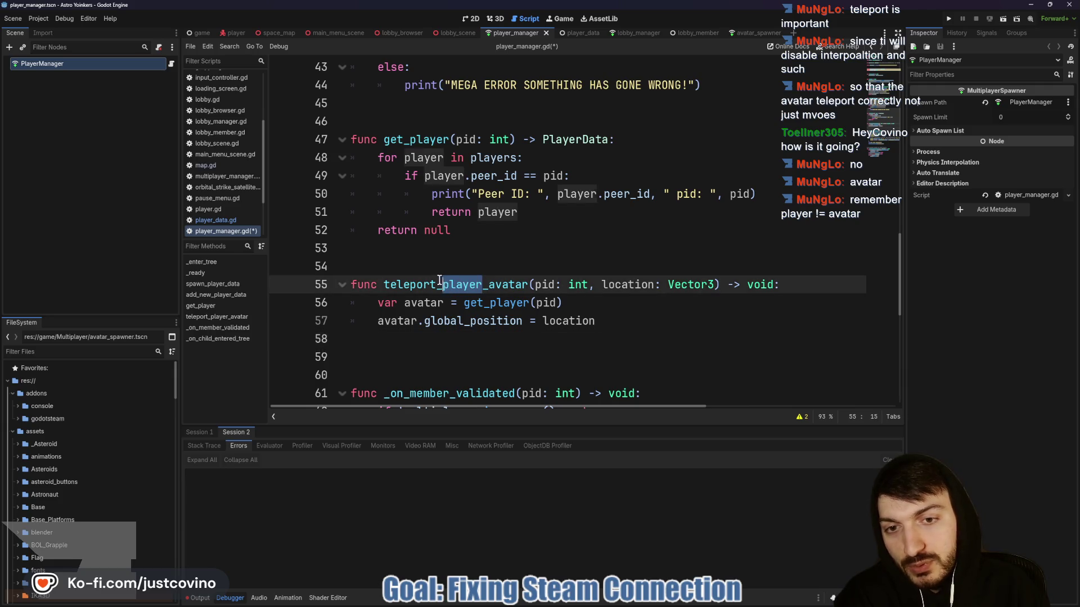
key(Delete)
key(Delete)
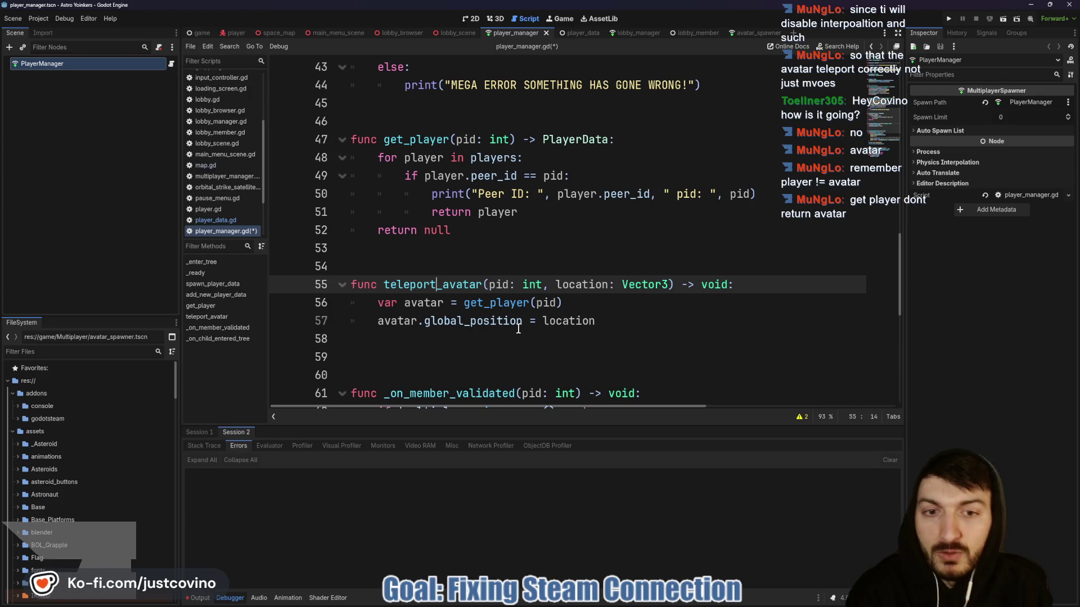
click(586, 302)
text(avat)
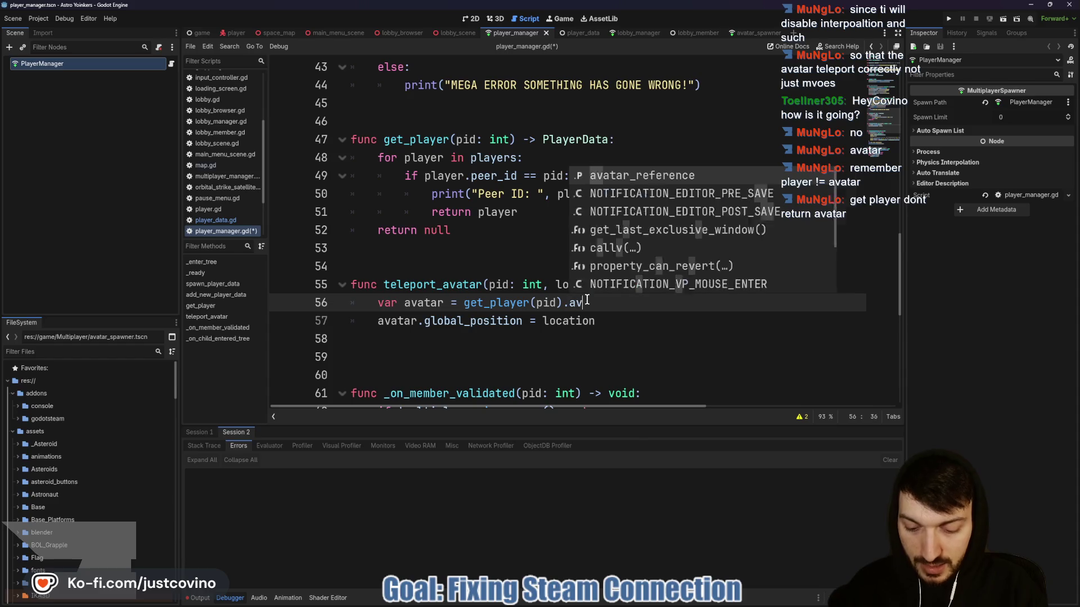
key(Return)
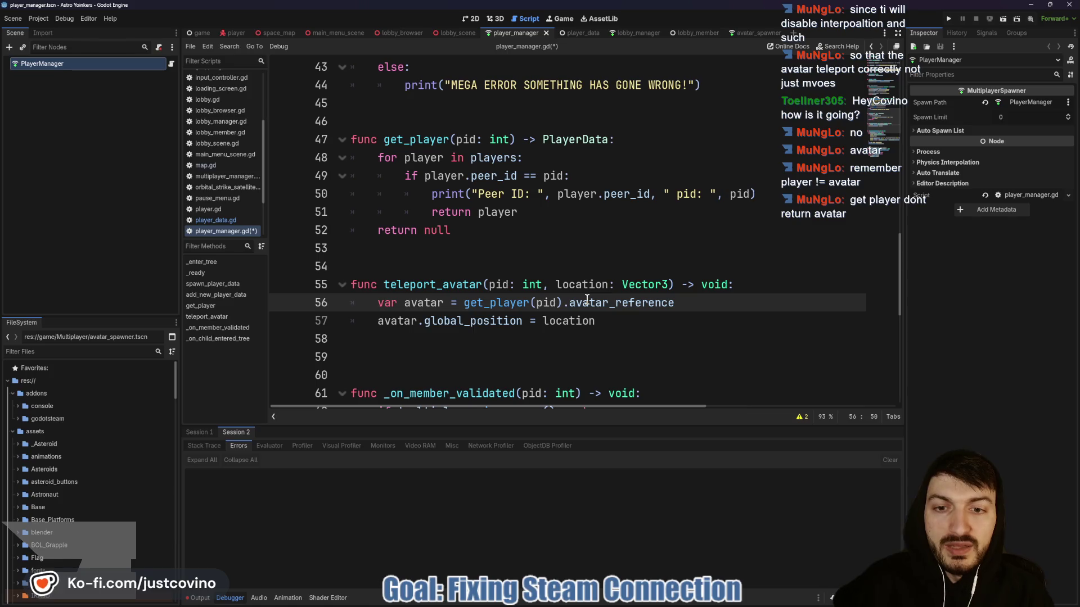
key(Return)
text(if avatar:)
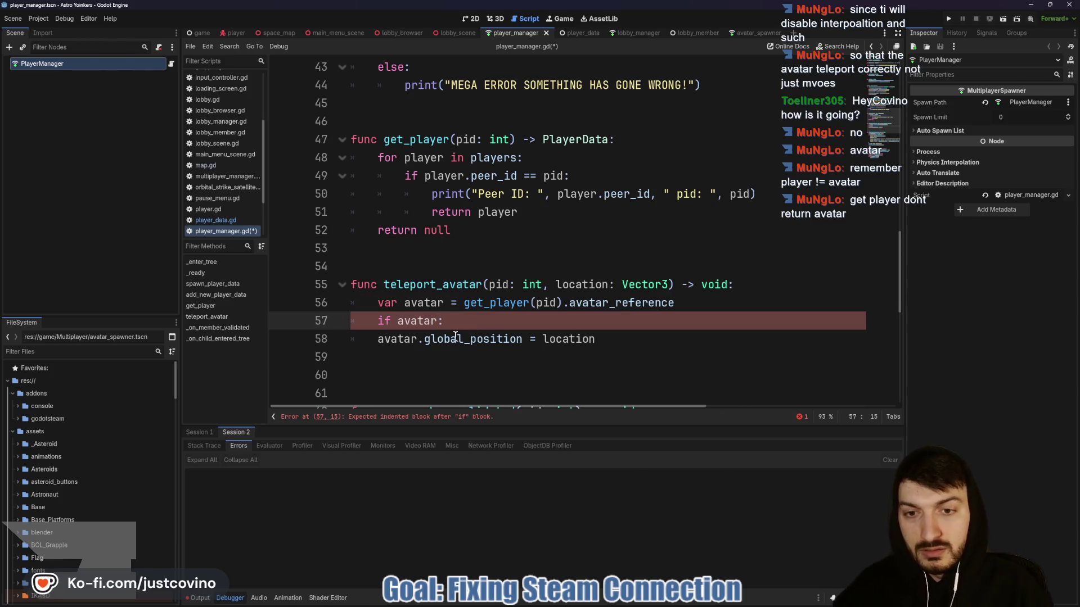
Indent the global_position assignment under if avatar: and save player_manager.gd.
click(372, 339)
key(Tab)
click(413, 371)
key(ctrl+s)
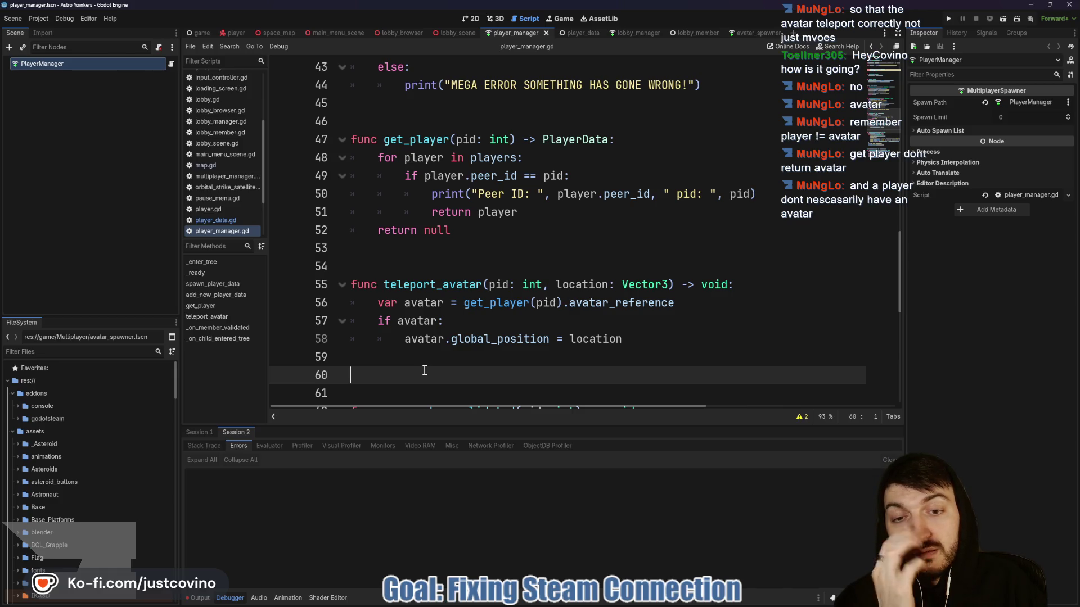
Add an else: branch printing "ERROR! CANNOT GET AVATAR" and save the script.
scroll(426, 369, down, 1)
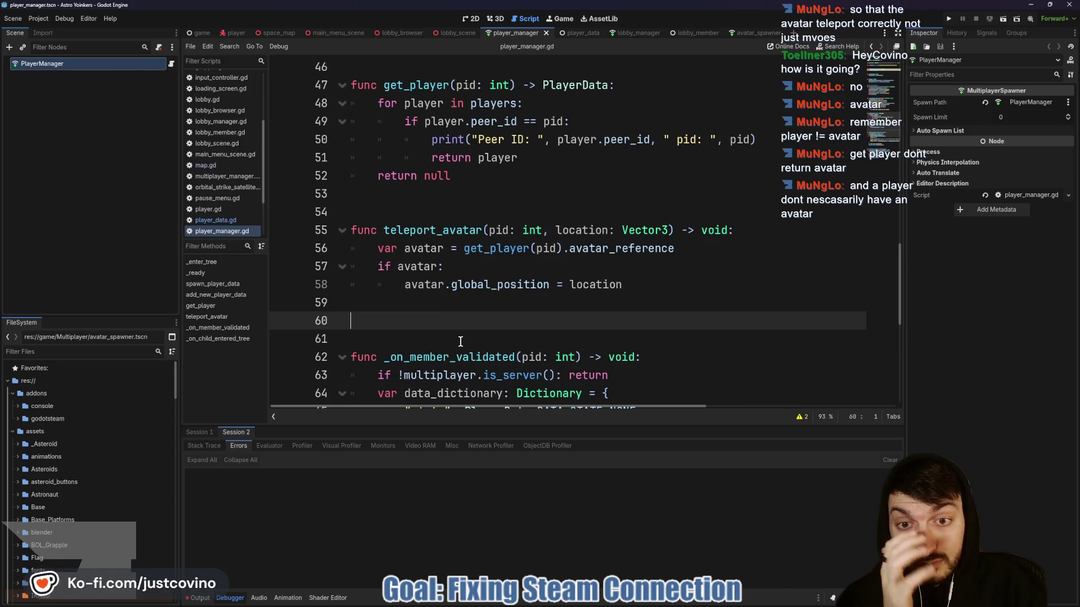
click(437, 302)
text(else:)
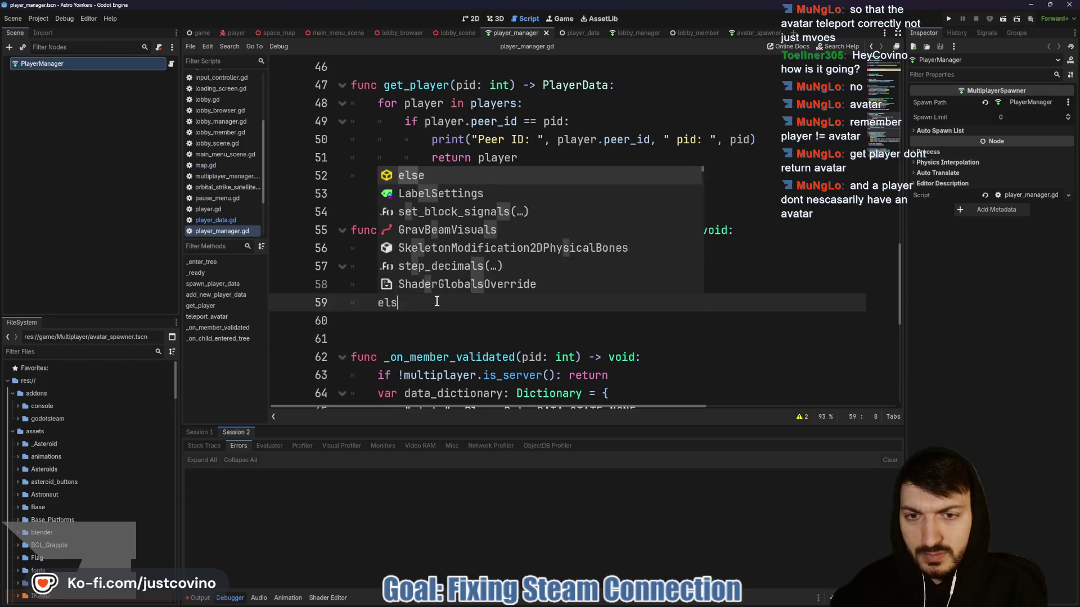
key(Return)
text(print)
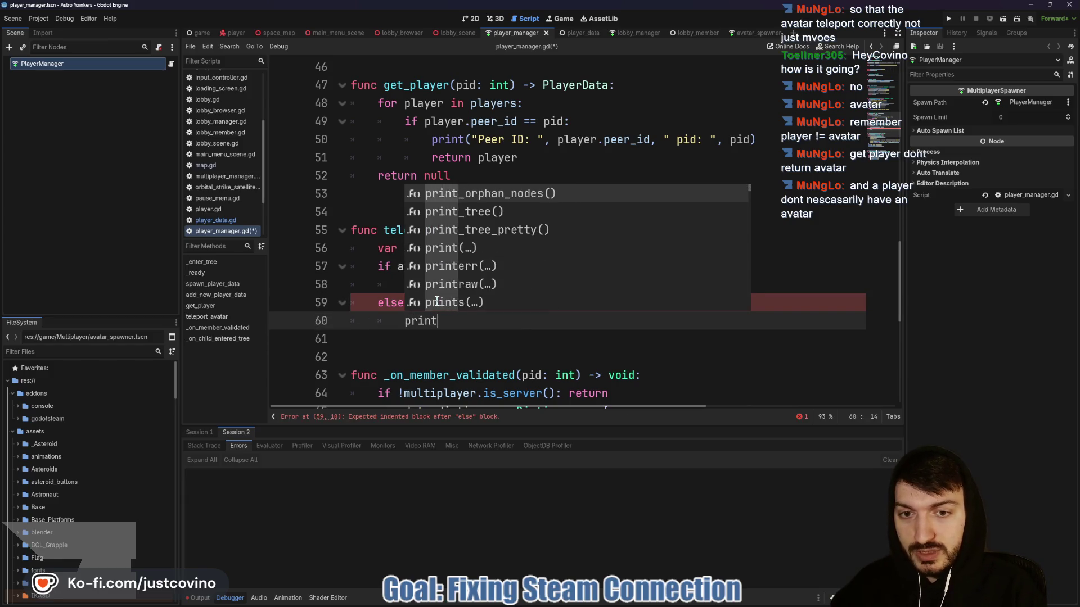
text(("ERROR! CANNOT GET AVATAR)
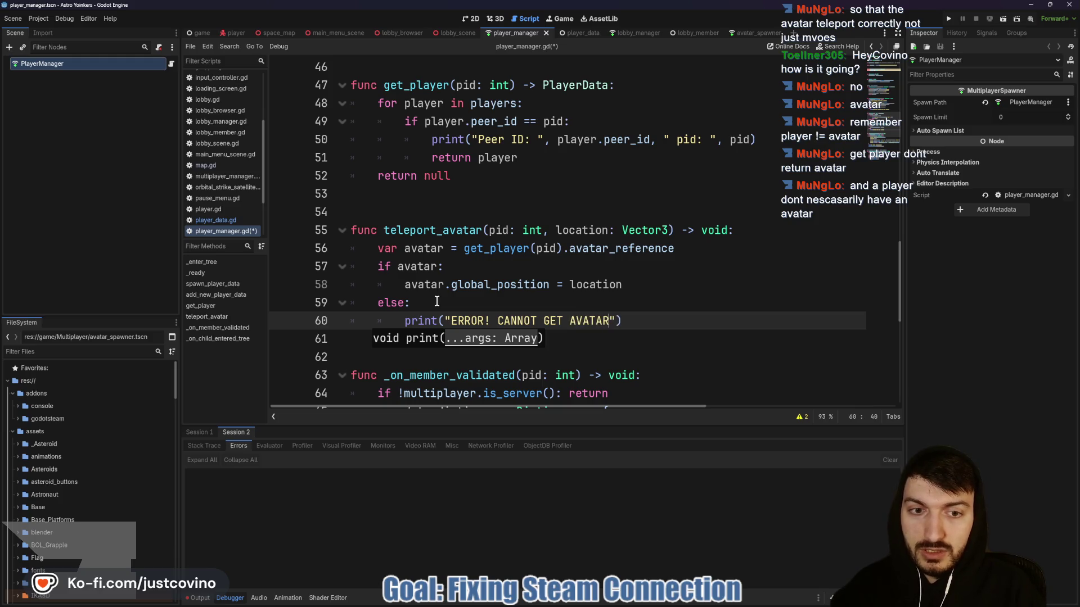
click(675, 325)
key(ctrl+s)
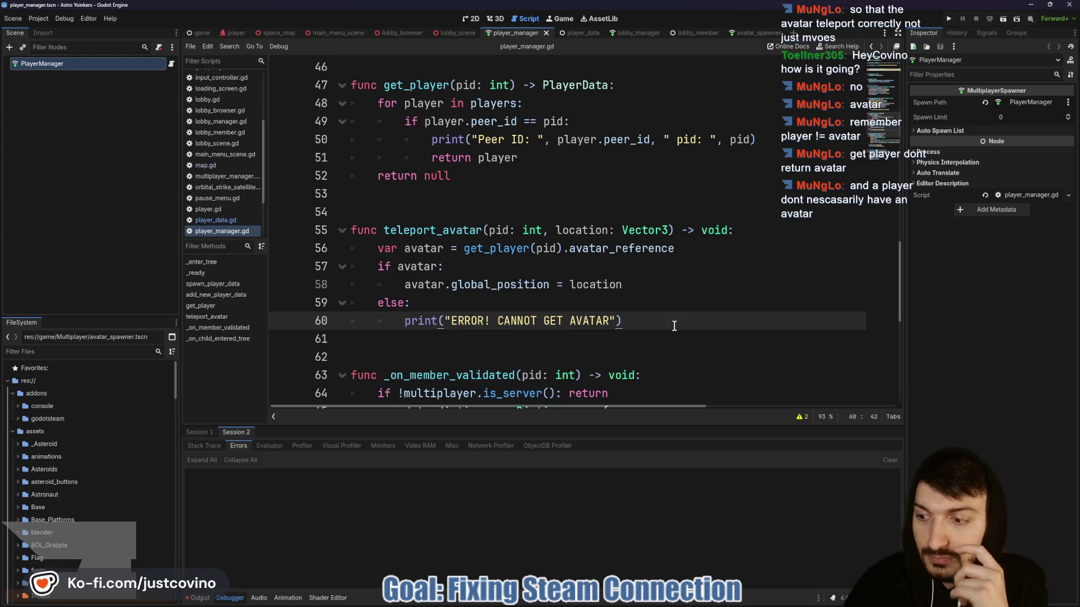
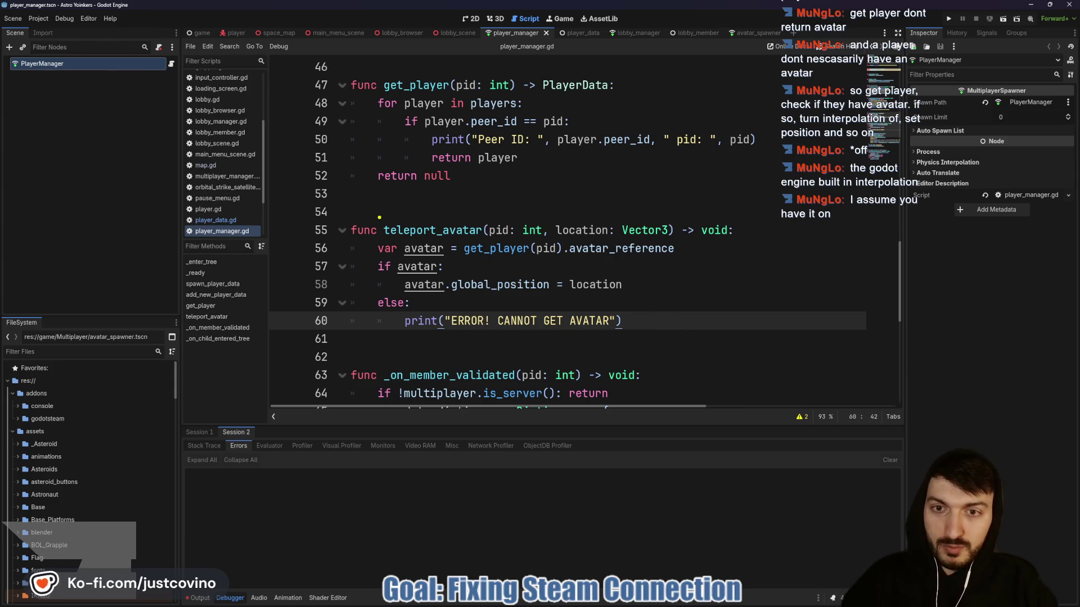
Sketch and erase an A-to-B teleport annotation, put the caret on line 57, and open the Project menu.
mouse_move(379, 217)
mouse_down()
mouse_move(498, 204)
mouse_move(538, 218)
mouse_up()
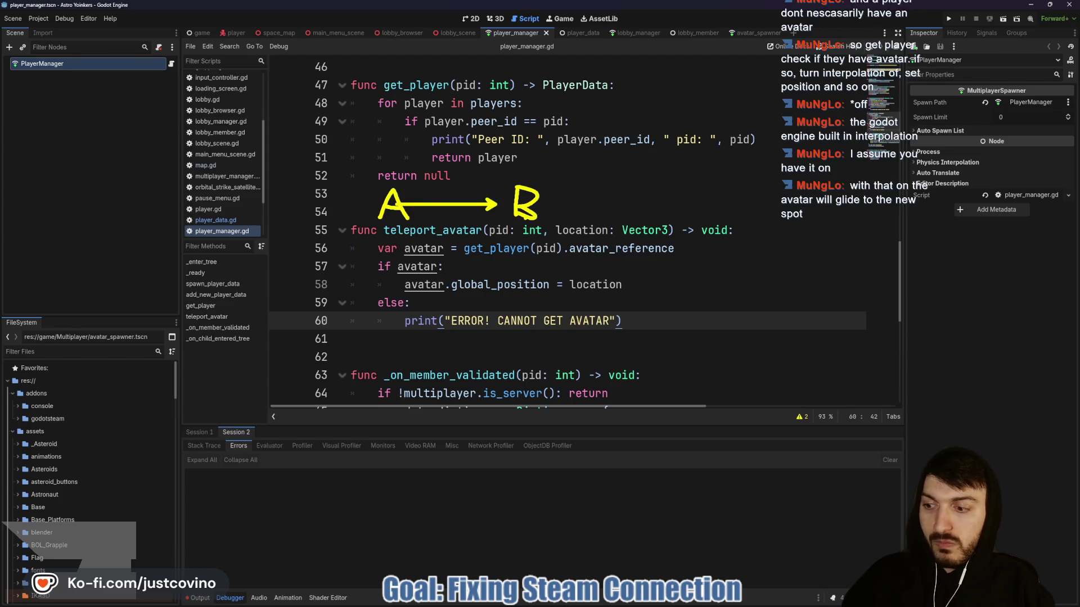
key(Escape)
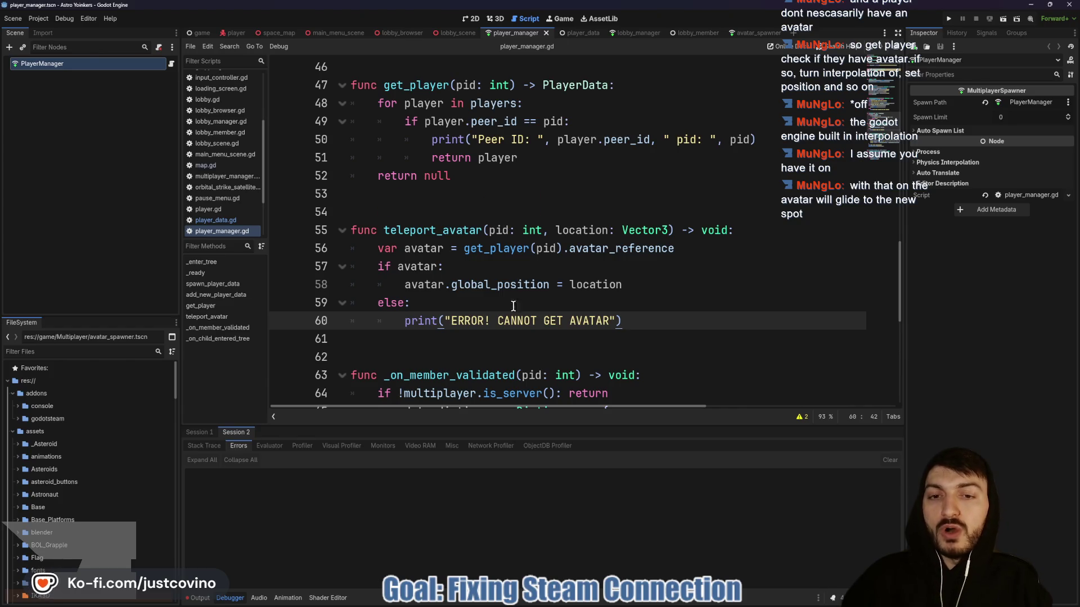
click(475, 268)
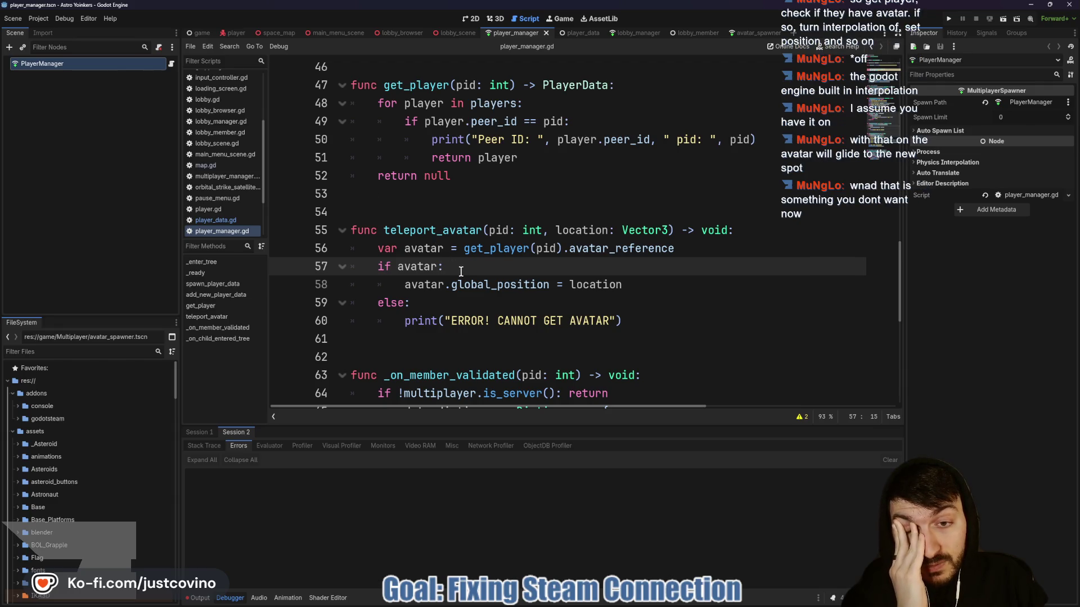
click(38, 20)
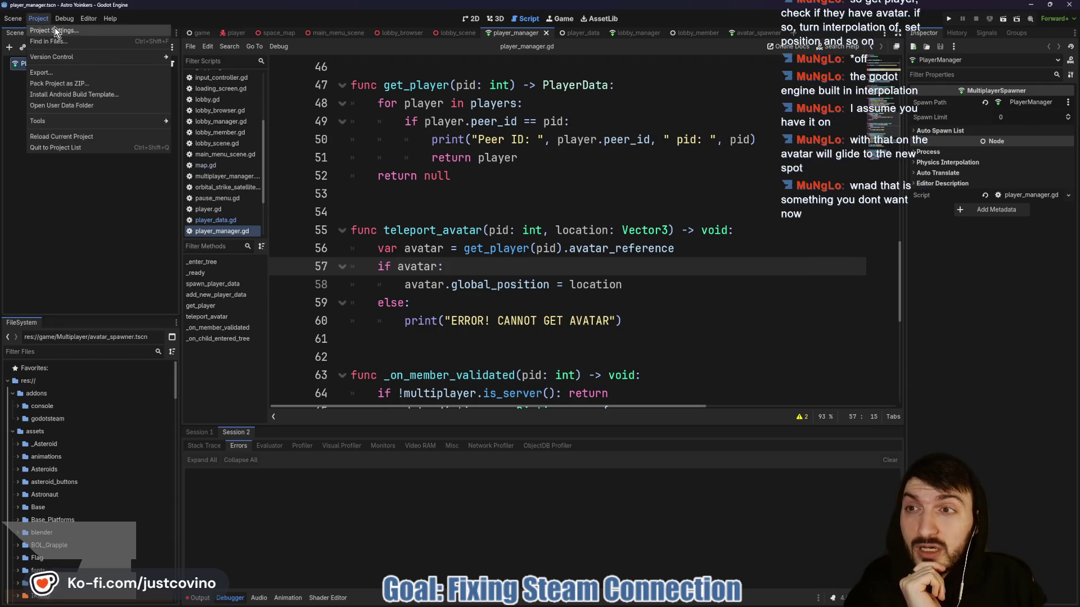
click(55, 30)
text(interp)
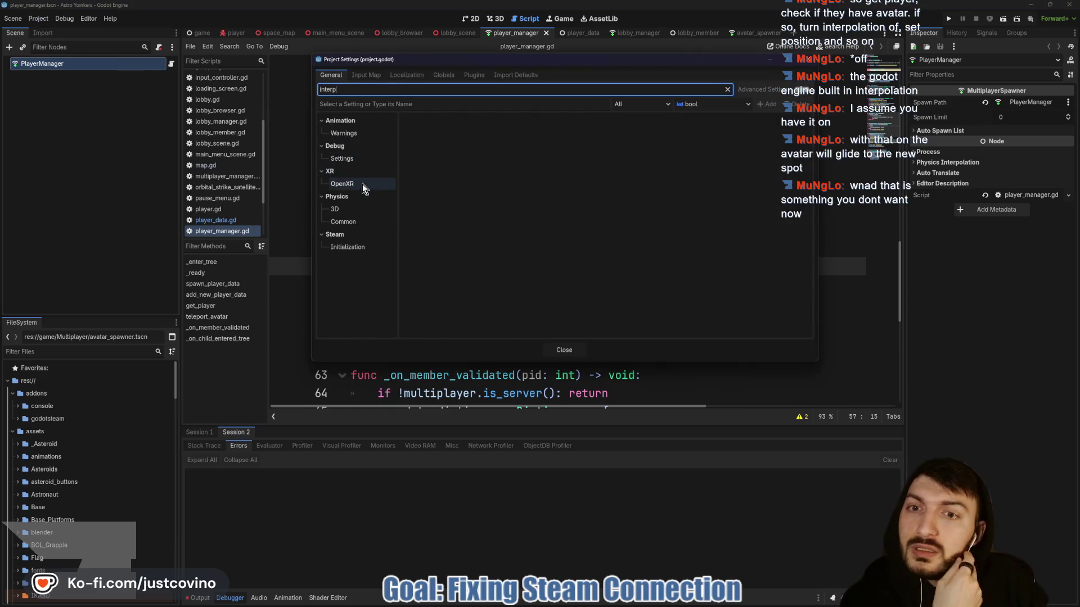
click(360, 210)
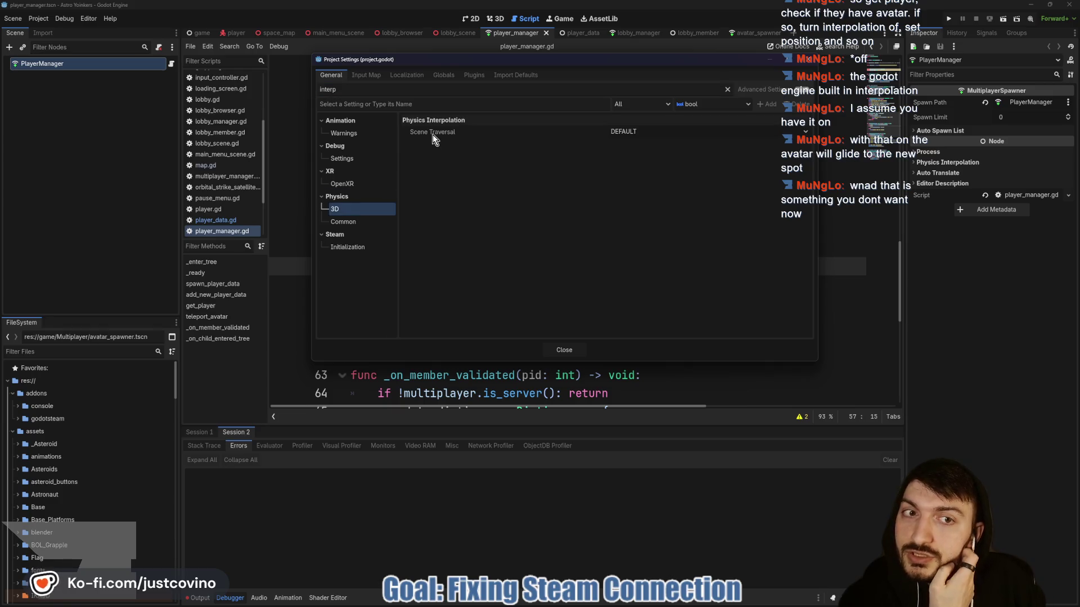
mouse_move(433, 134)
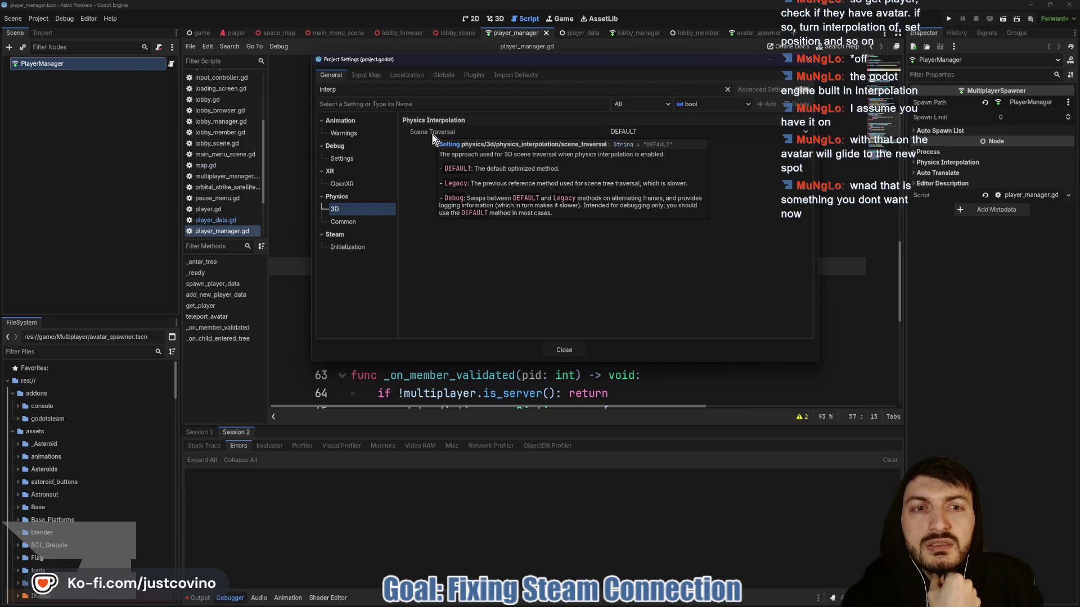
click(353, 248)
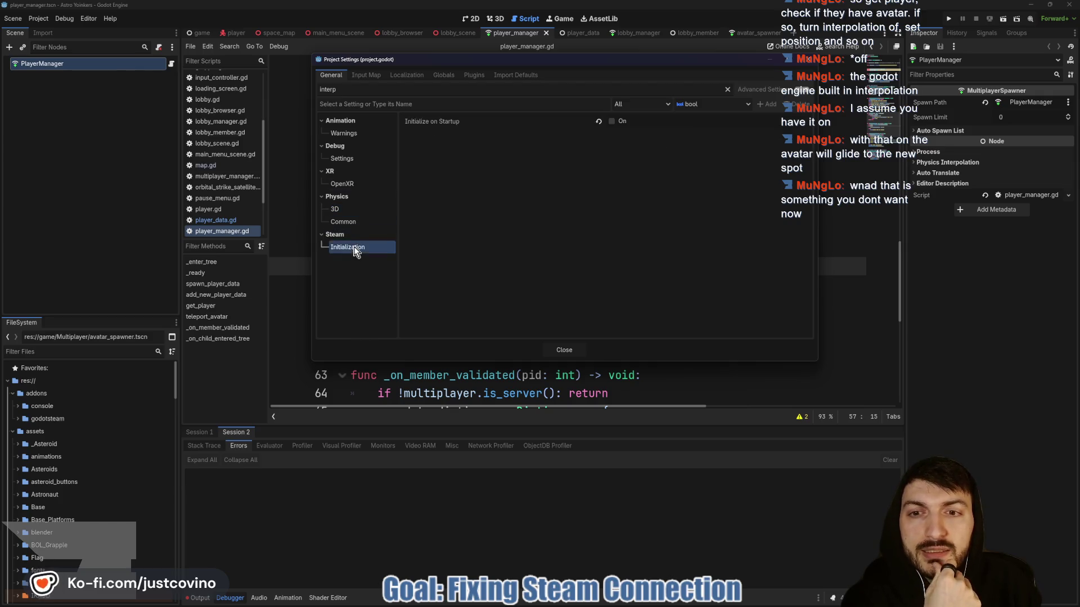
click(353, 219)
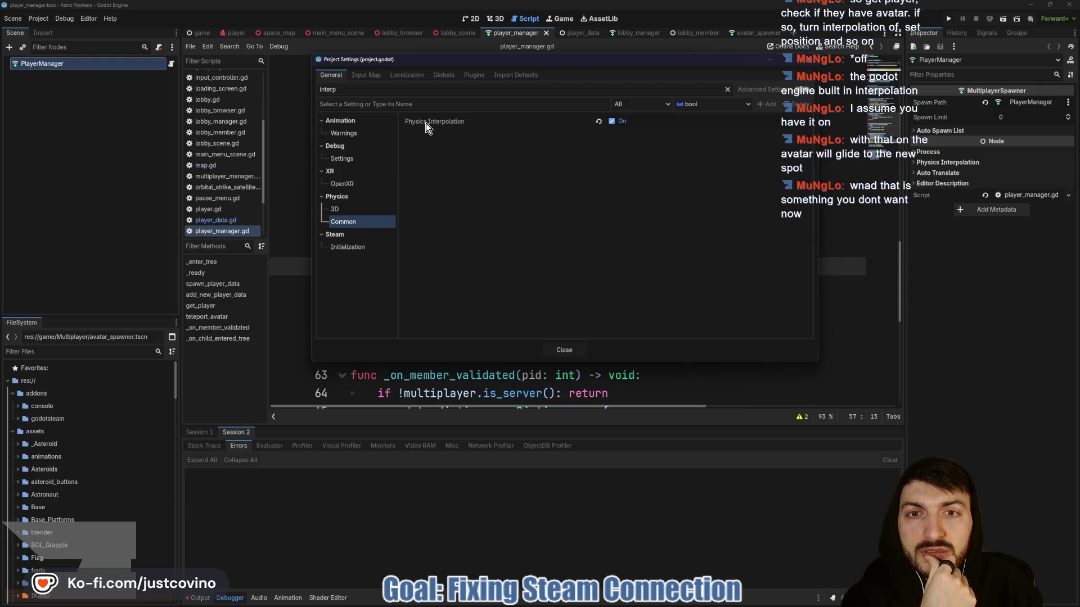
mouse_move(426, 122)
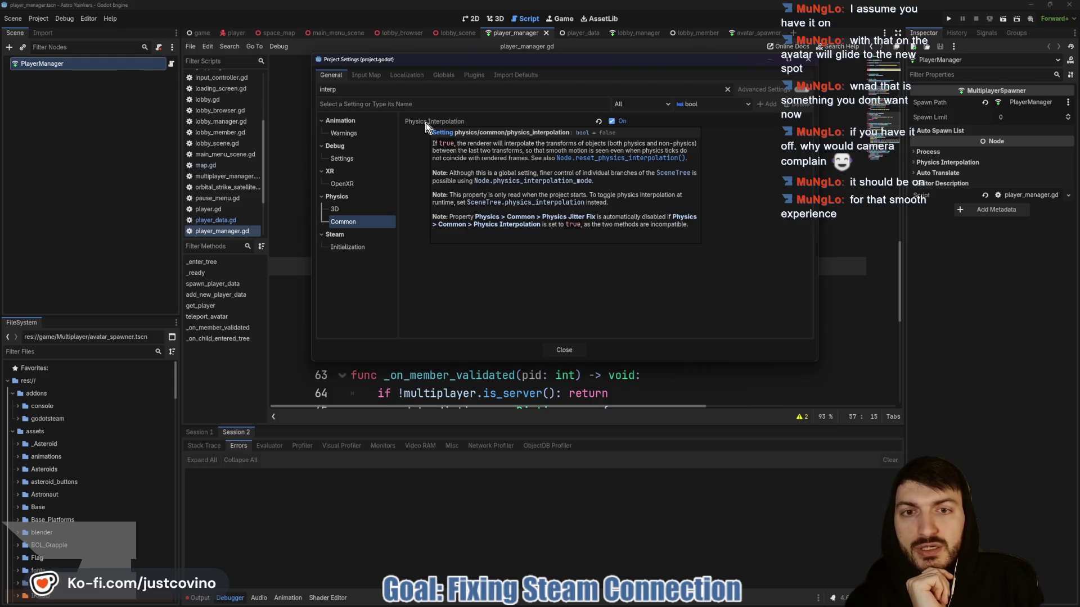
click(572, 351)
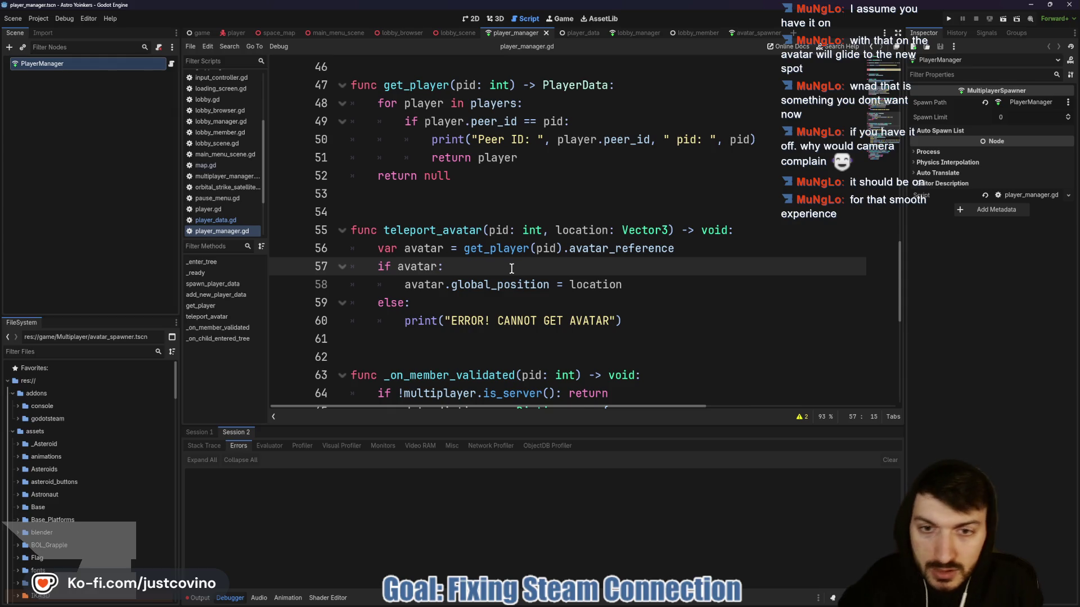
Add avatar.physics_interpolation_mode = PHYSICS_INTERPOLATION_MODE_OFF on line 58, before the global_position assignment.
key(Return)
text(avatar.physics)
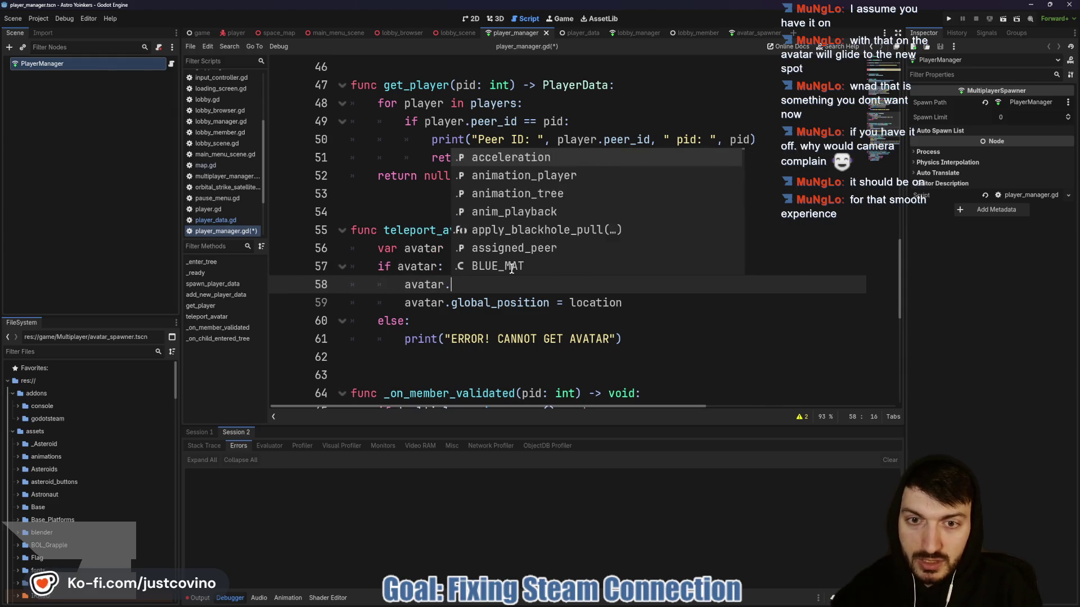
key(Return)
text(=)
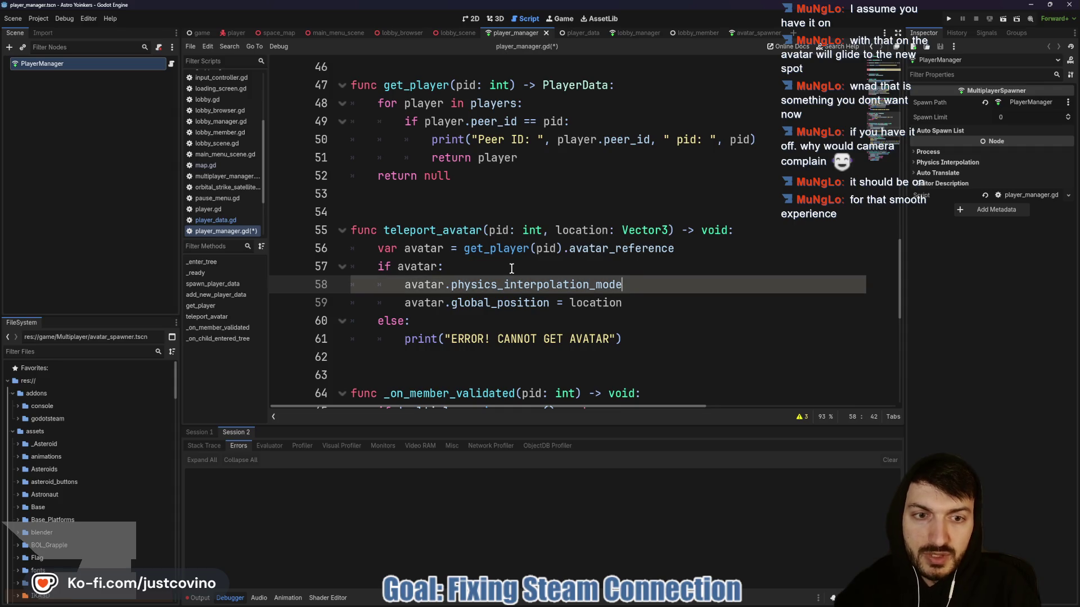
key(Down)
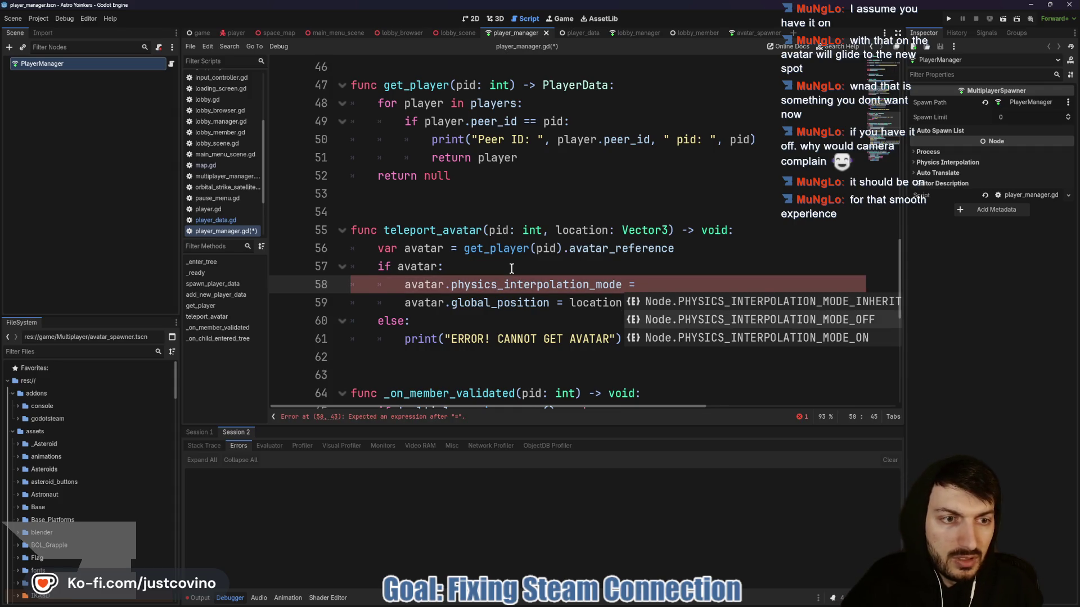
key(Return)
Copy that statement below the position assignment and change it to PHYSICS_INTERPOLATION_MODE_ON.
click(654, 297)
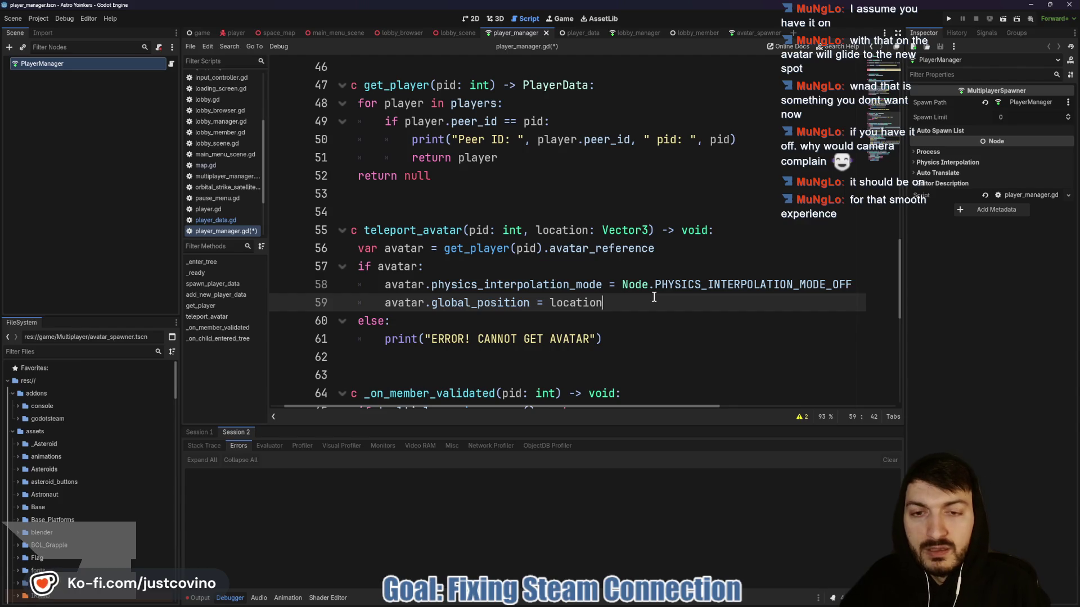
drag(853, 284, 385, 285)
key(ctrl+c)
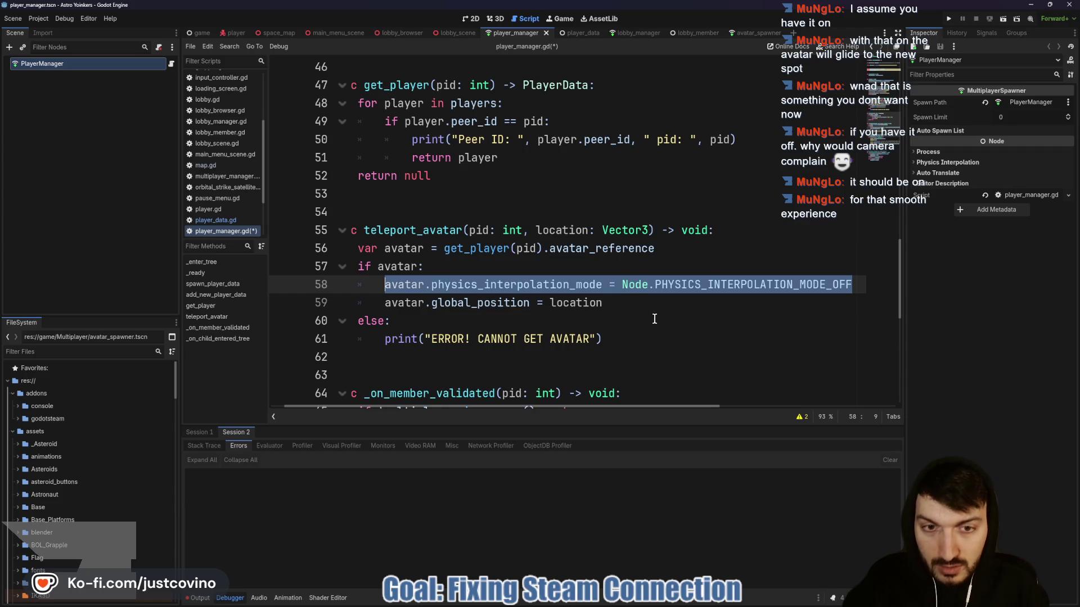
click(635, 302)
key(Return)
key(ctrl+v)
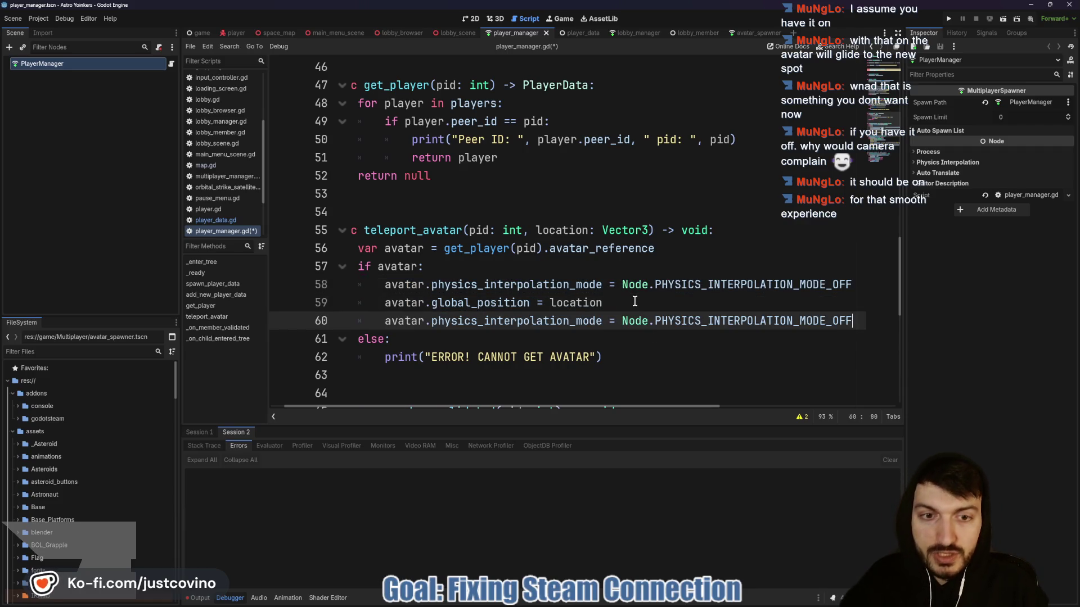
key(BackSpace)
key(BackSpace)
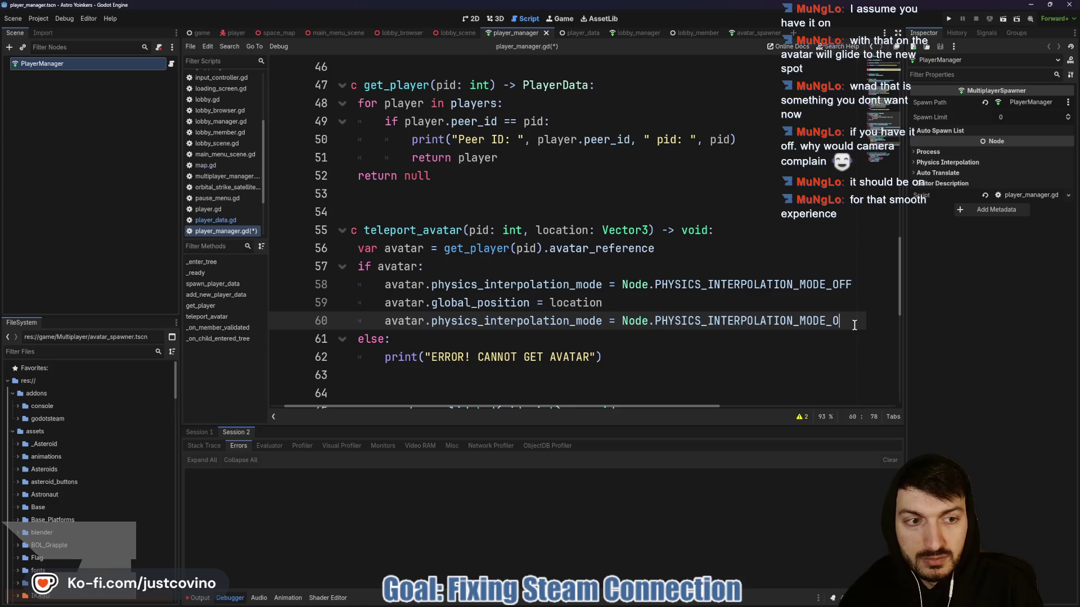
key(Down)
key(Return)
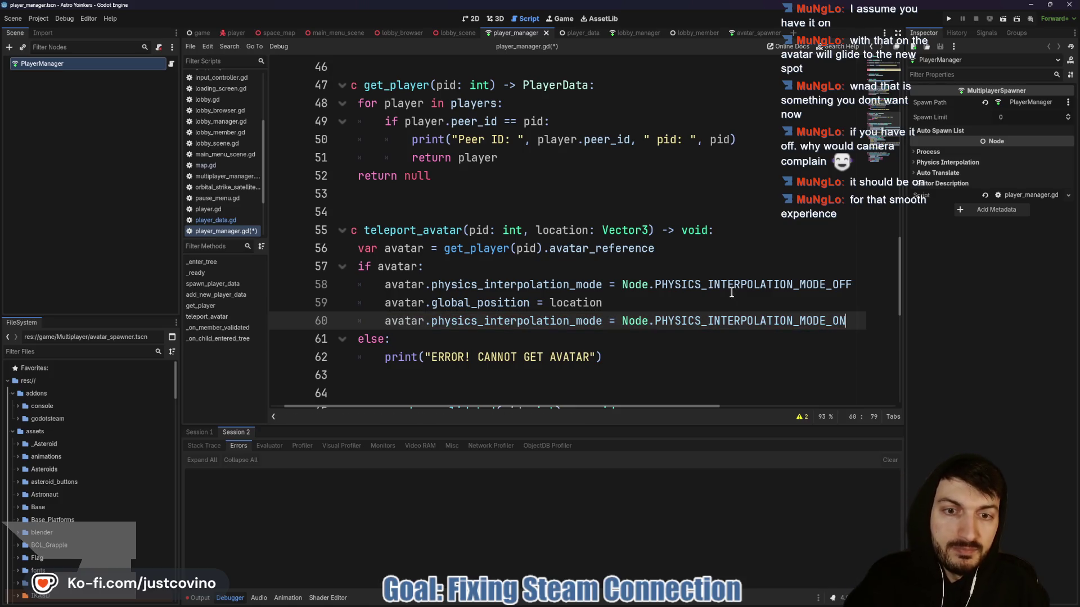
Save player_manager.gd and start a '#Phys' comment after 'if avatar:' on line 57.
click(707, 302)
key(ctrl+s)
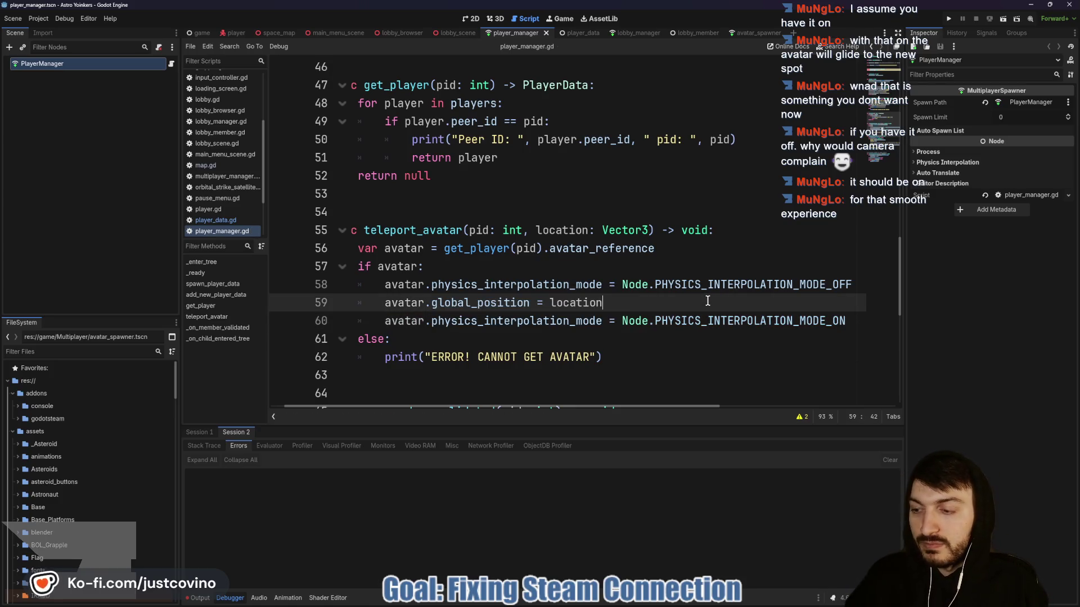
click(487, 268)
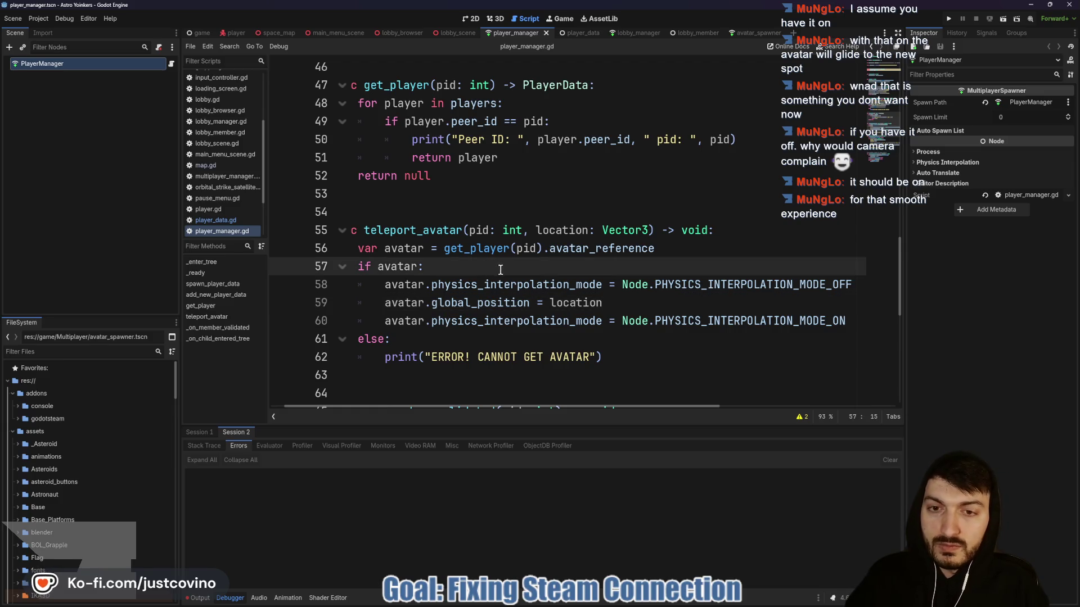
text( #)
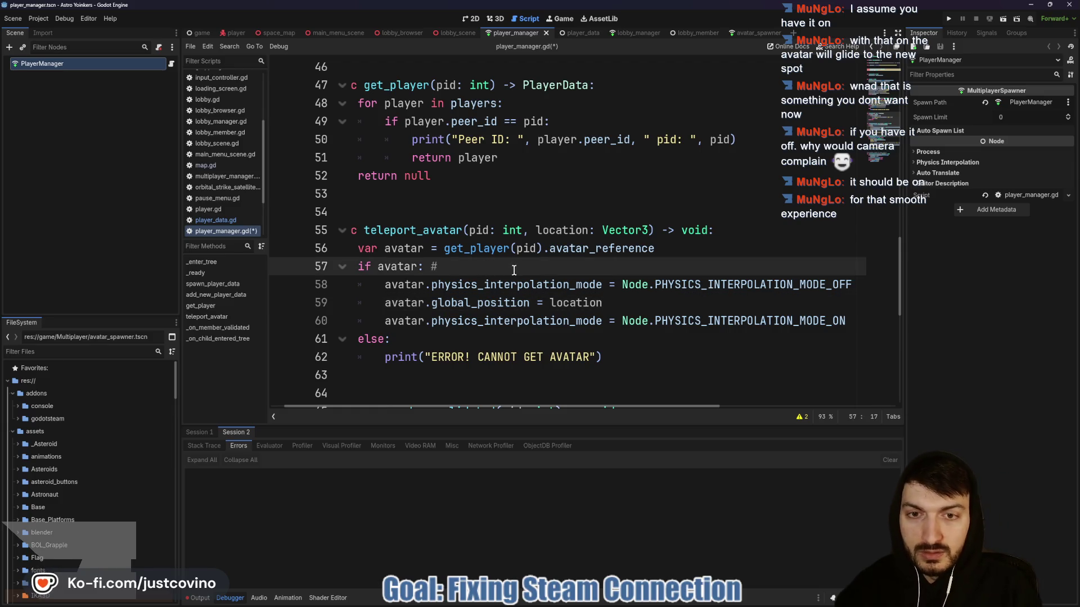
text(Phy)
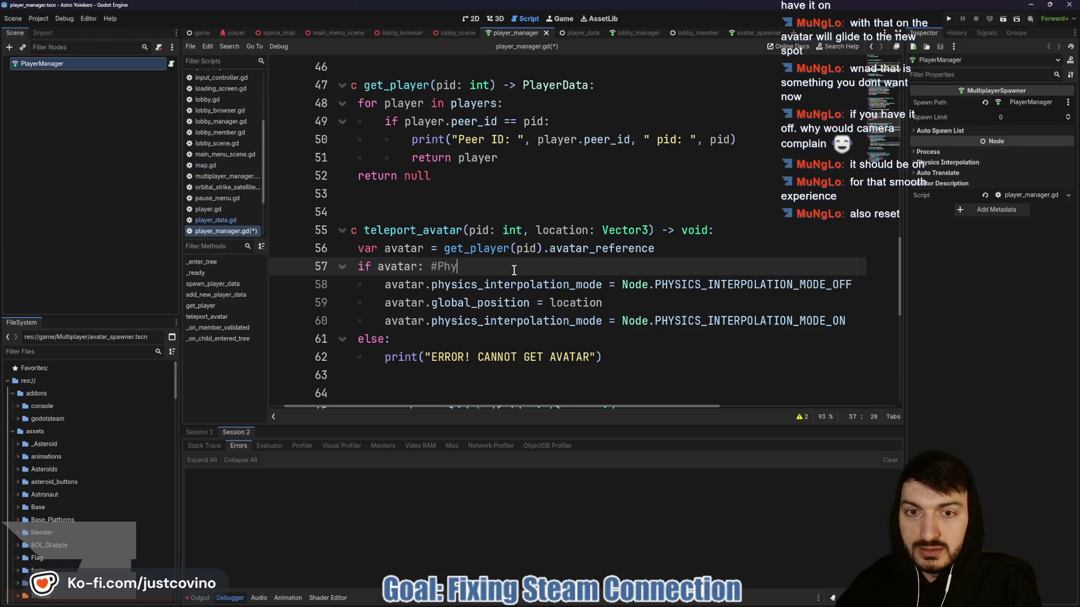
text(sics)
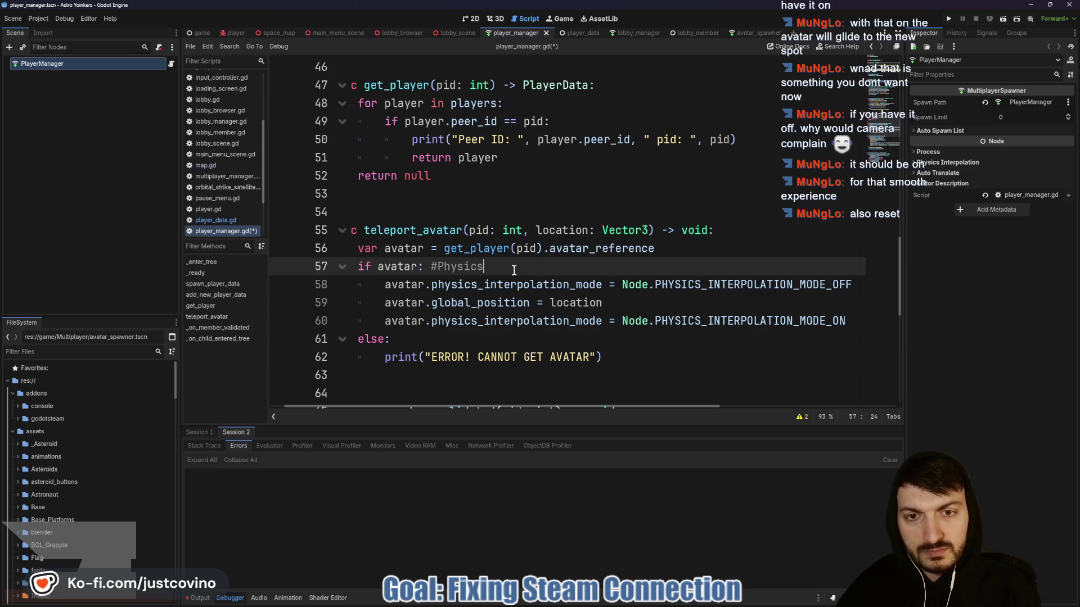
Finish the comment 'Physics interpolation so they teleport instead of interpolating to position', fix the typo, and save.
text( interpol)
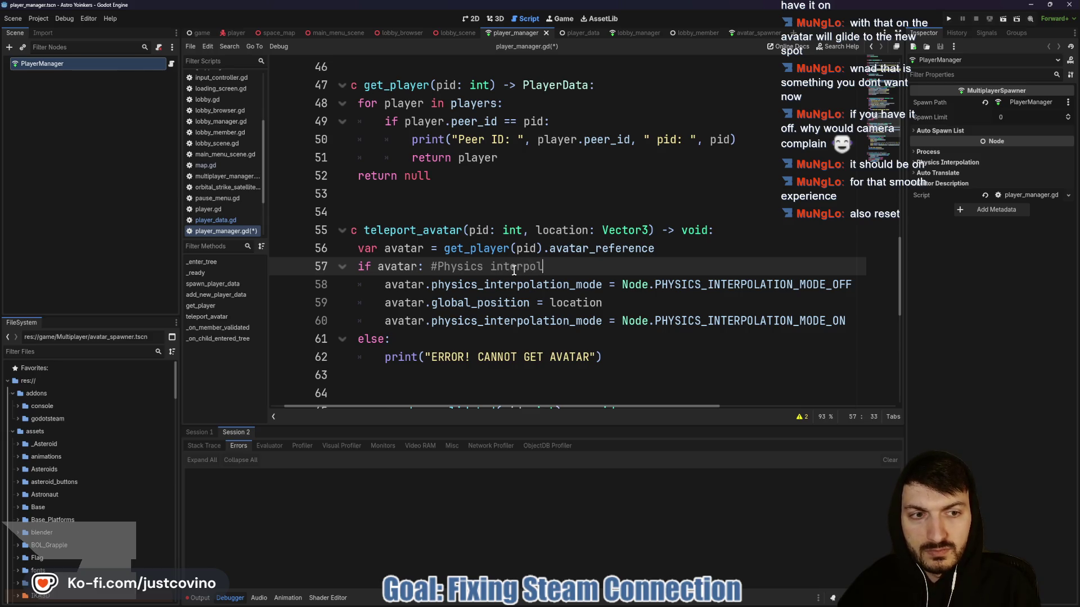
text(ation so the)
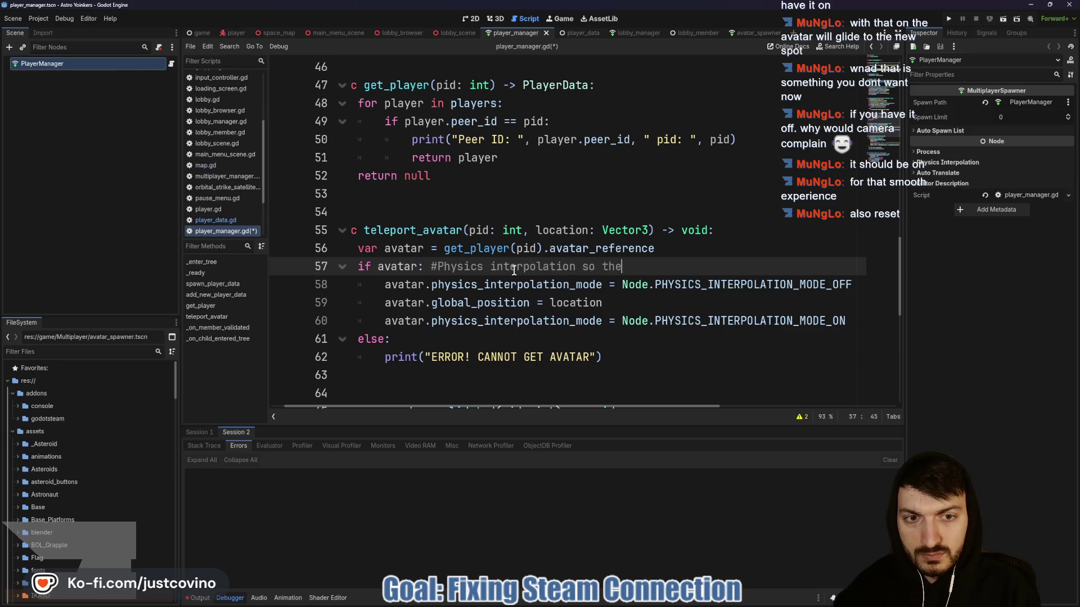
text(y teleport instead o)
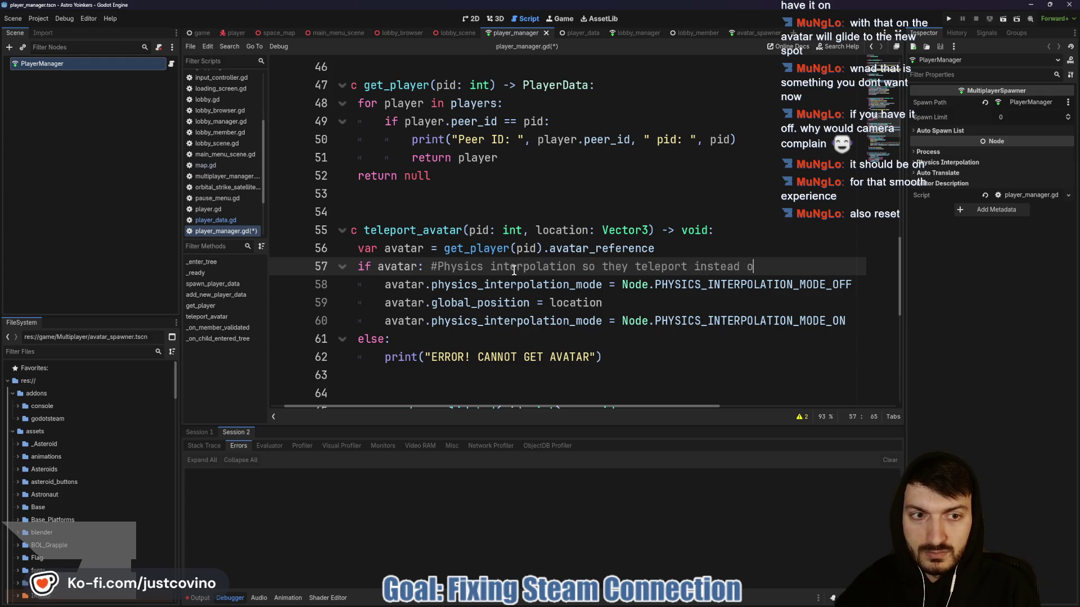
text(f interpolating)
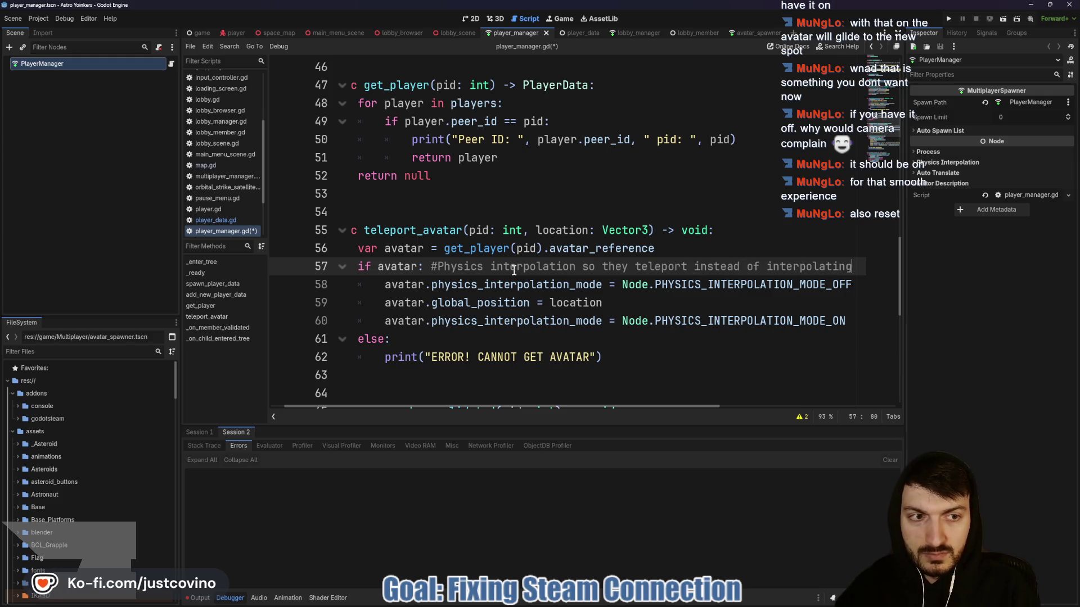
text( to postion)
key(BackSpace)
key(BackSpace)
key(BackSpace)
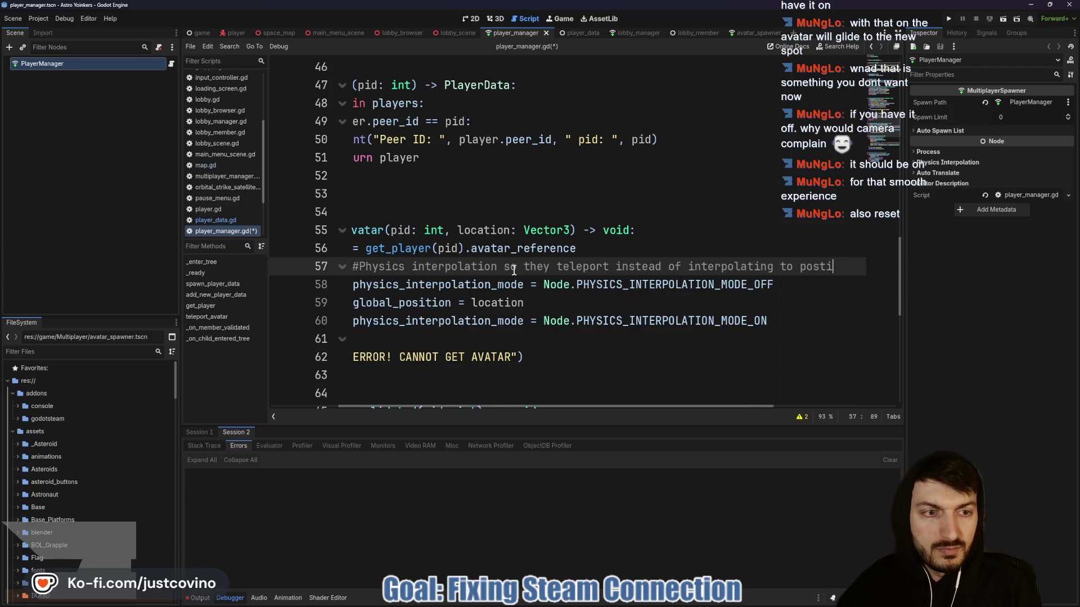
text(ition)
key(ctrl+s)
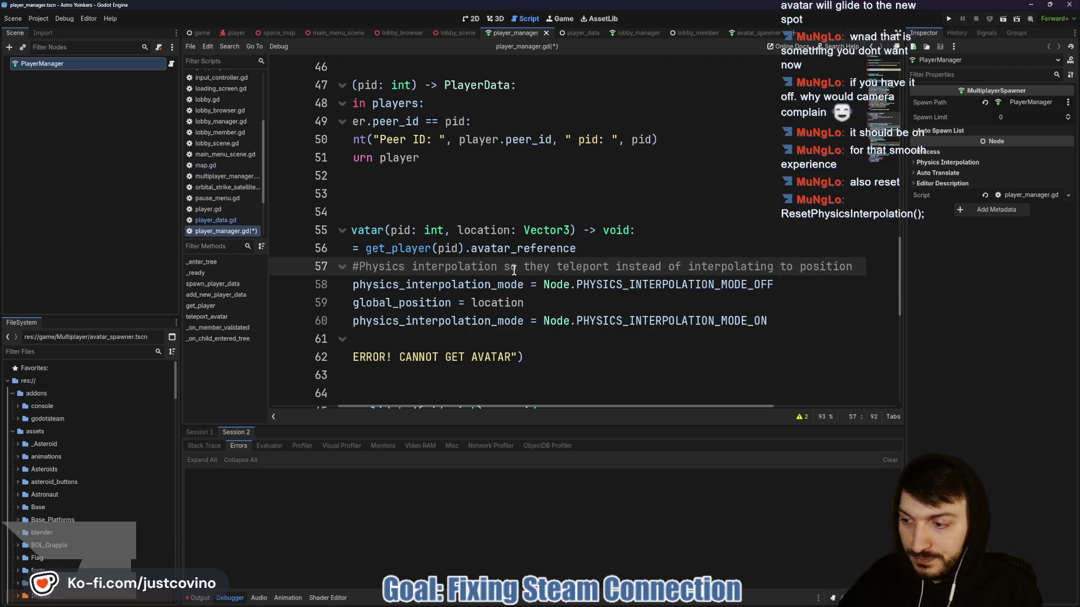
click(558, 317)
scroll(585, 315, left, 2)
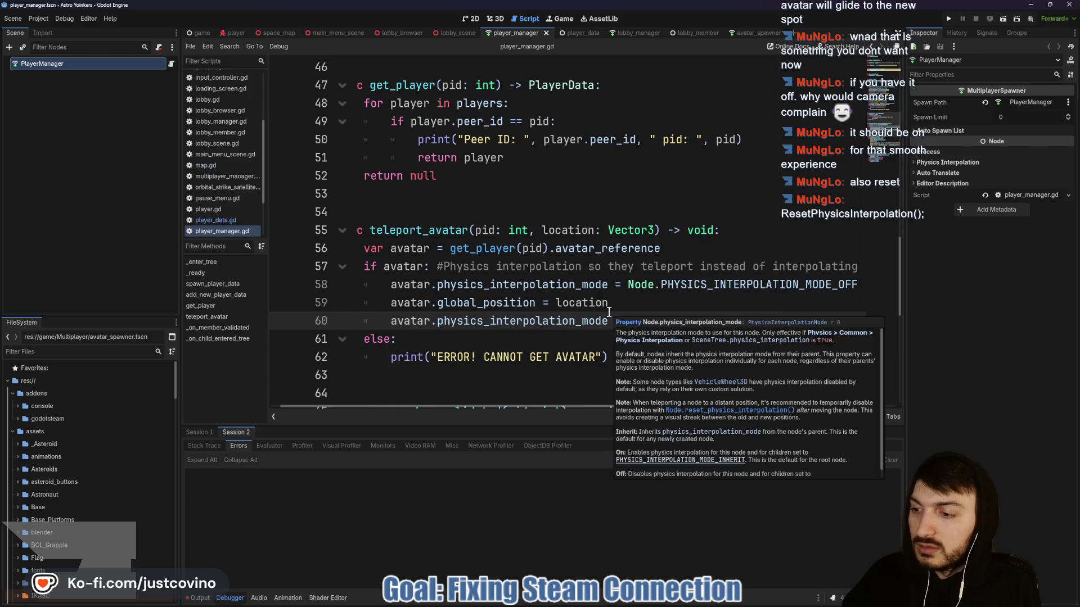
mouse_move(495, 312)
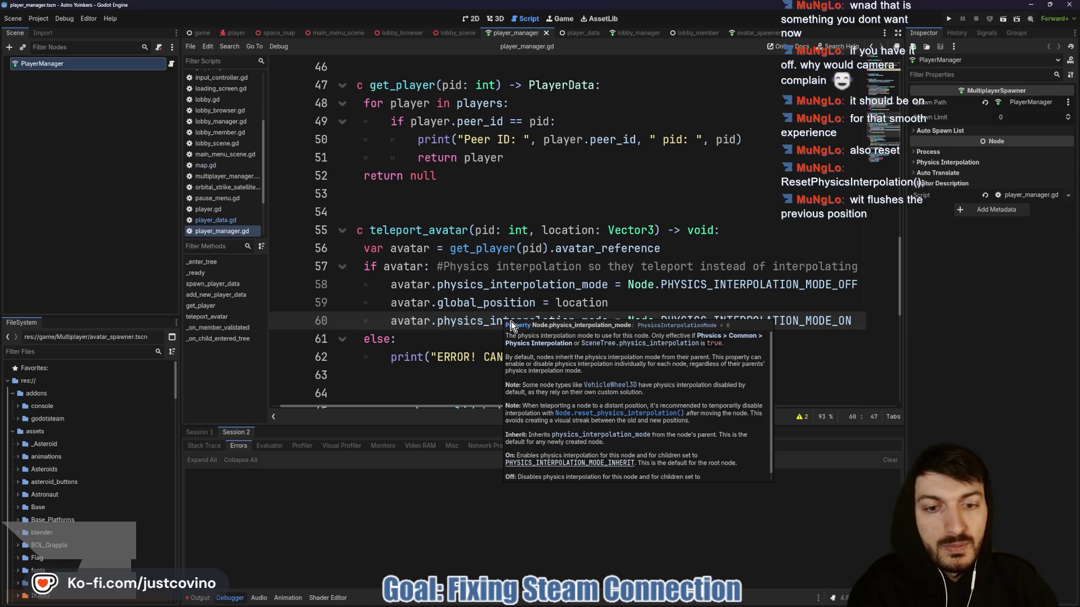
click(624, 298)
Add avatar.reset_physics_interpolation() on a new line after the global_position assignment.
key(Return)
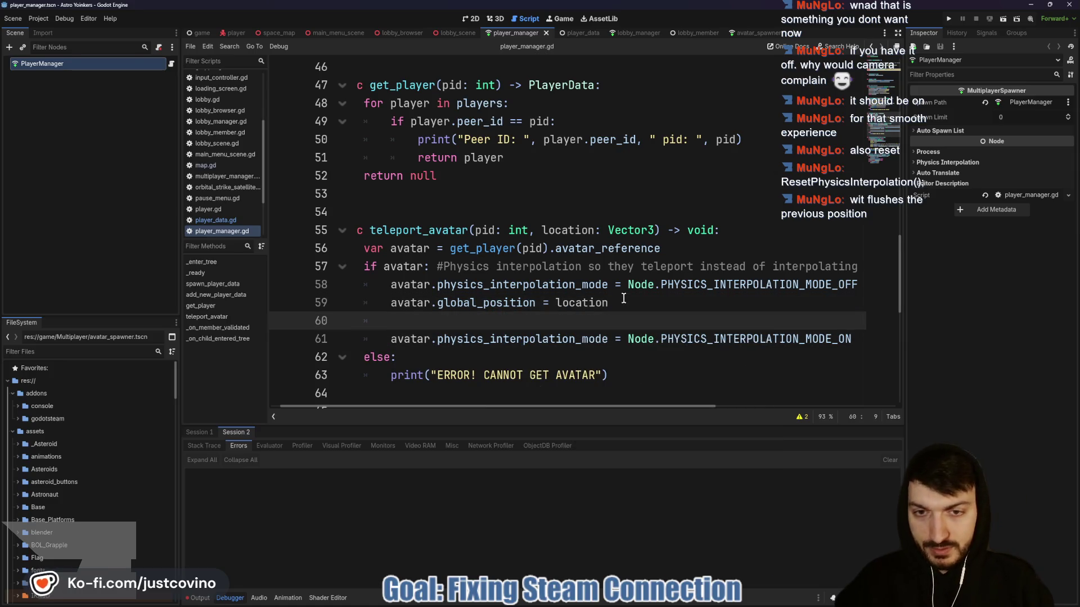
text(avatar)
key(Escape)
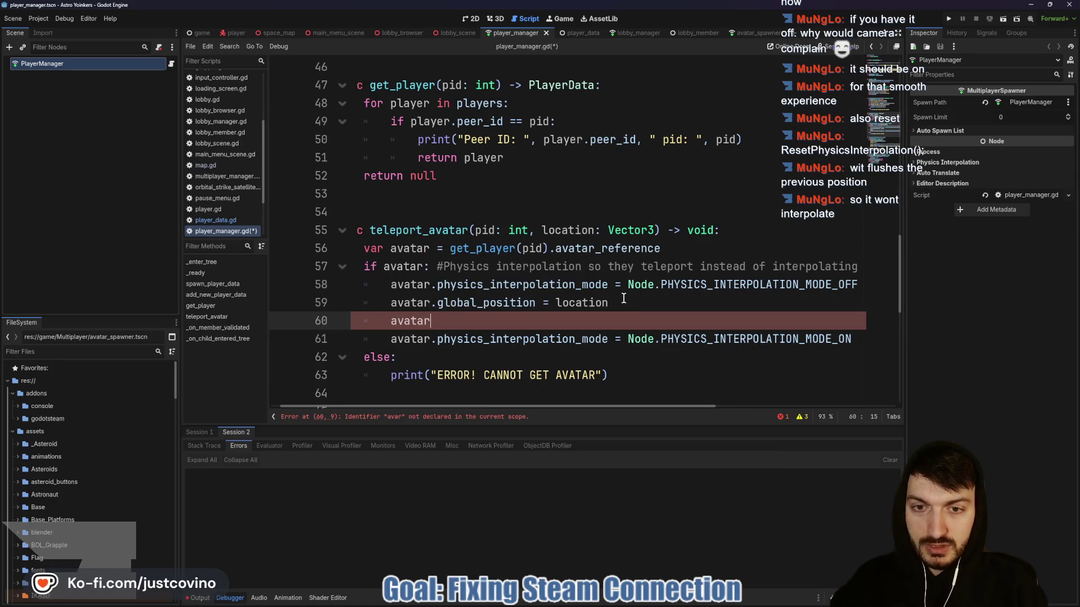
text(.reset)
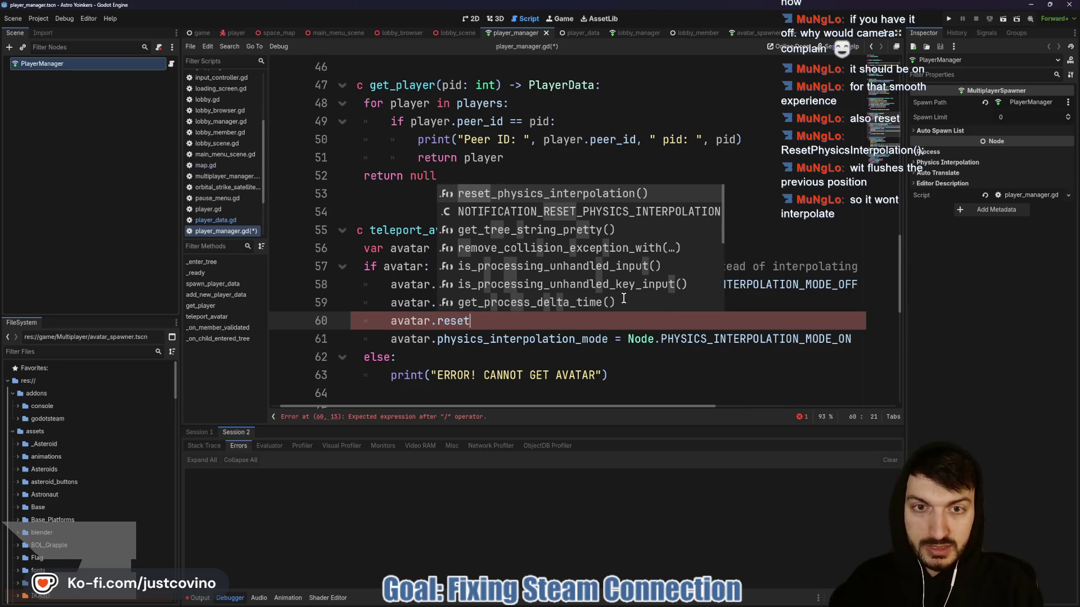
key(Return)
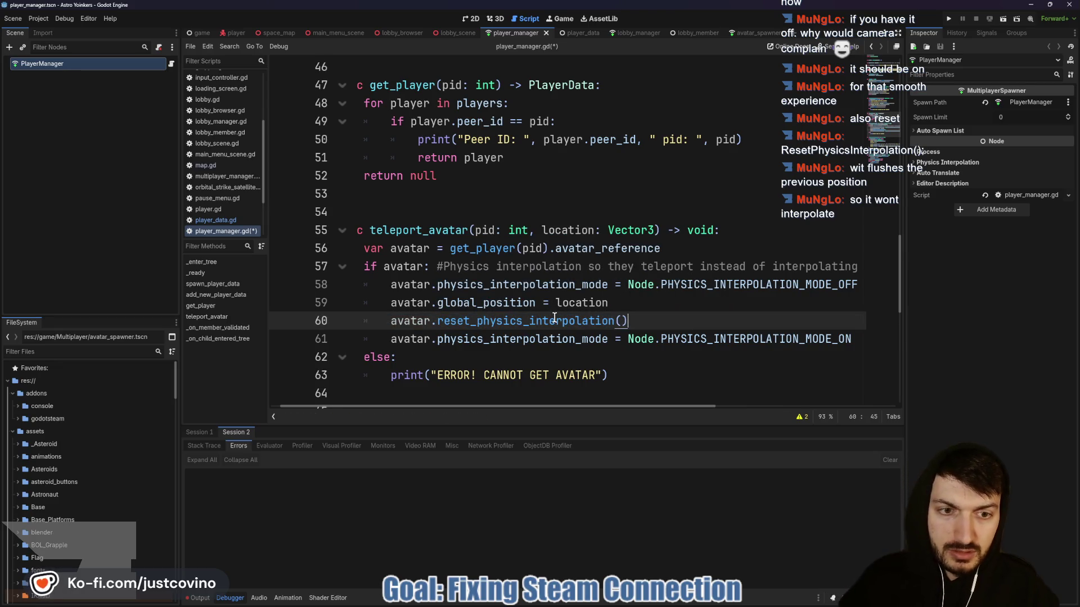
mouse_move(554, 318)
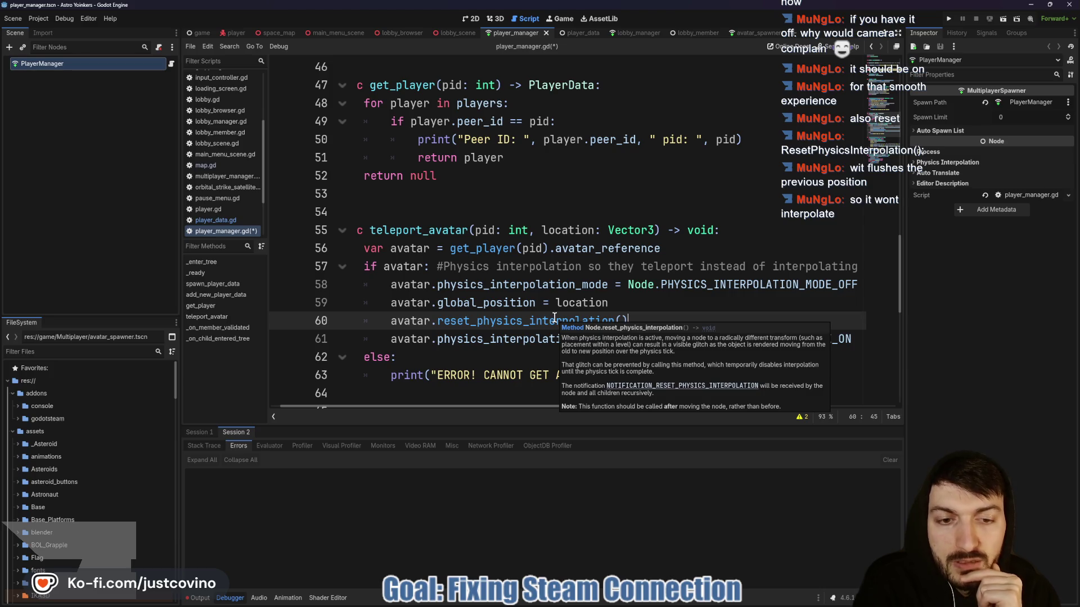
click(504, 338)
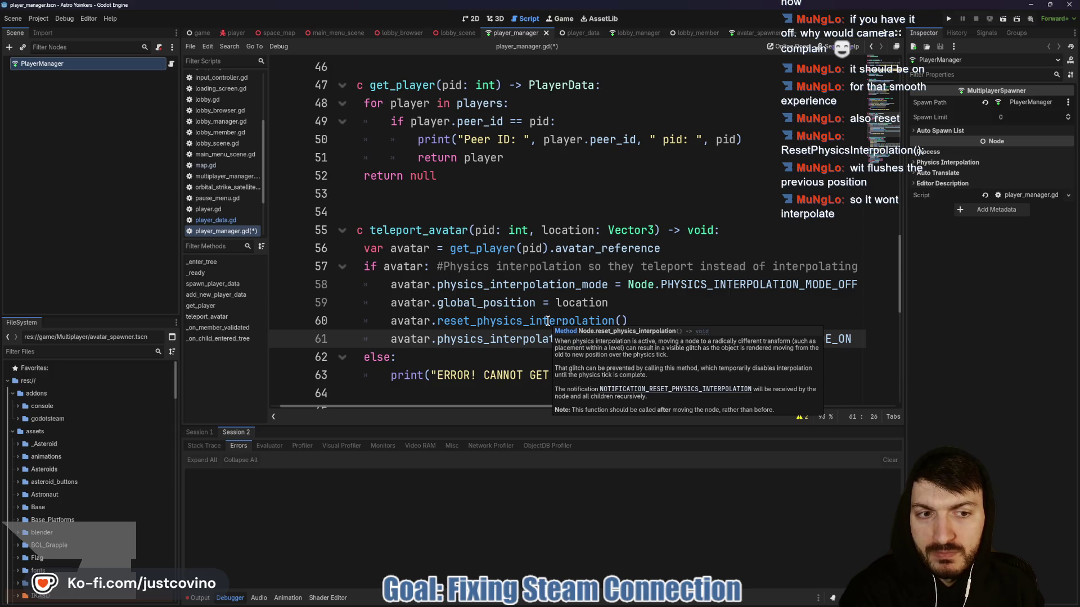
Review the interpolation lines, remove a stray 's' after the reset call, and go to map.gd.
drag(390, 284, 658, 284)
drag(391, 339, 568, 339)
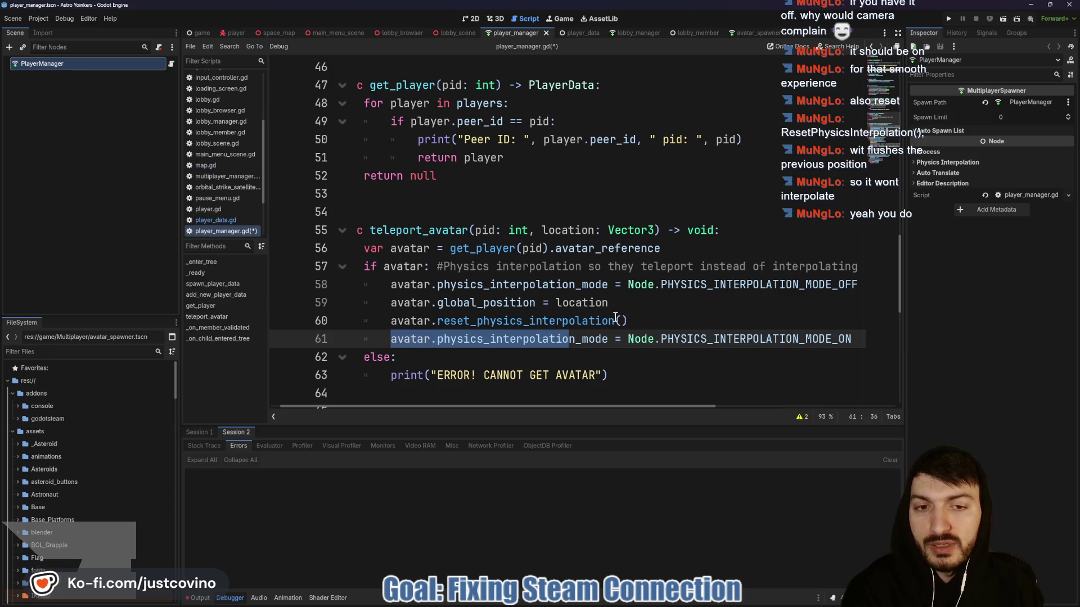
click(578, 320)
mouse_move(578, 320)
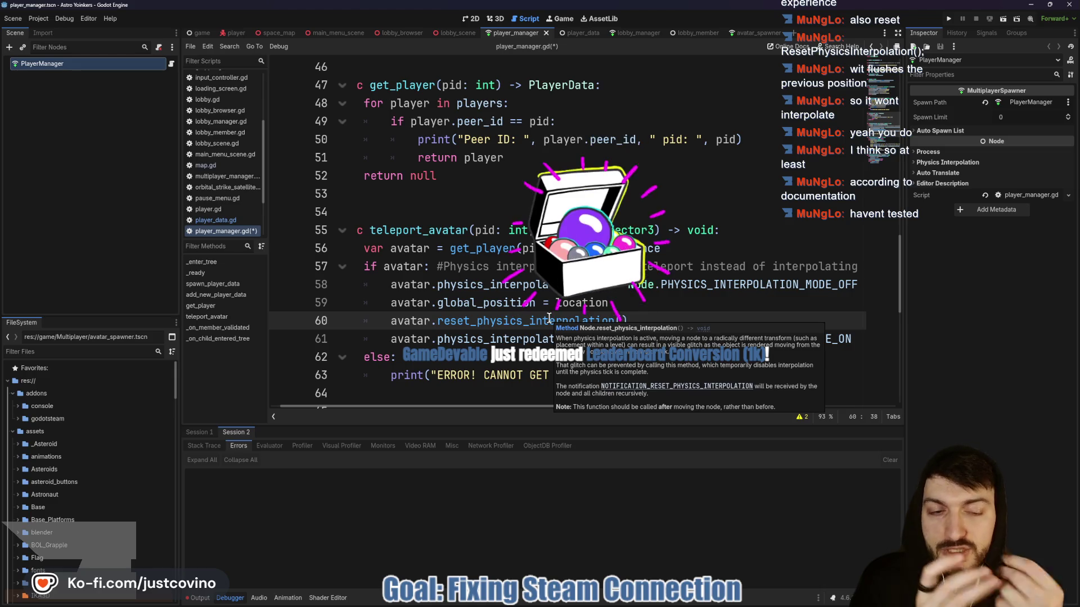
key(End)
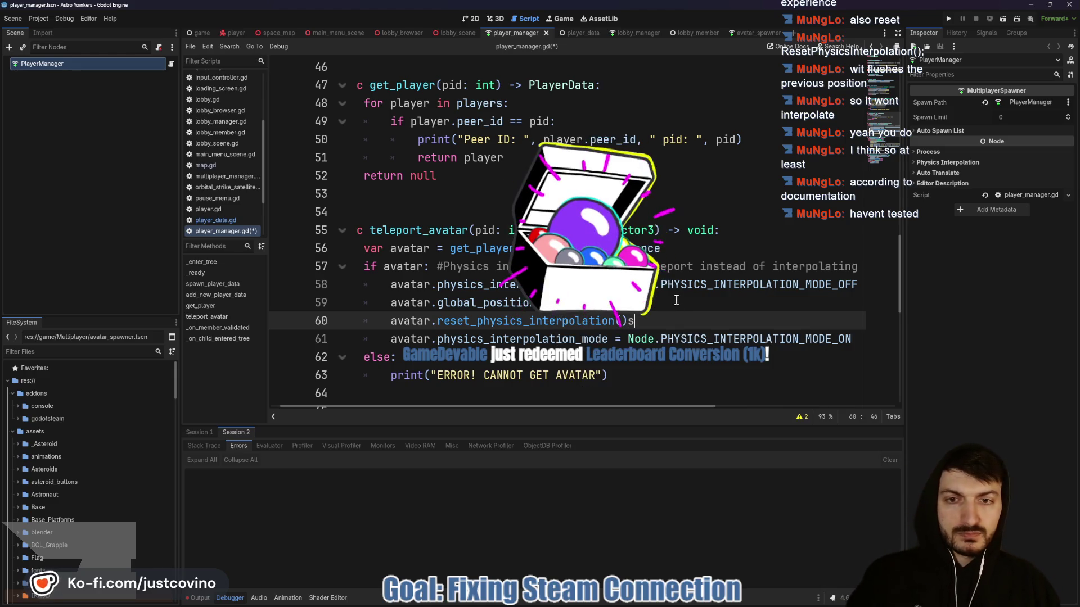
text(s)
key(BackSpace)
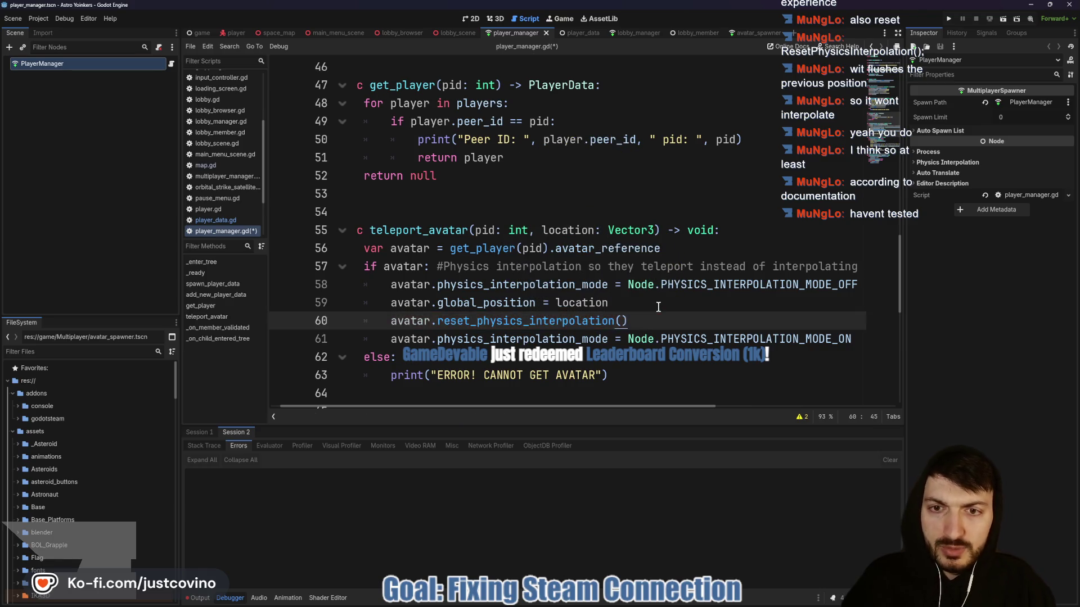
click(278, 35)
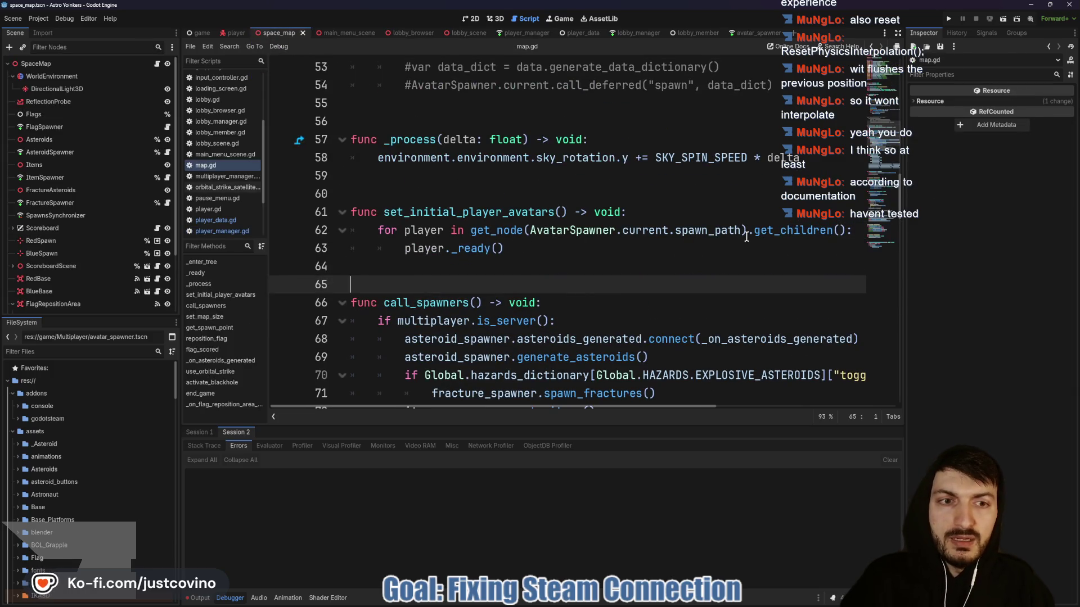
Rewrite line 62 as 'for avatar in PlayerManager.players', delete player._ready(), and rename the loop variable to pid.
drag(844, 230, 405, 230)
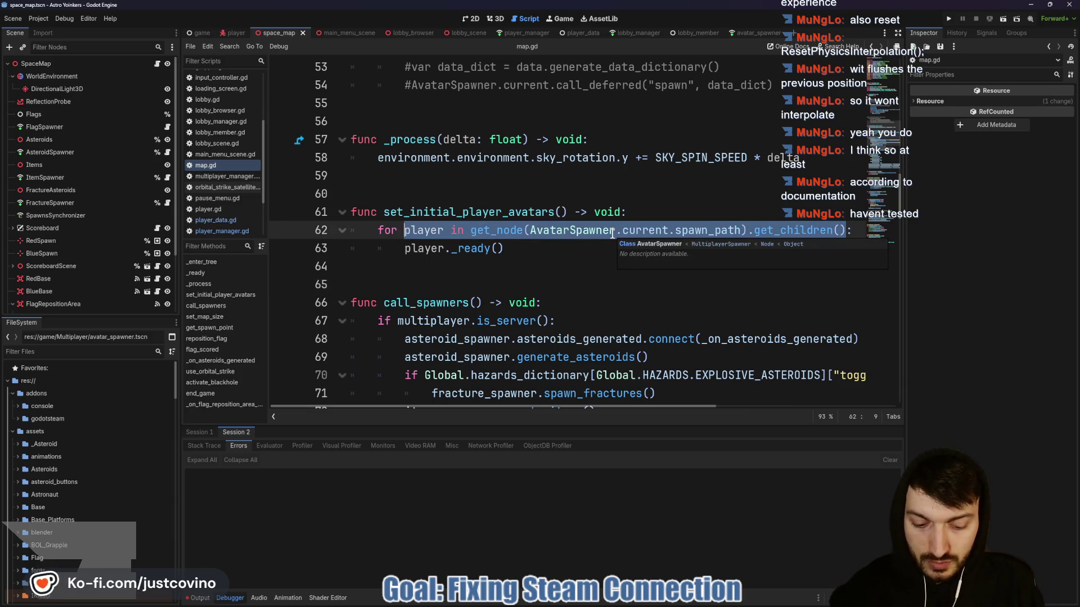
text(avatar i)
text(n Player)
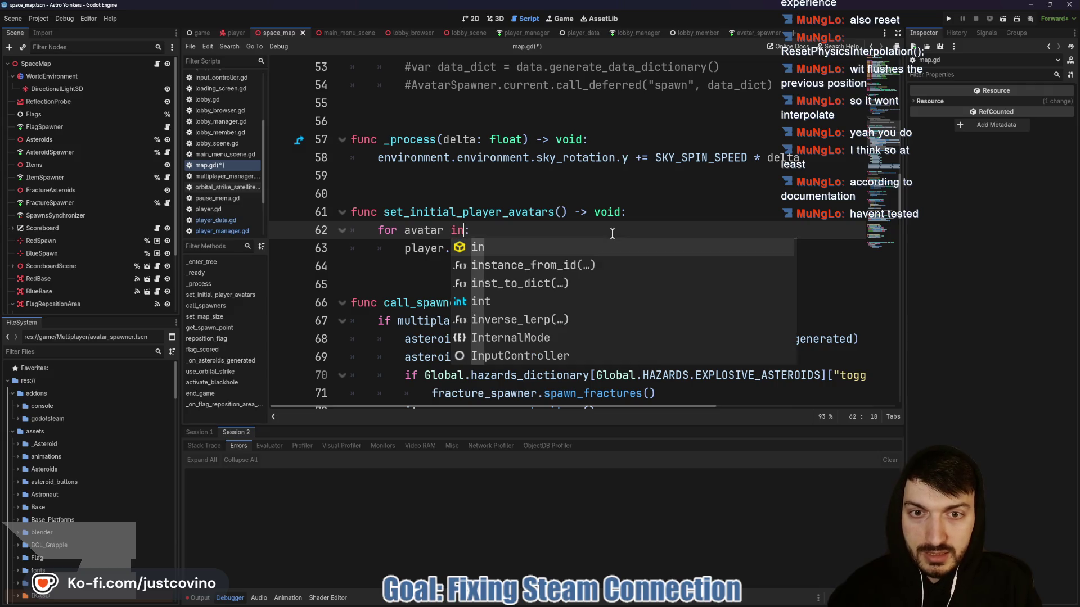
text(Manager.pl)
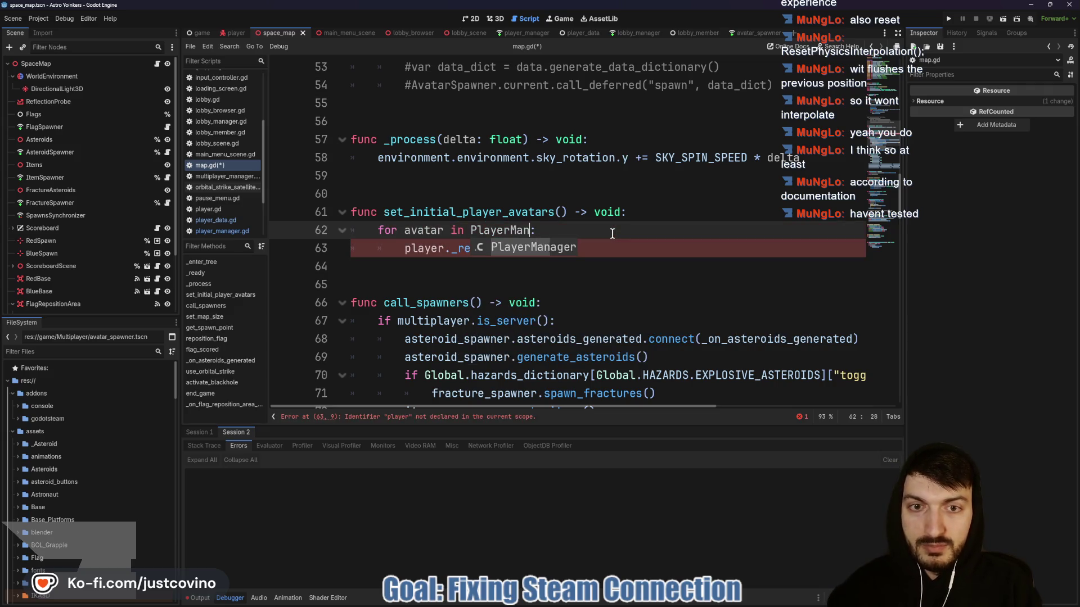
key(Return)
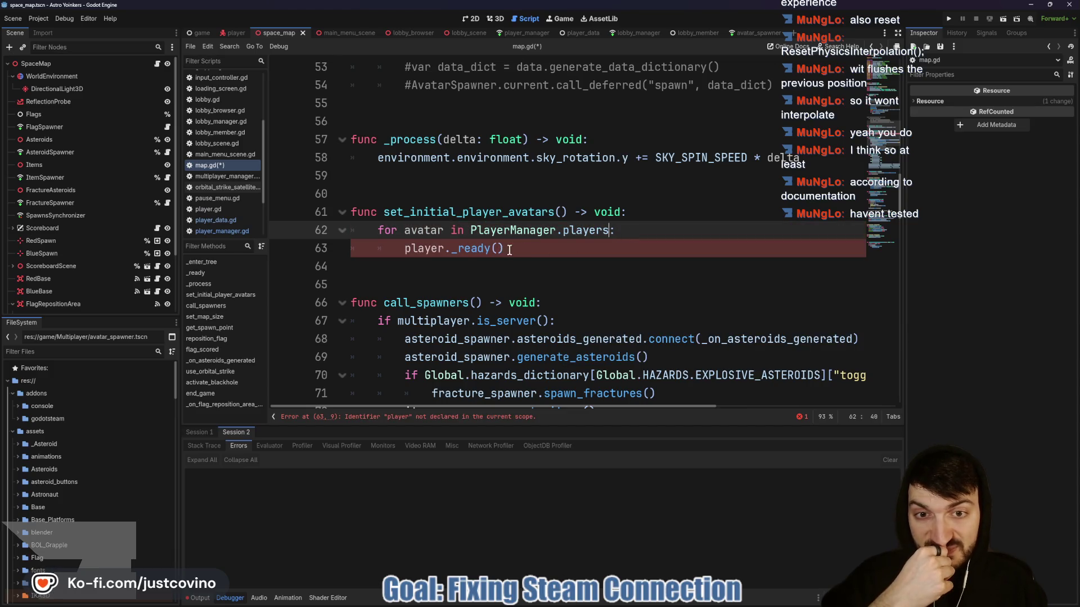
drag(509, 250, 405, 250)
key(BackSpace)
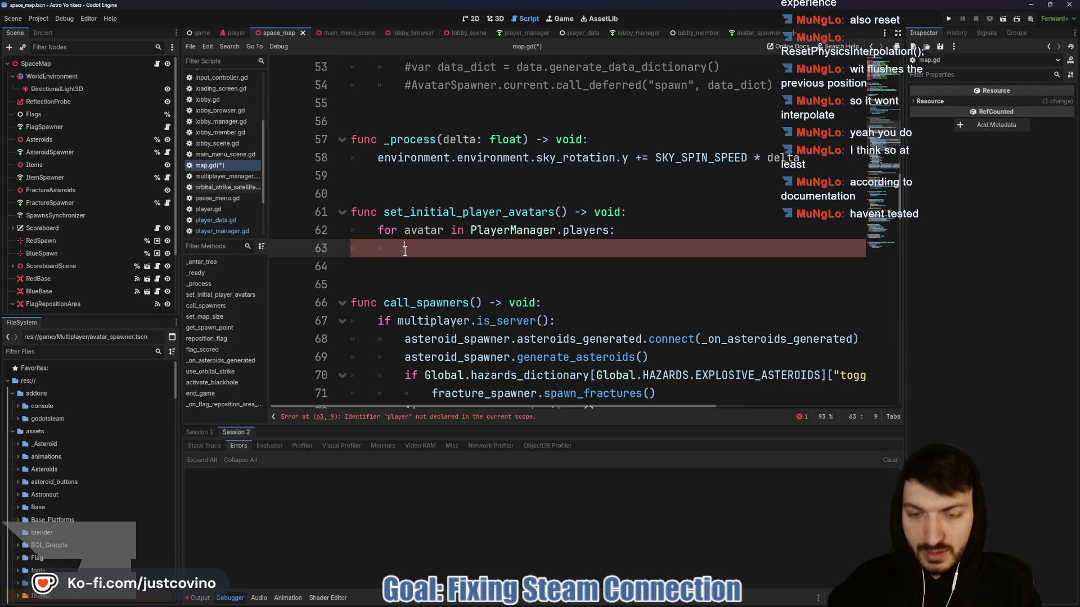
text(a)
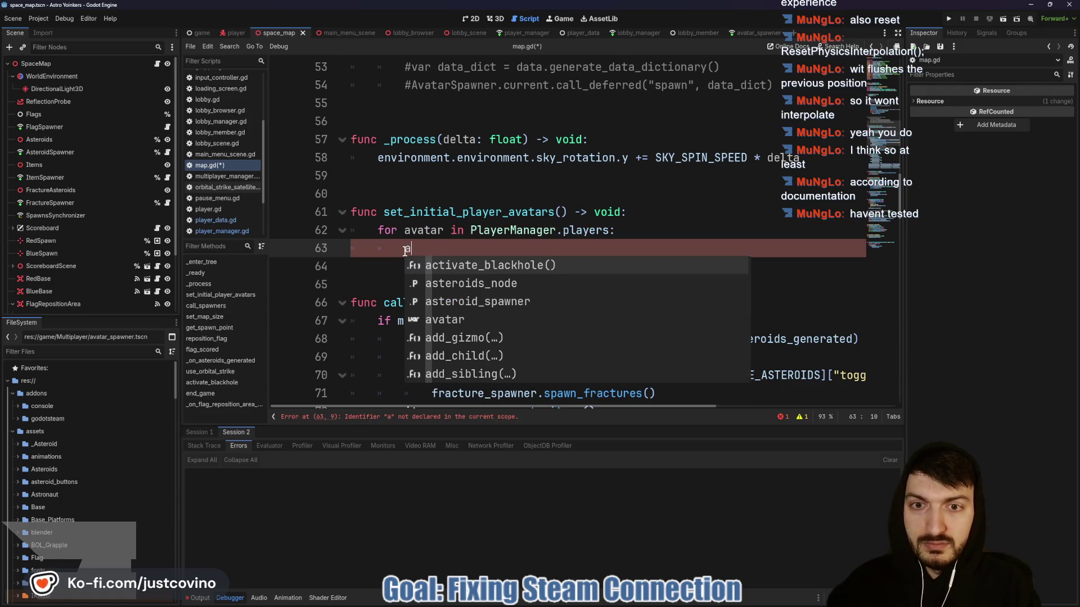
key(BackSpace)
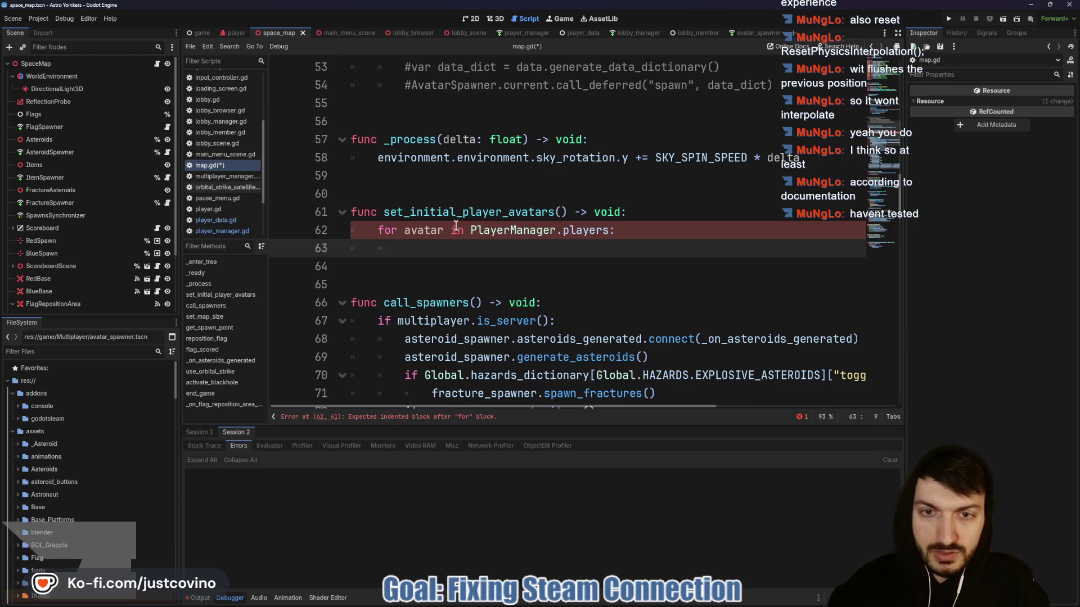
double_click(420, 230)
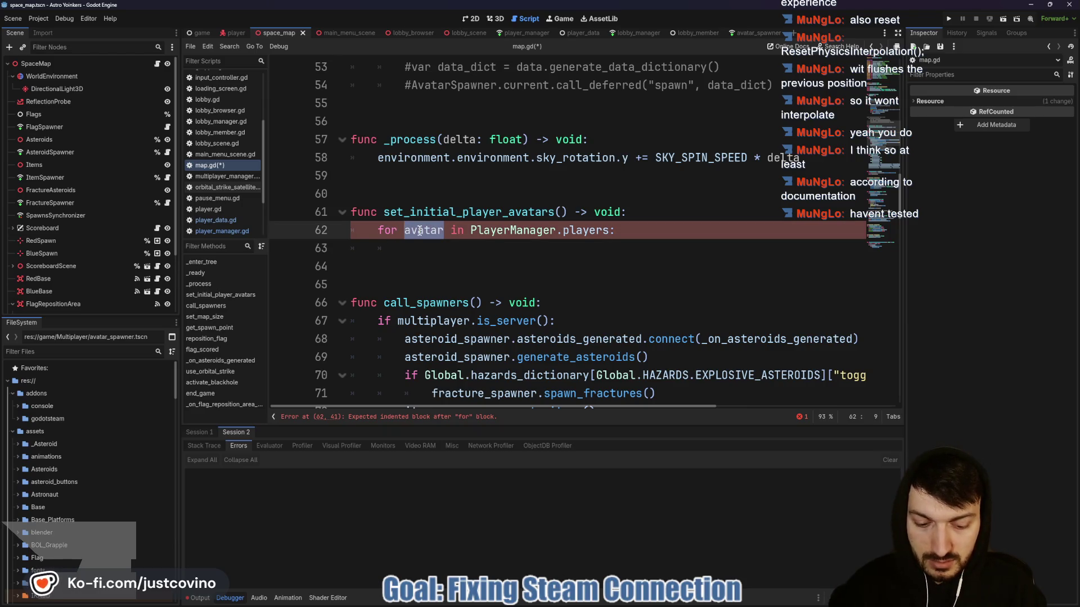
text(id)
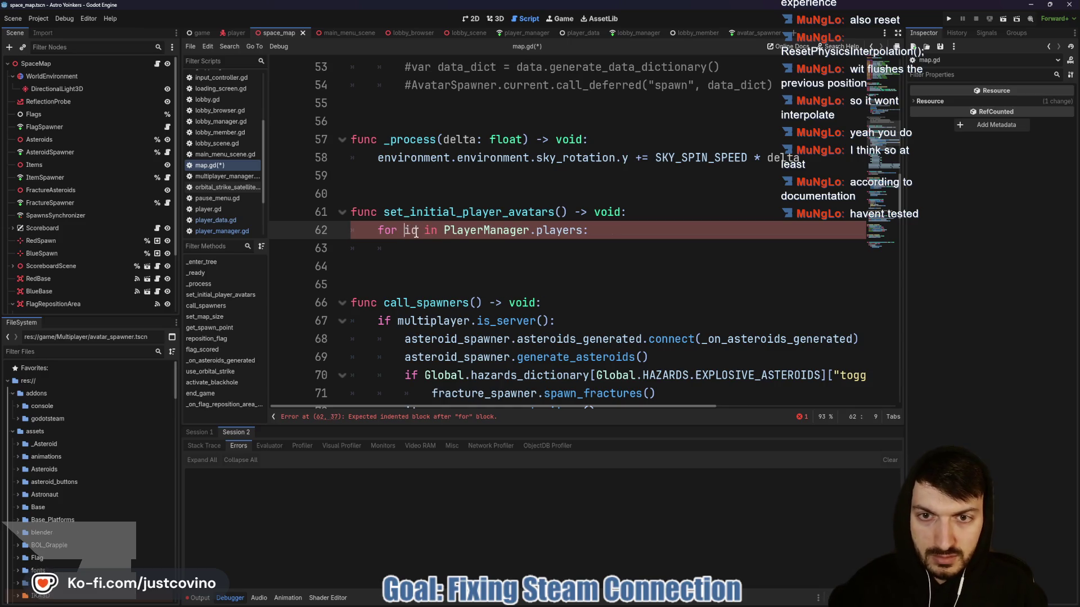
text(p)
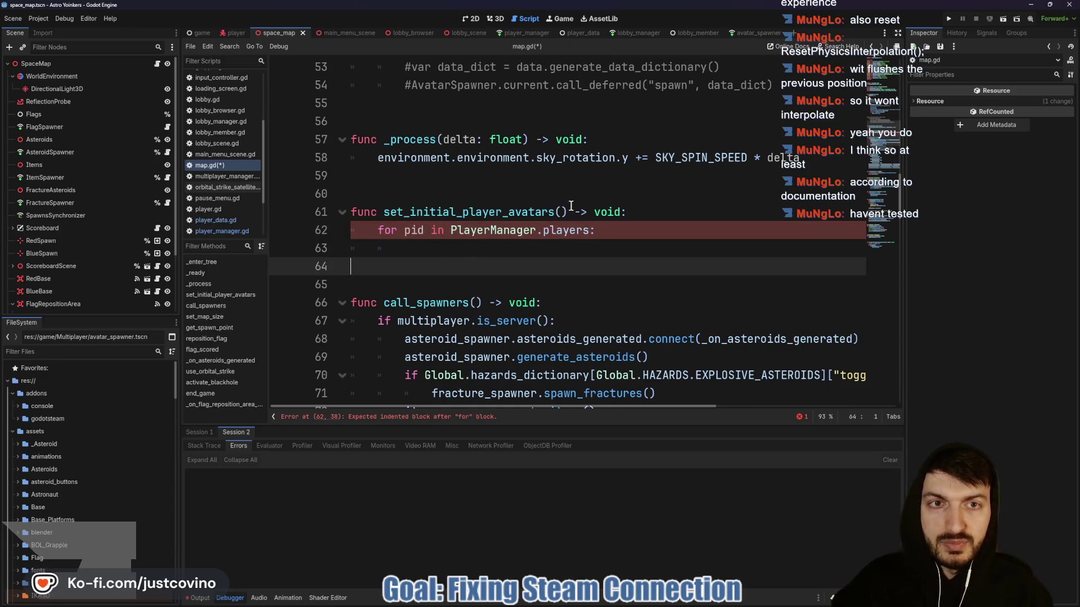
Glance at player_data.gd, then scroll through player_manager.gd back to teleport_avatar.
click(578, 34)
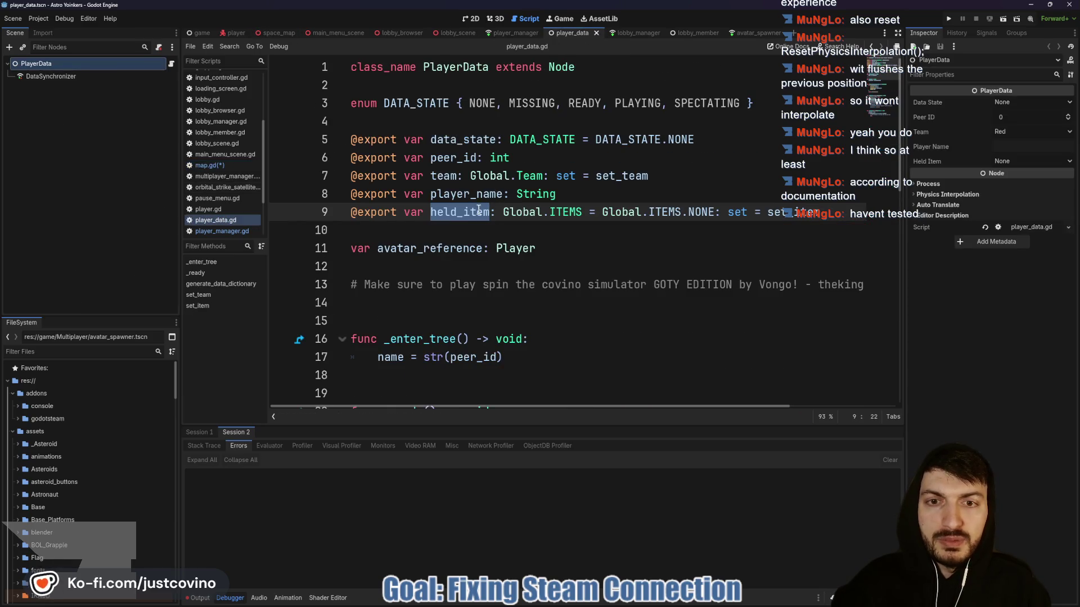
click(515, 33)
scroll(521, 207, up, 2)
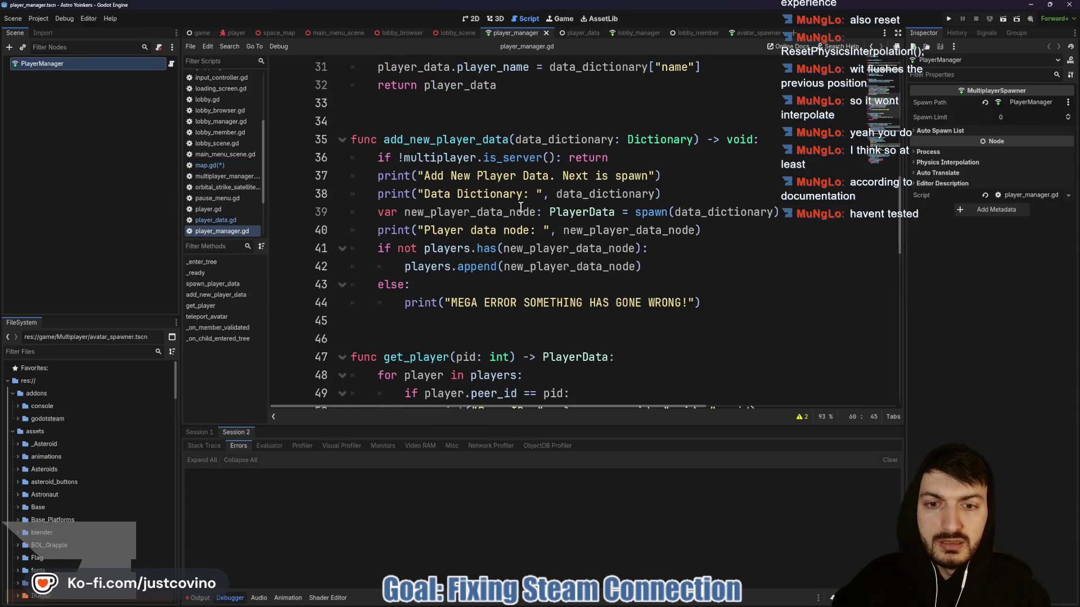
scroll(519, 221, up, 5)
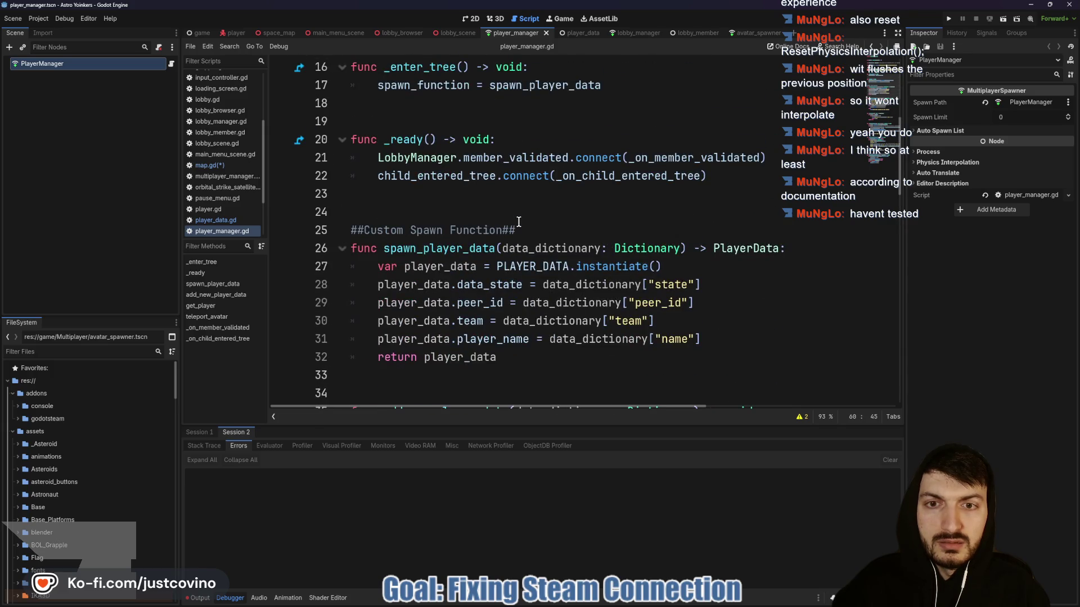
scroll(519, 221, up, 3)
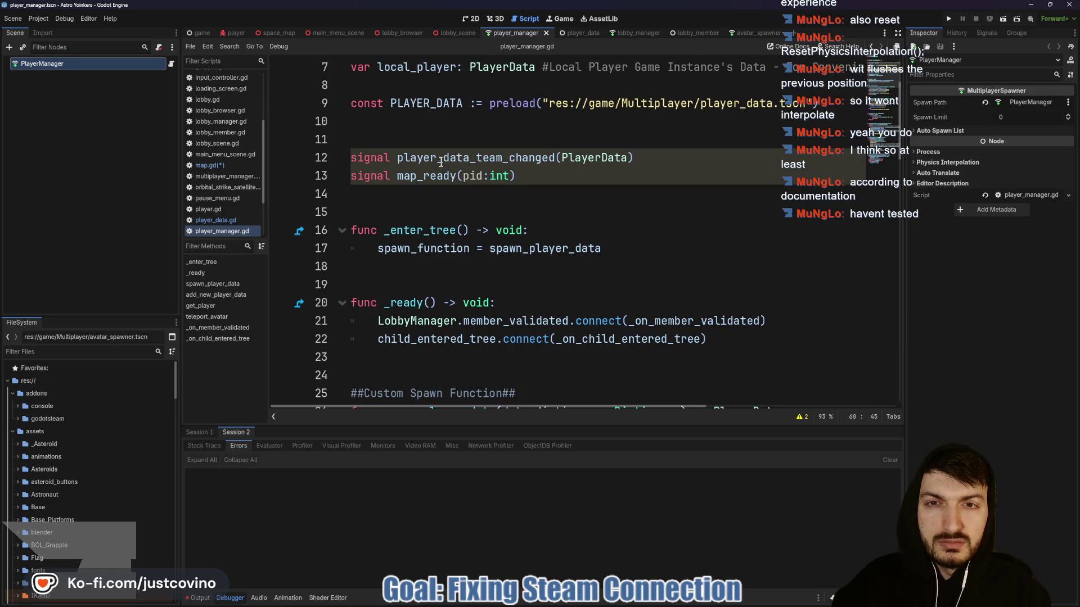
scroll(442, 166, up, 2)
scroll(530, 140, down, 14)
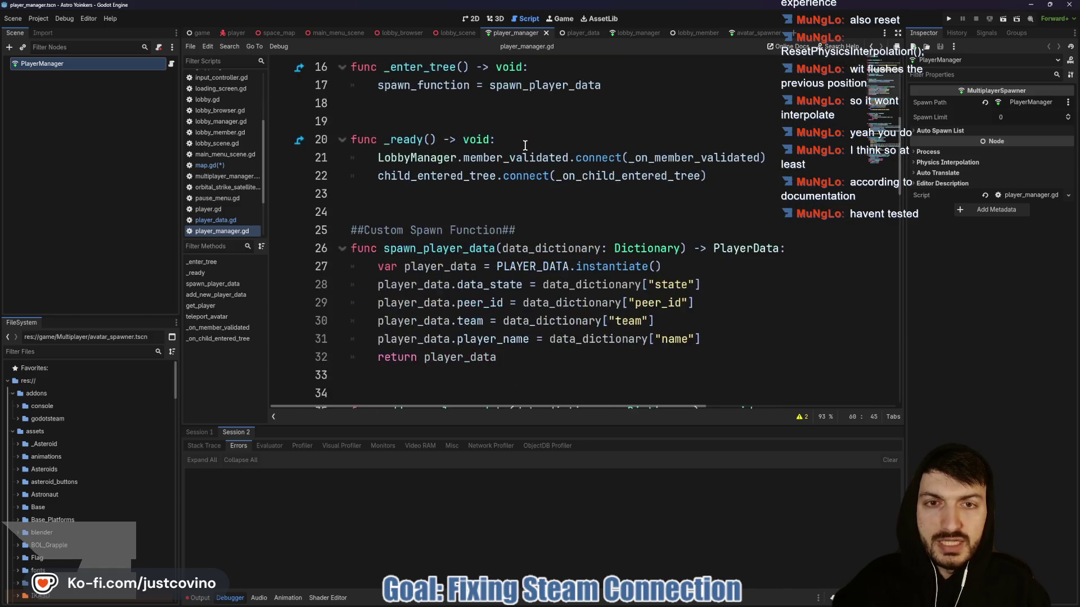
scroll(523, 153, down, 1)
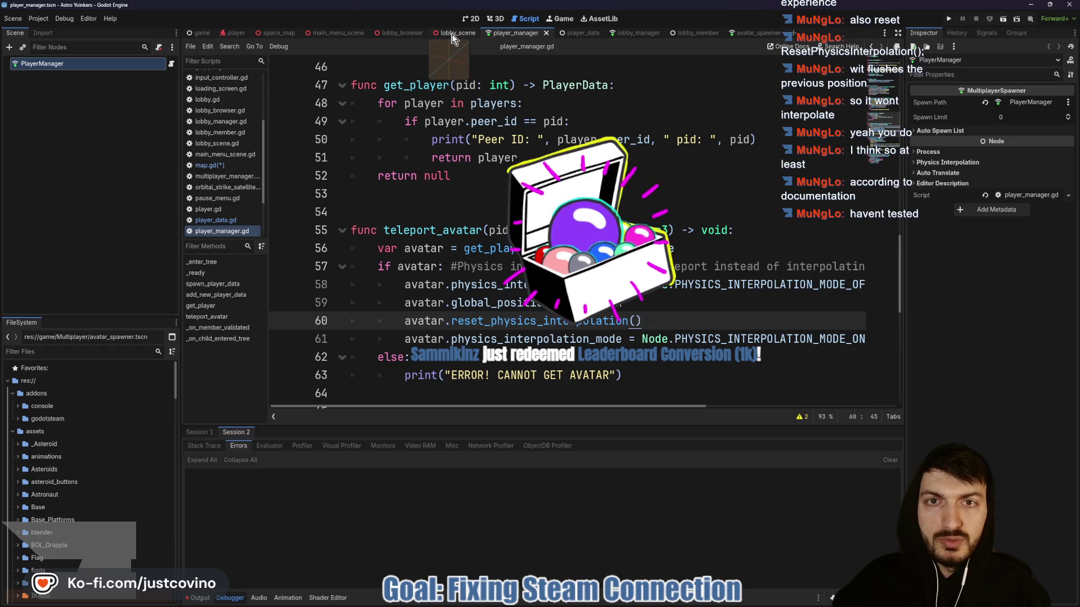
In map.gd, call PlayerManager.teleport_avatar inside the empty loop body on line 63.
click(287, 34)
click(455, 248)
text(P)
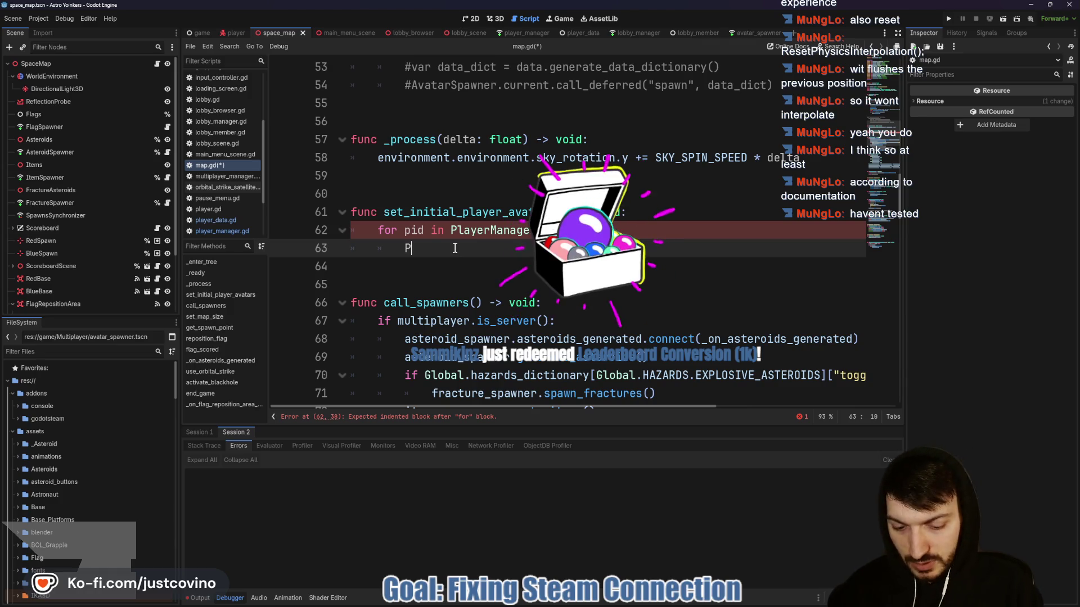
text(layerManager)
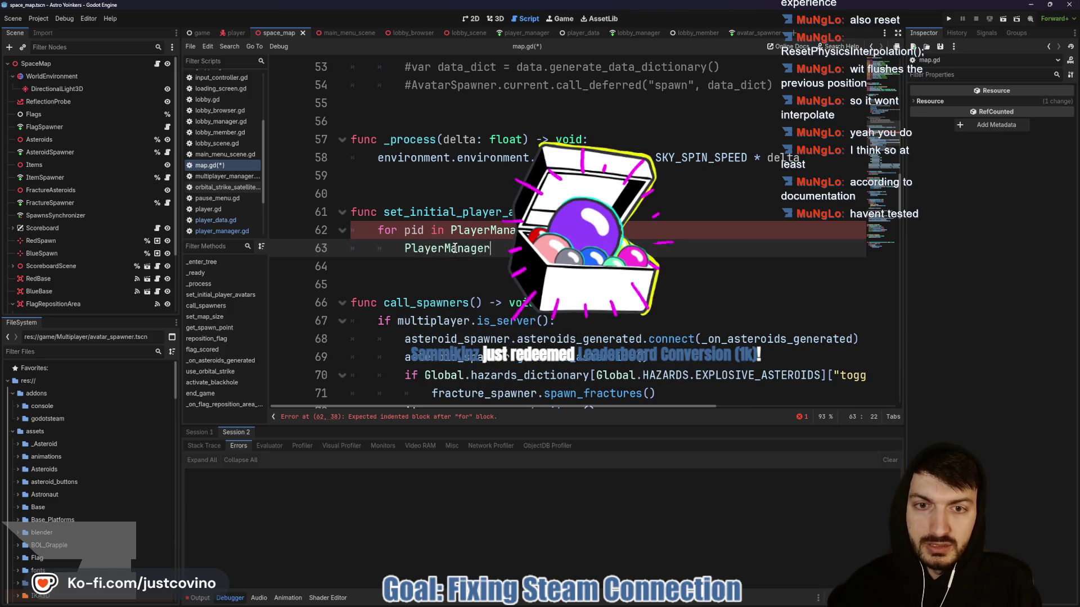
text(.tele)
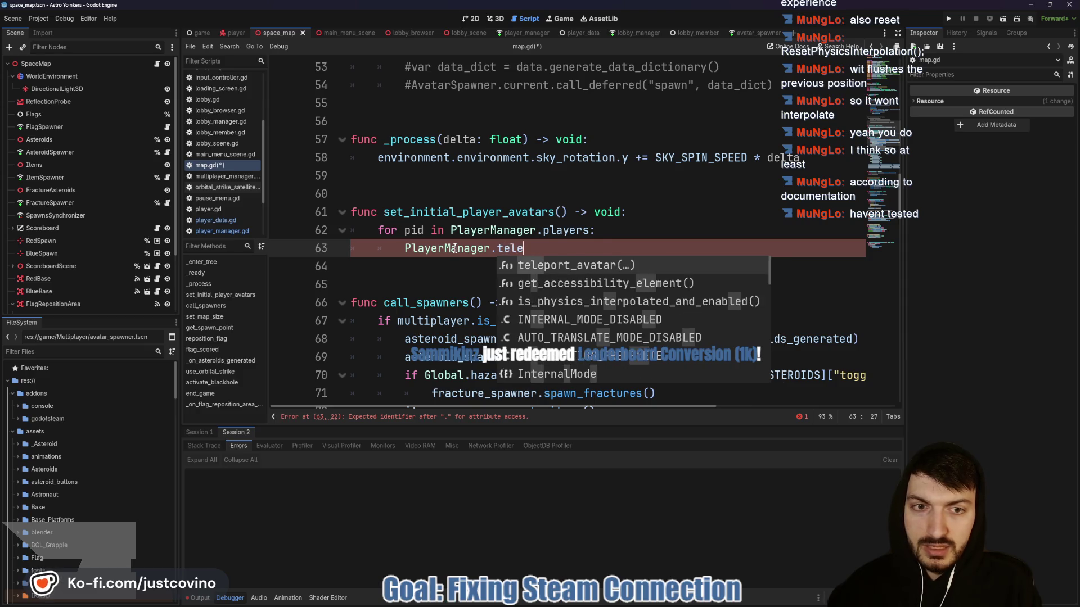
key(Return)
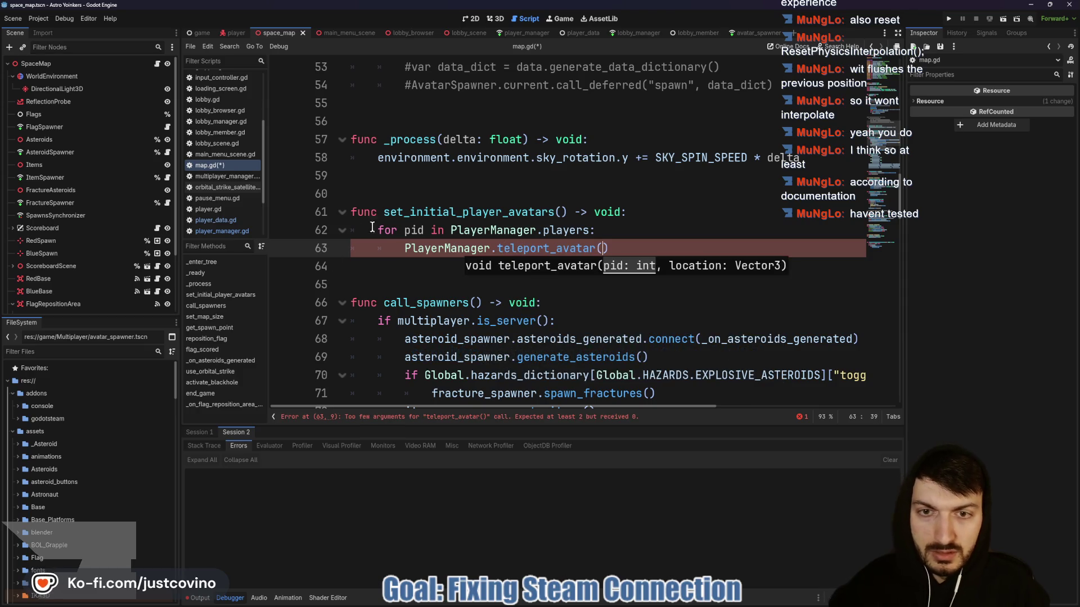
Rename the loop variable pid to data and pass data.peer_id as the first argument.
double_click(416, 231)
text(data)
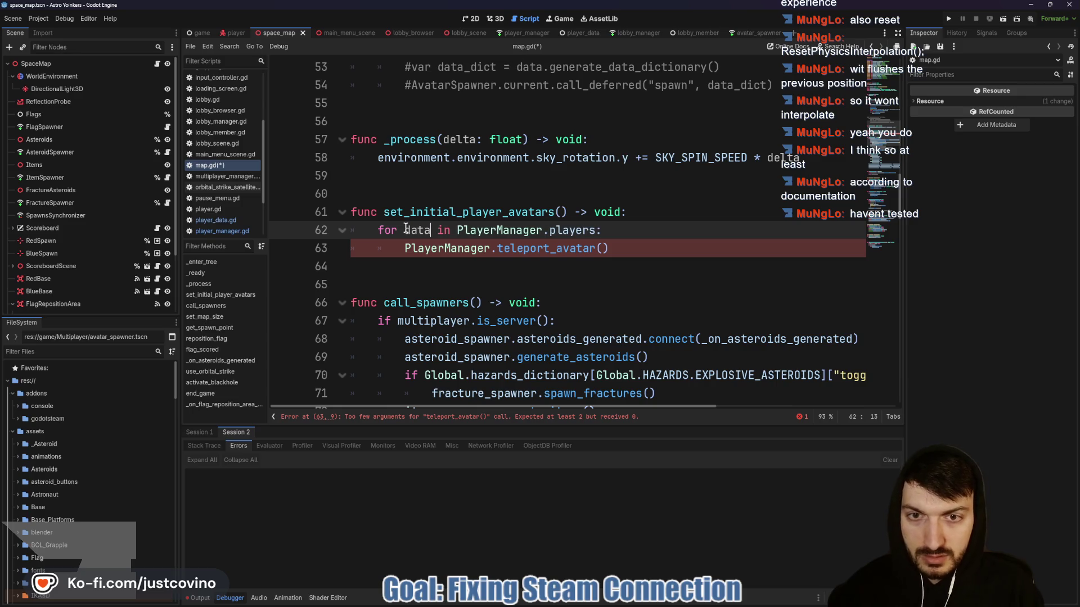
click(602, 249)
text(dad)
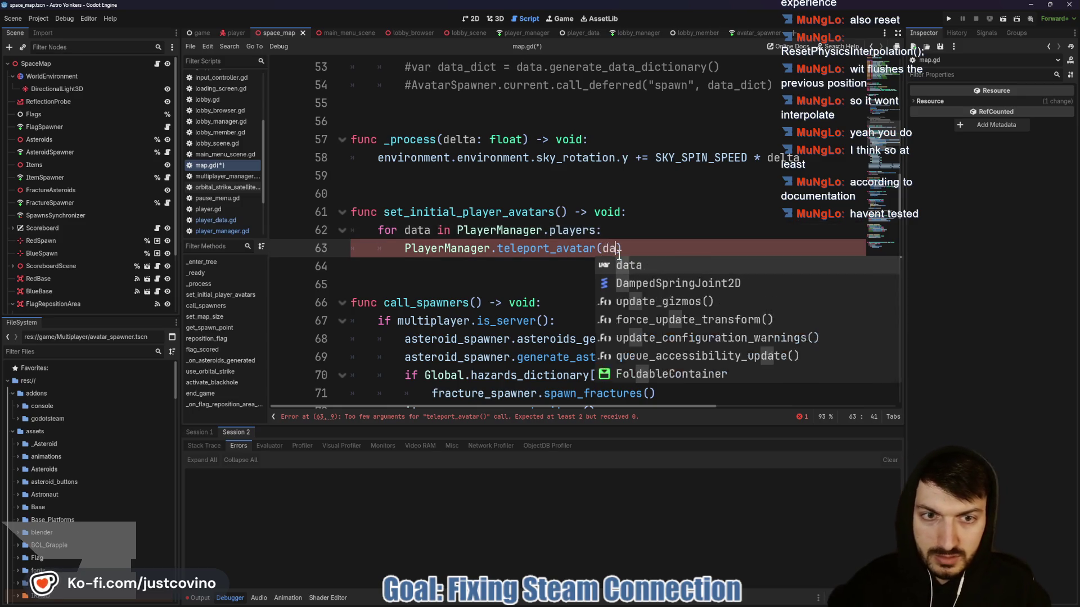
key(BackSpace)
text(ta.)
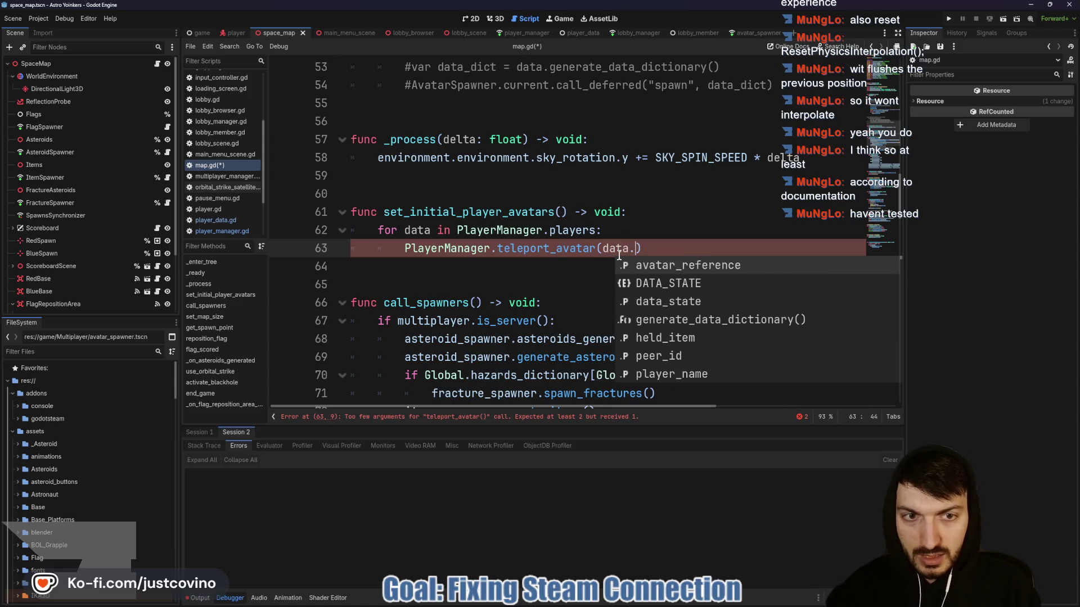
text(p)
key(Return)
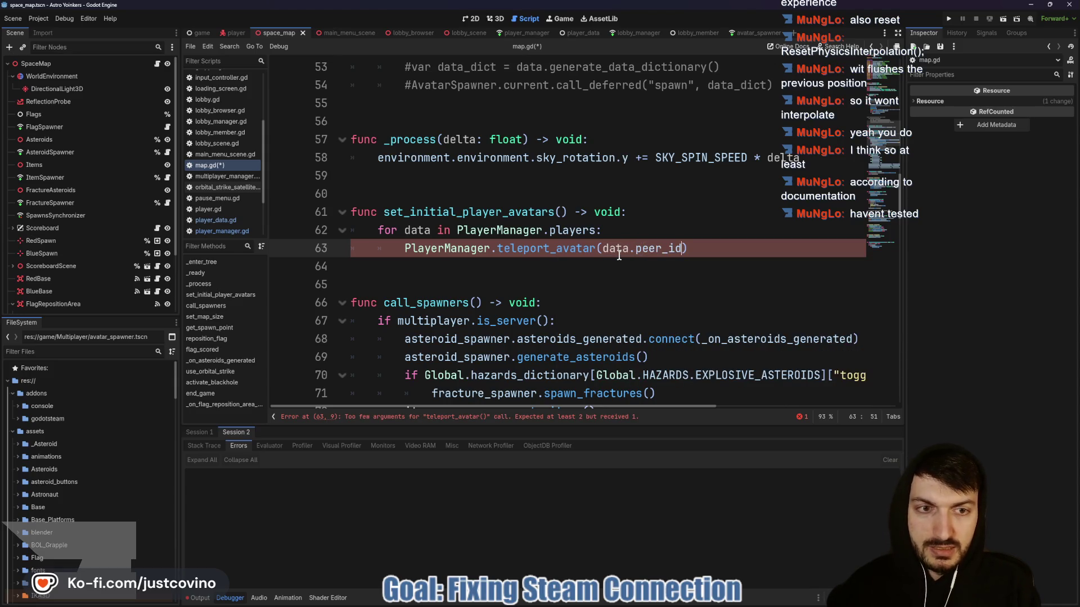
text(,)
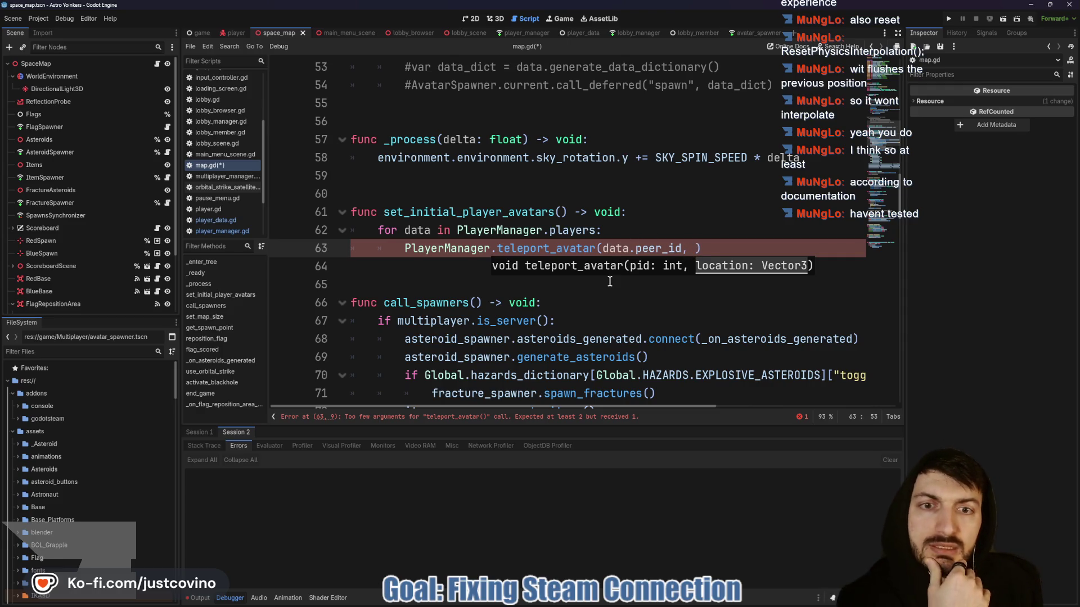
Review and select set_initial_player_avatars in map.gd, then return to teleport_avatar in player_manager.gd.
scroll(610, 282, down, 2)
scroll(610, 281, down, 7)
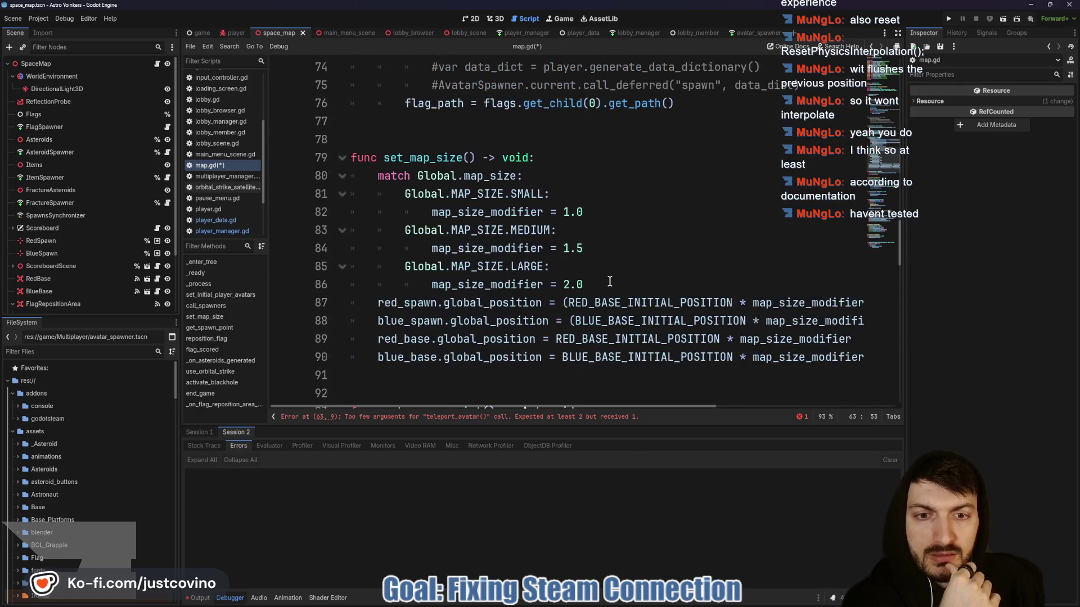
scroll(610, 281, up, 2)
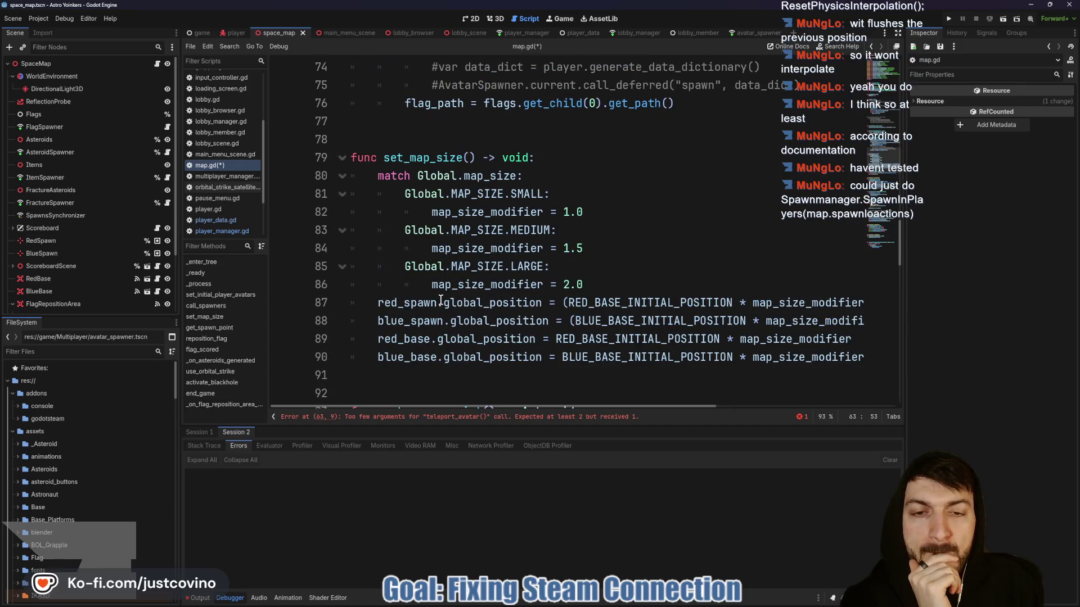
scroll(592, 287, up, 5)
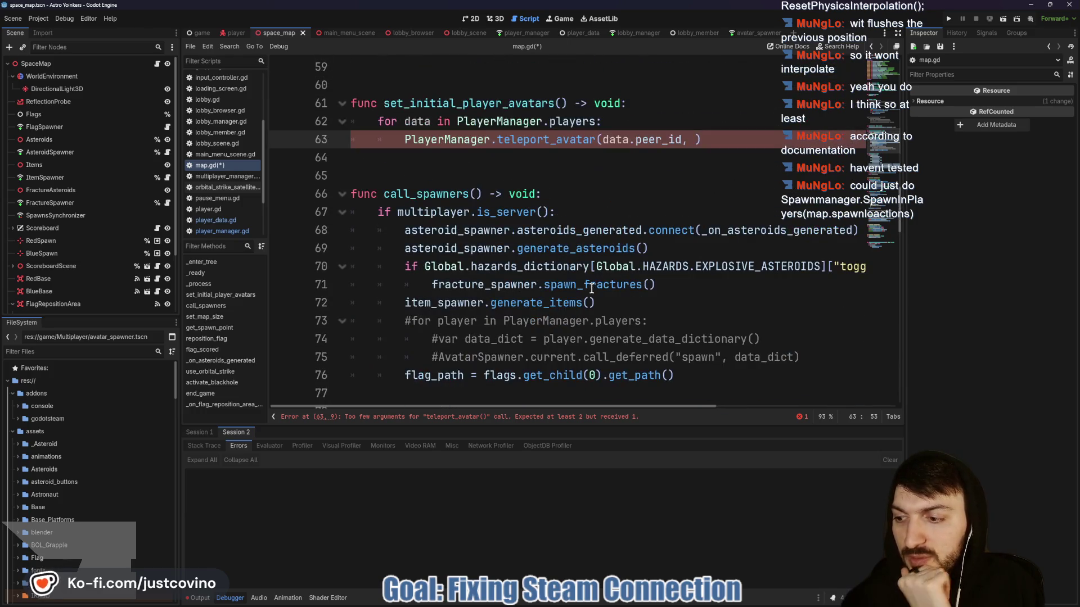
scroll(592, 288, up, 3)
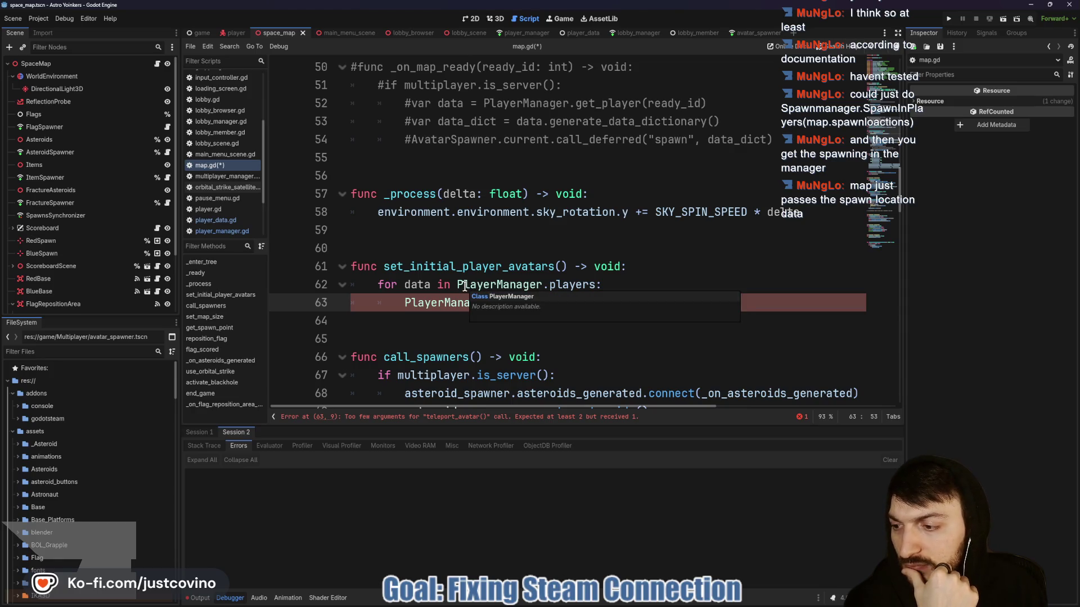
click(465, 285)
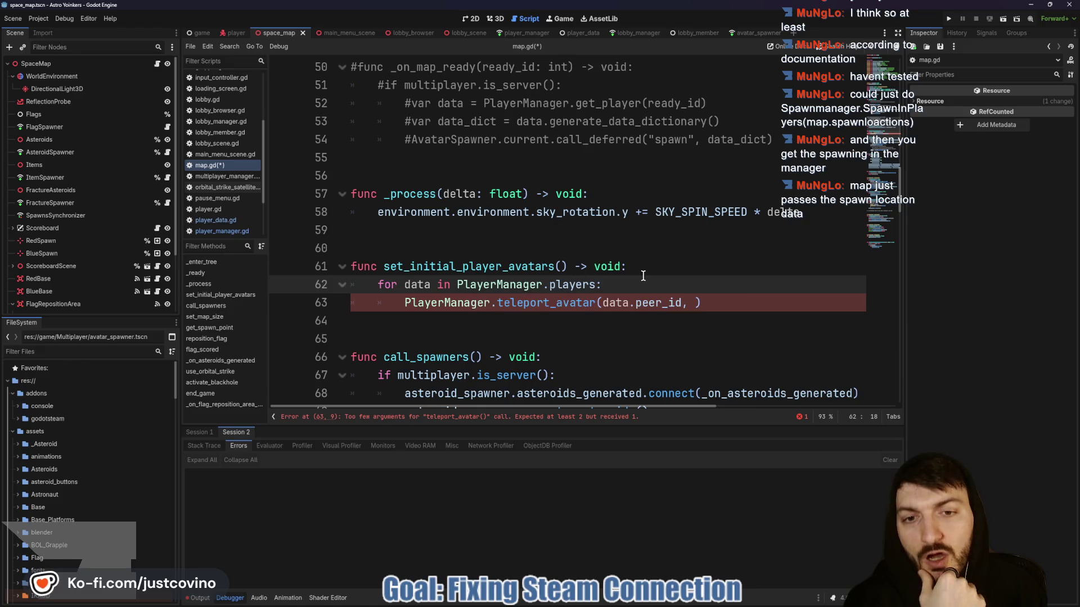
mouse_move(535, 304)
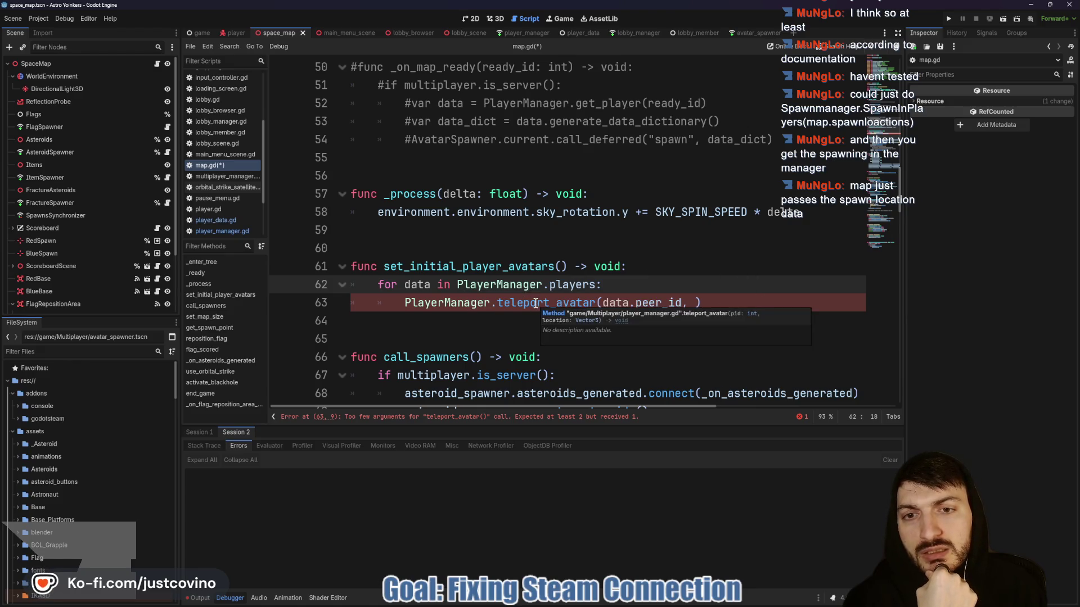
click(500, 266)
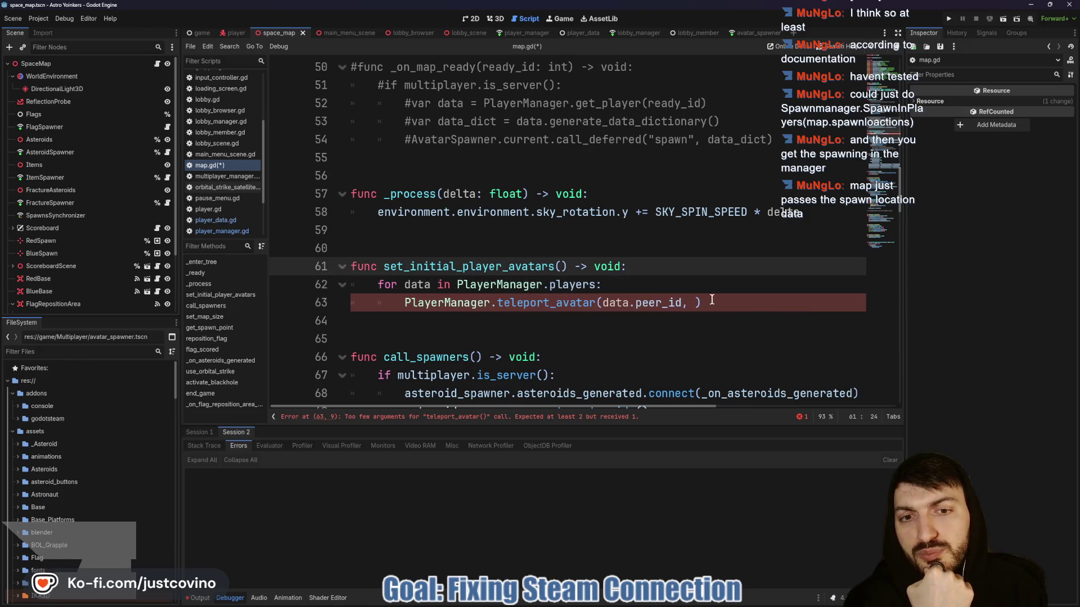
mouse_move(711, 301)
mouse_down()
mouse_move(360, 304)
mouse_move(352, 266)
mouse_up()
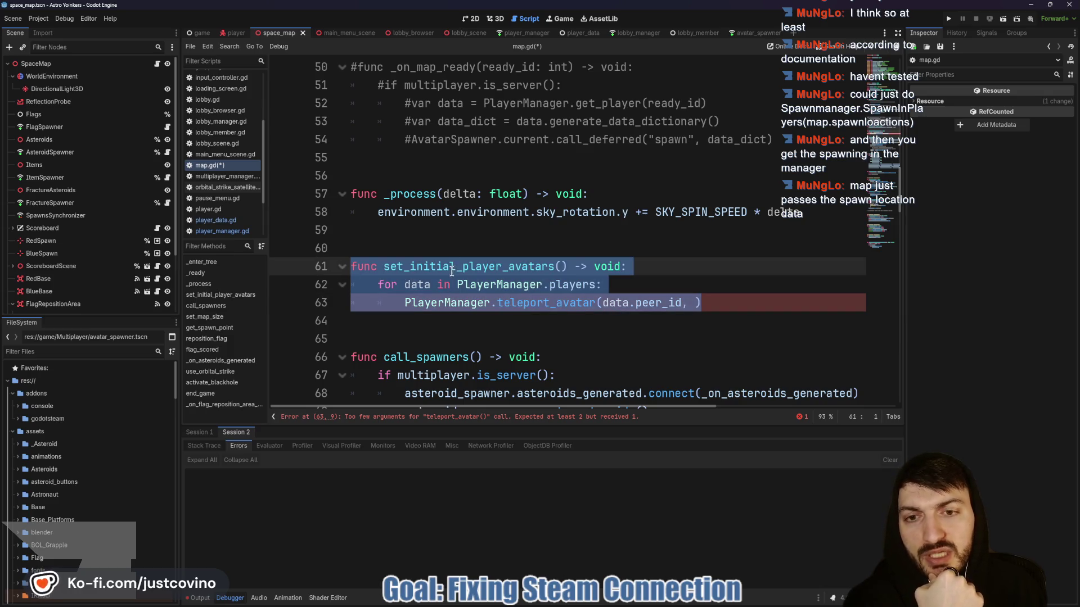
click(513, 35)
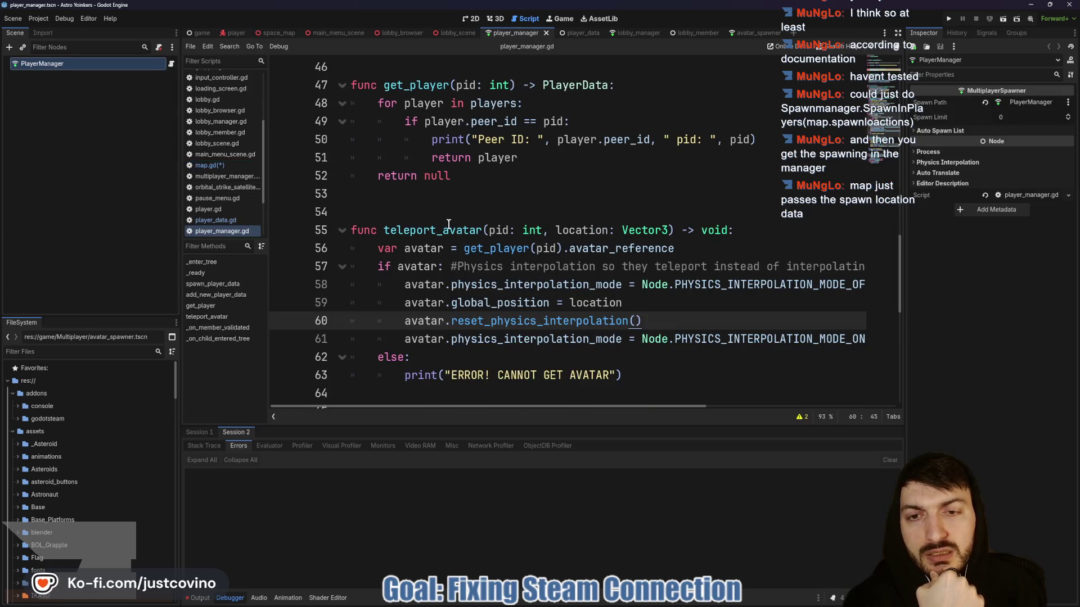
click(372, 248)
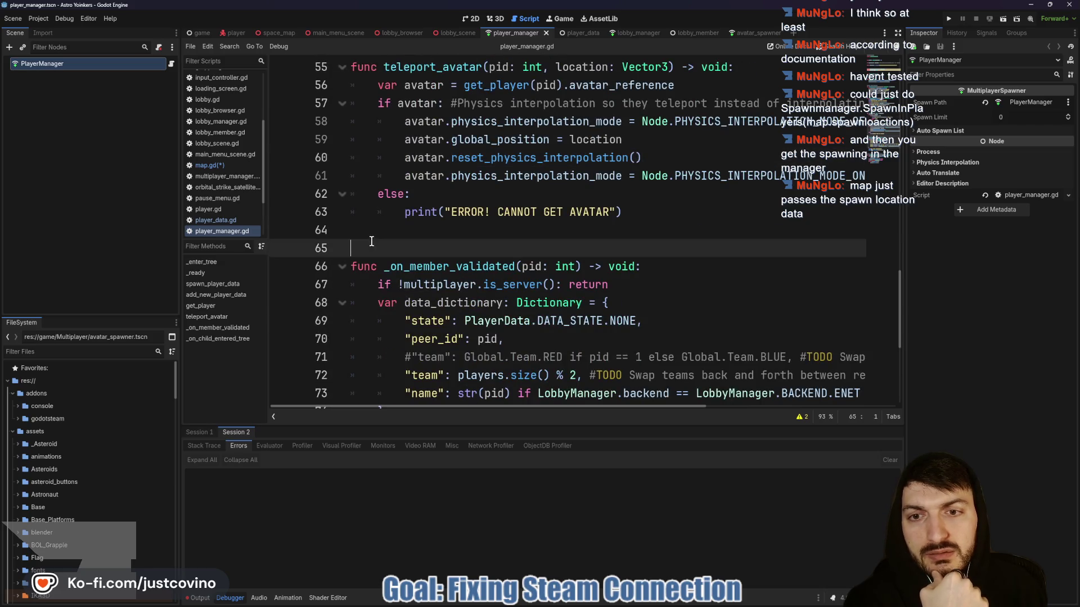
Declare func set_initial_avatar_positions() -> void: between get_player and teleport_avatar.
scroll(427, 237, up, 4)
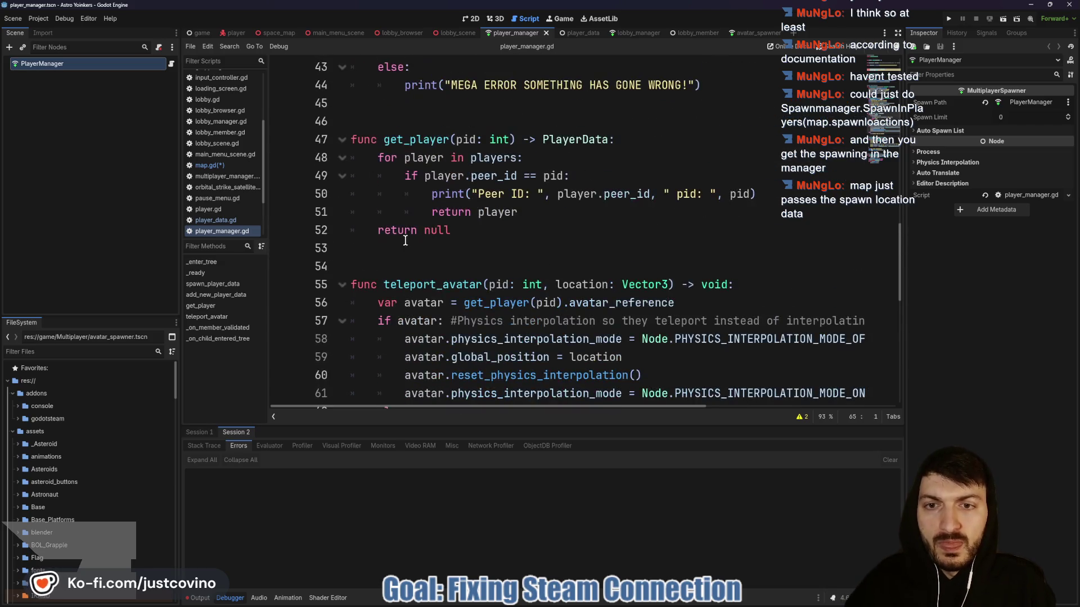
click(384, 250)
key(Return)
key(Return)
key(Return)
key(Return)
key(Up)
key(Up)
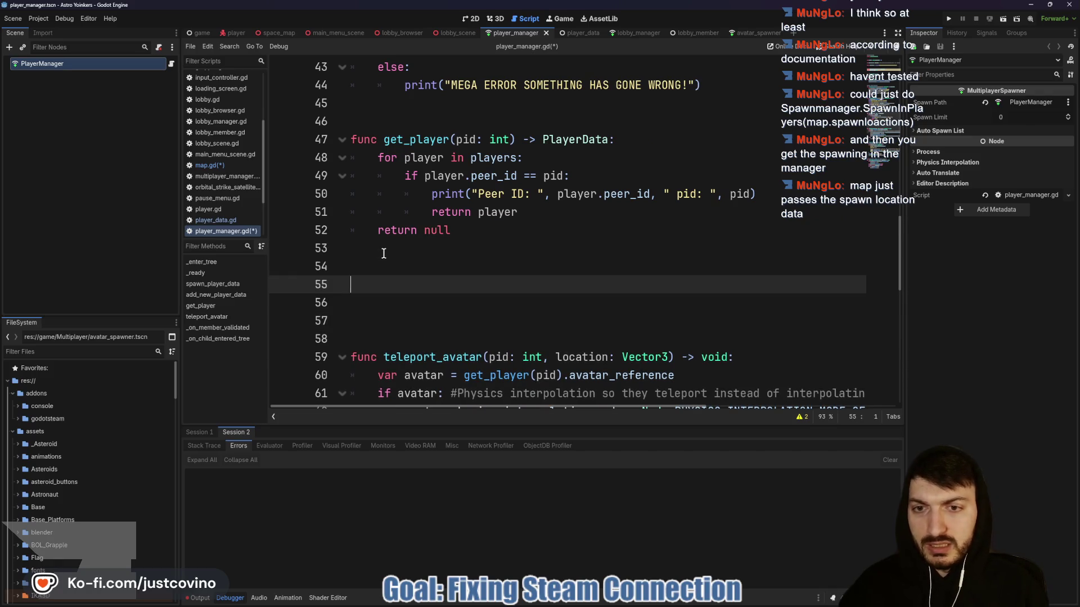
text(func)
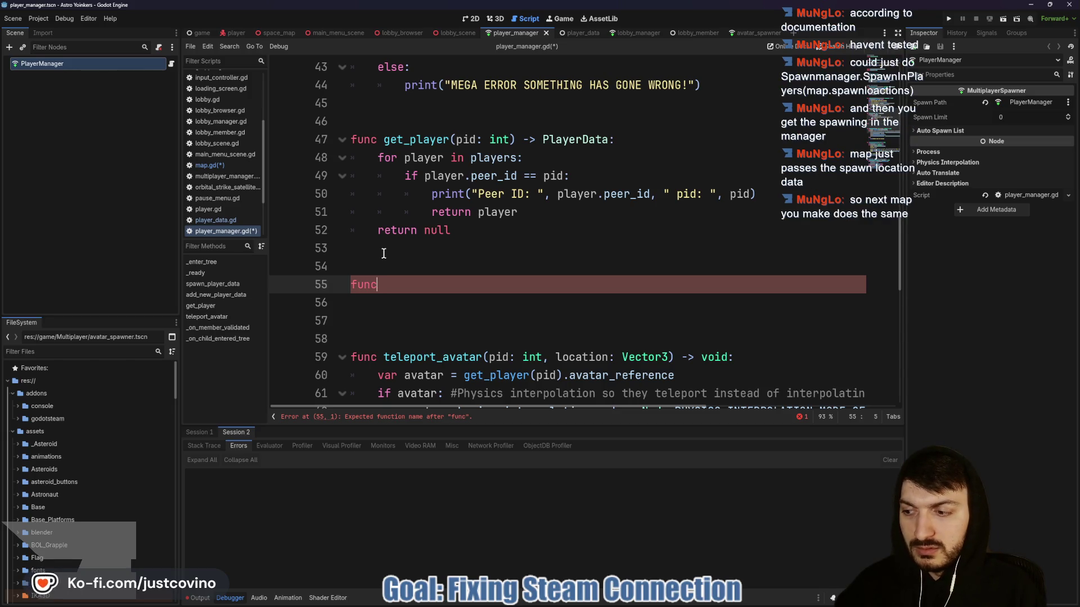
text( pos)
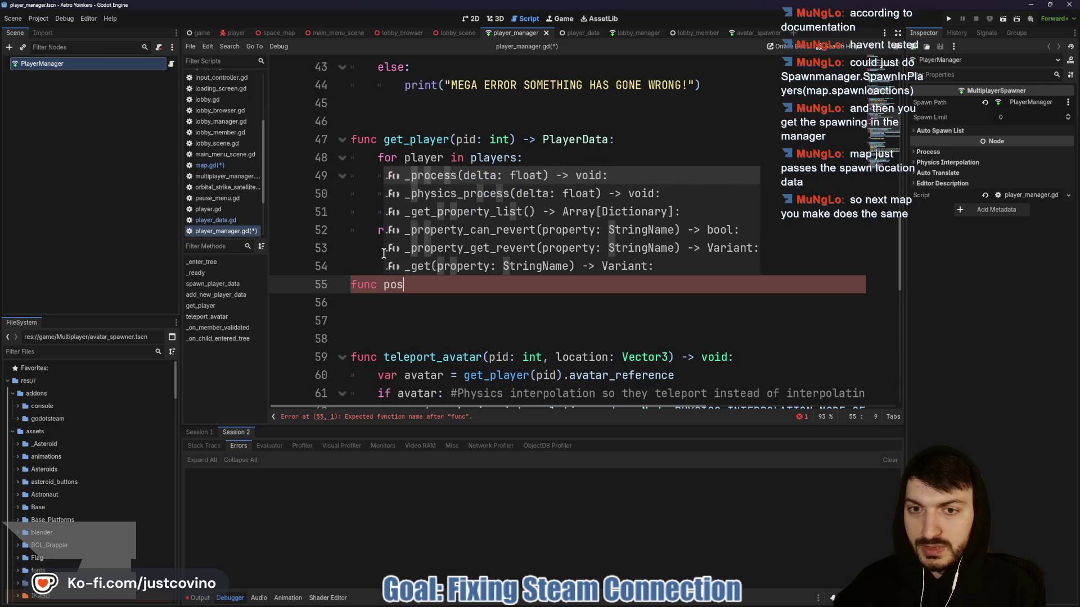
text(ition_a)
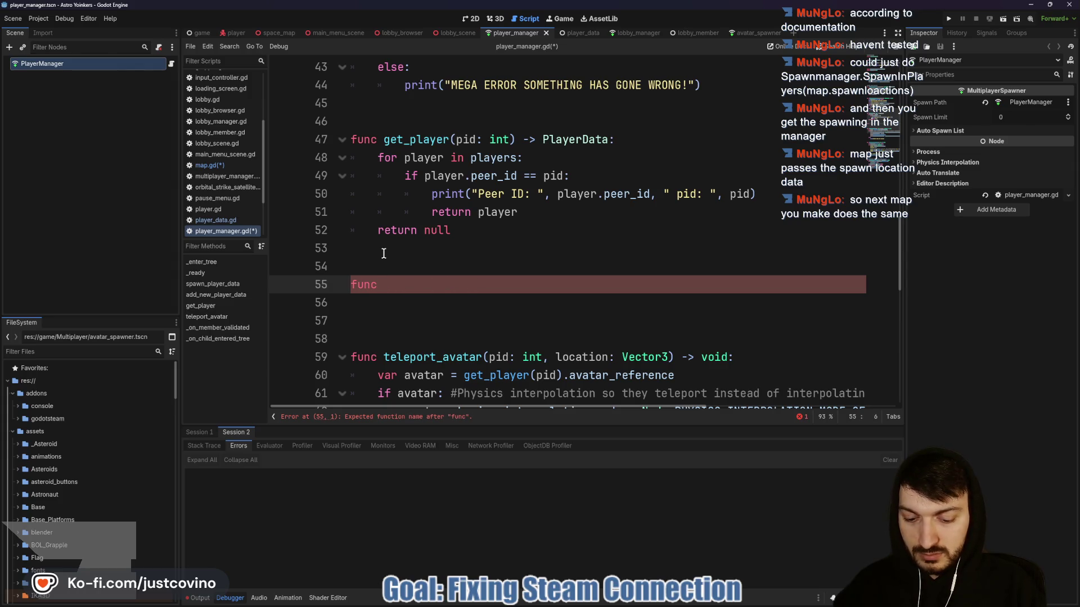
text(init)
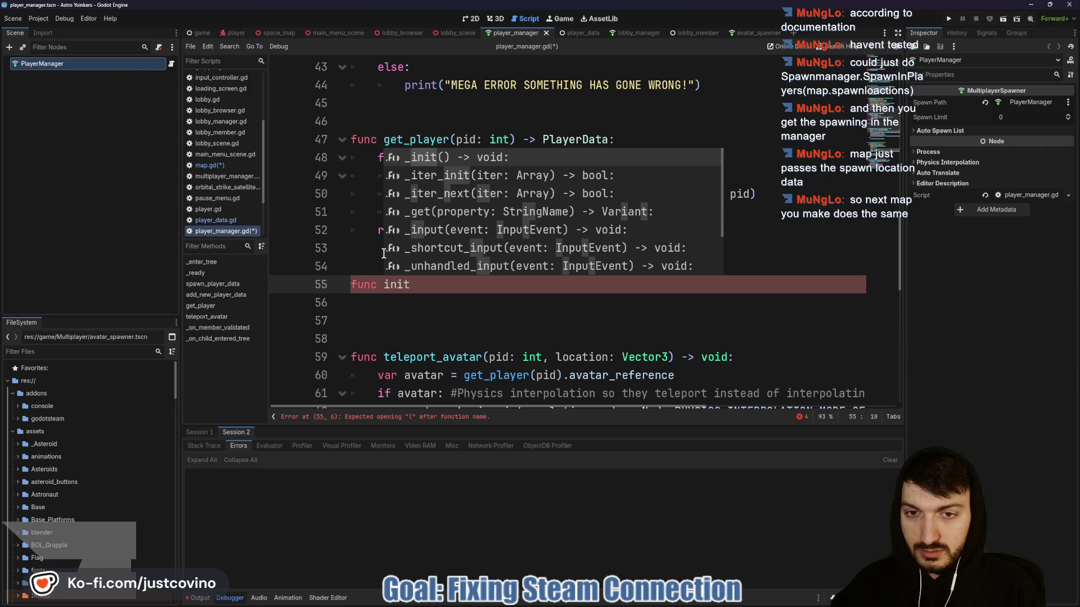
key(BackSpace)
key(BackSpace)
key(BackSpace)
key(BackSpace)
text(set_initial_avatar)
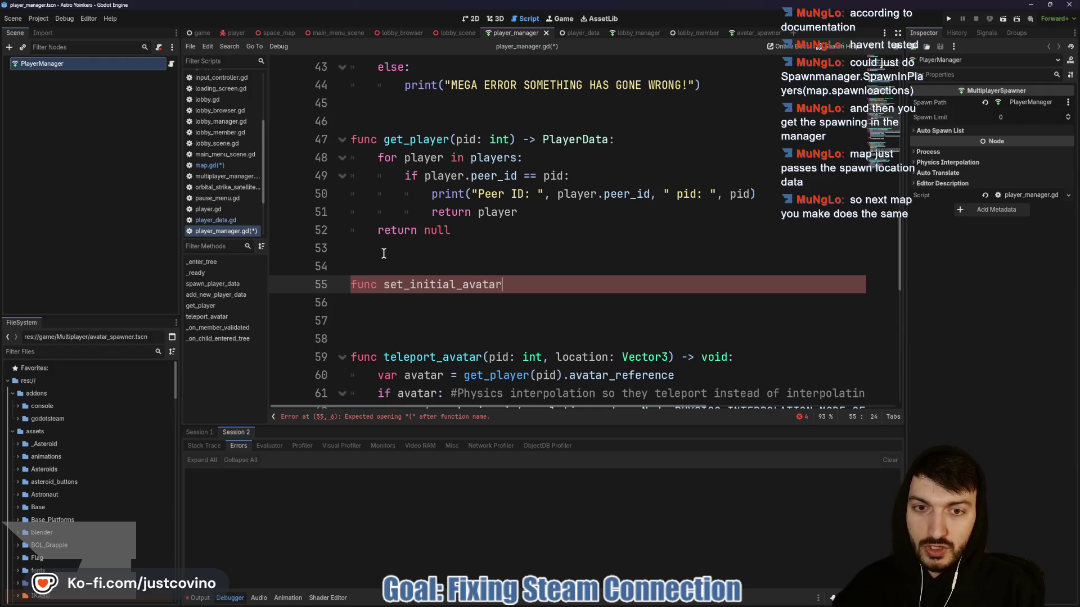
text(_positions()
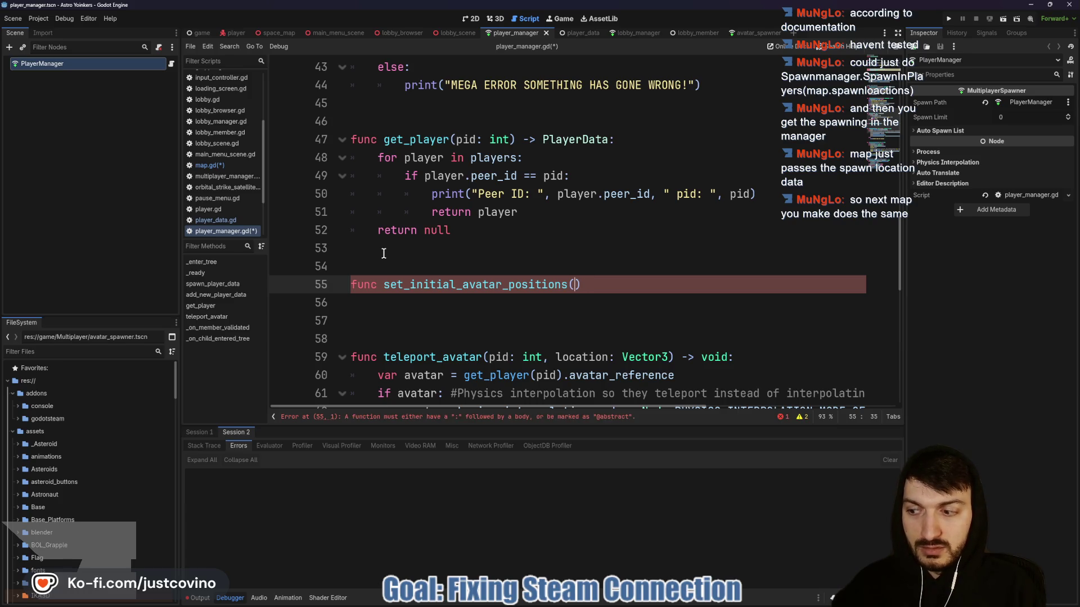
text(location)
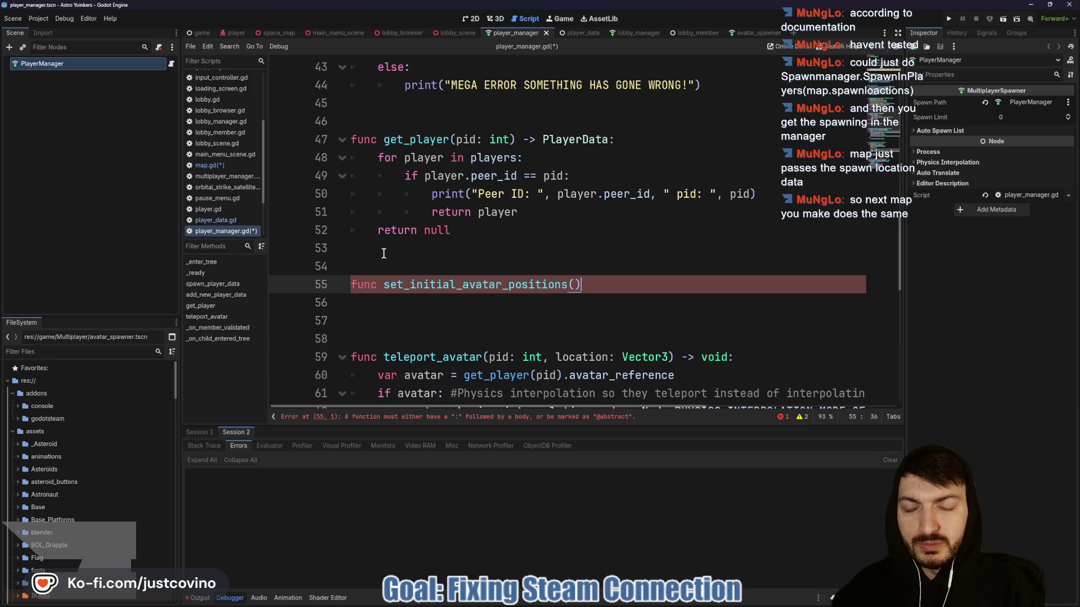
text(void:)
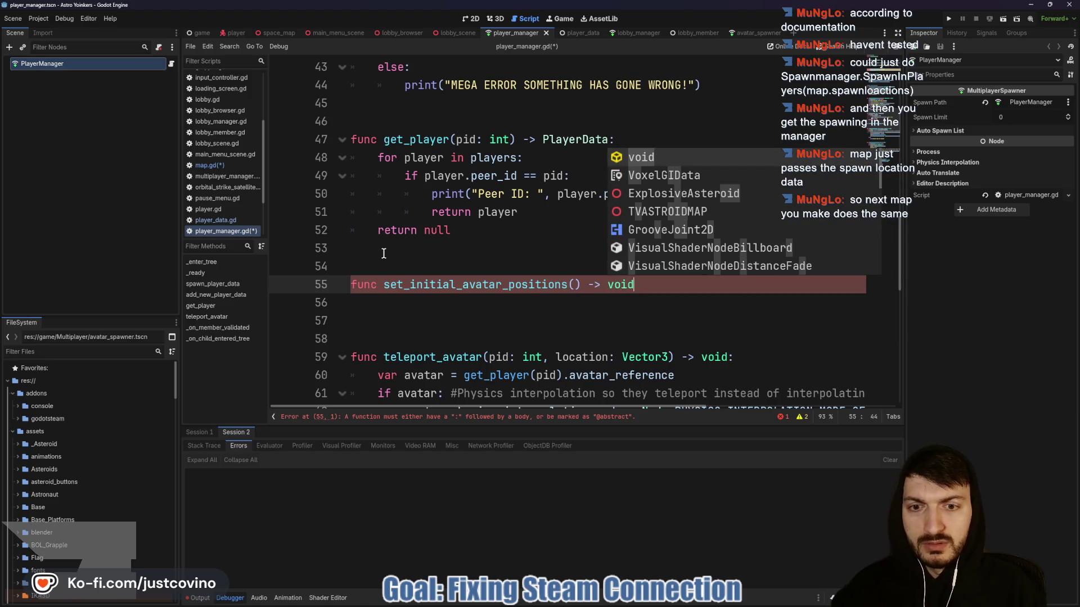
key(Return)
Write 'for data in players:' as the first line and open an indented line for its body.
text(for )
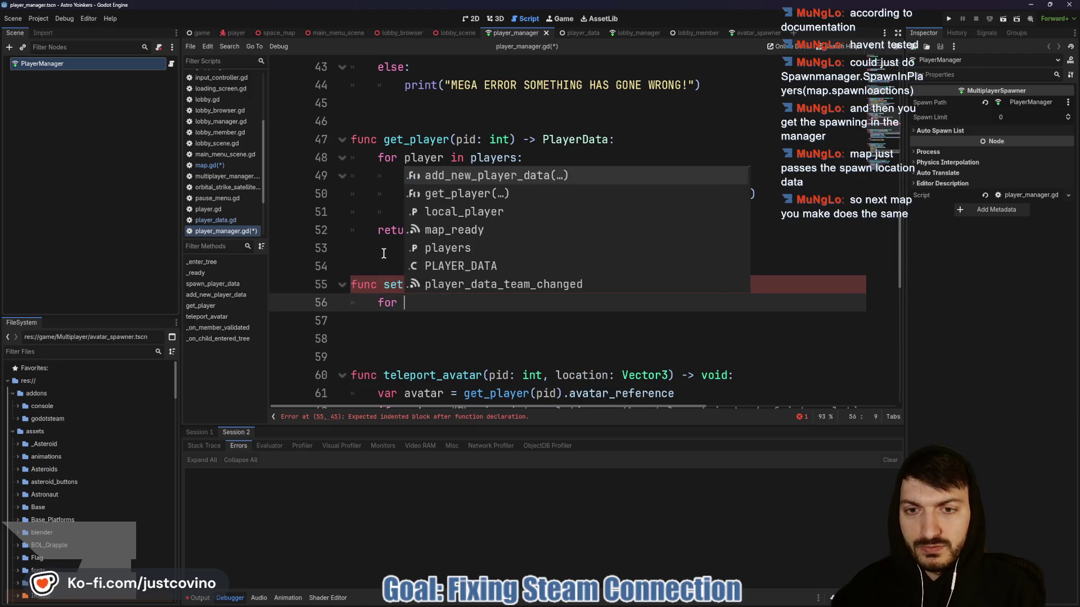
text(data in player)
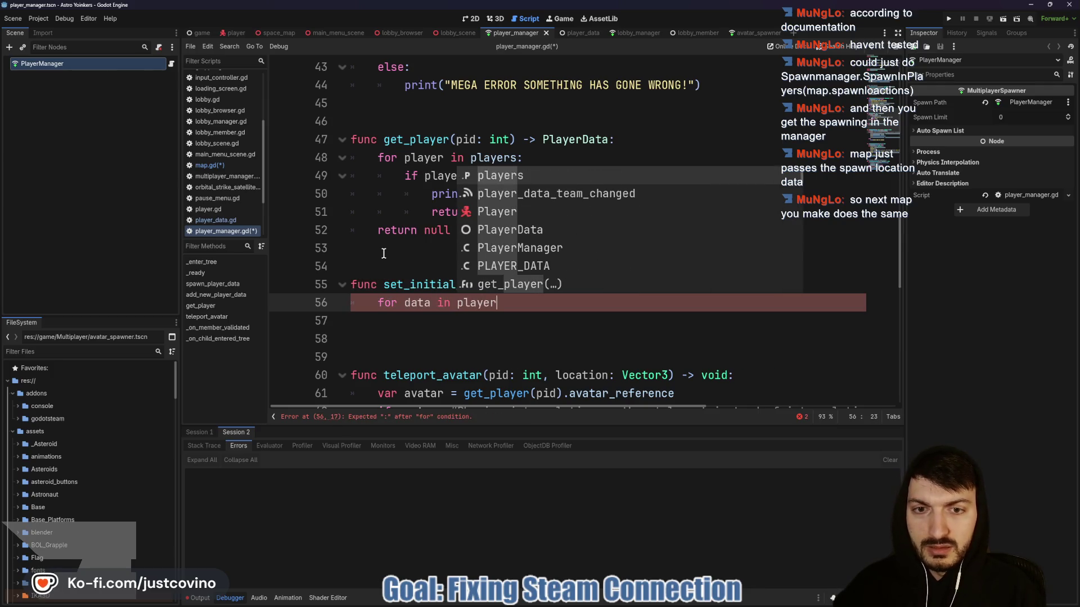
text(s:)
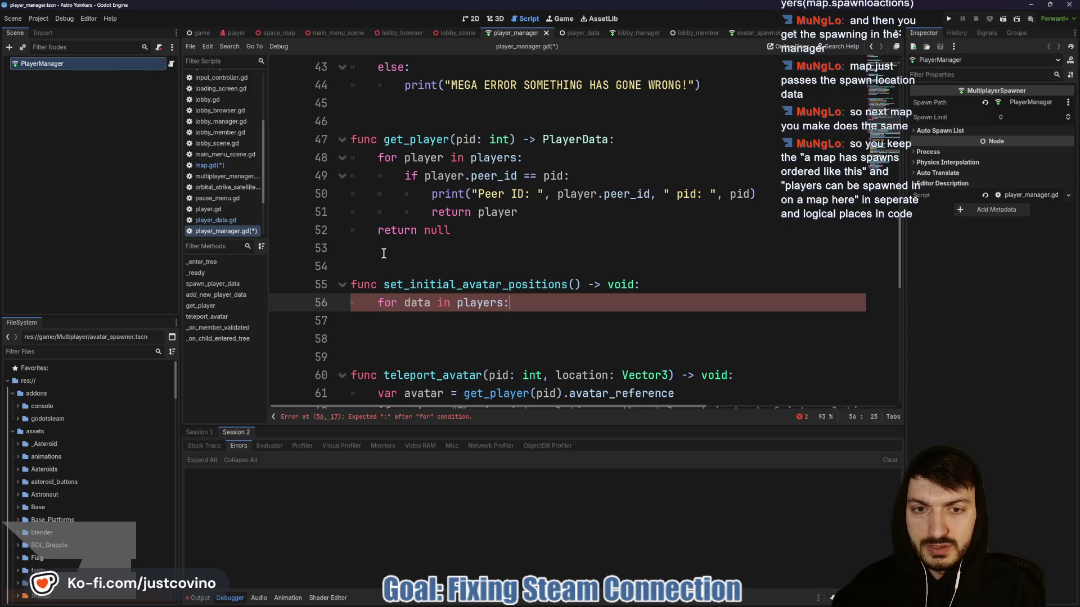
key(Return)
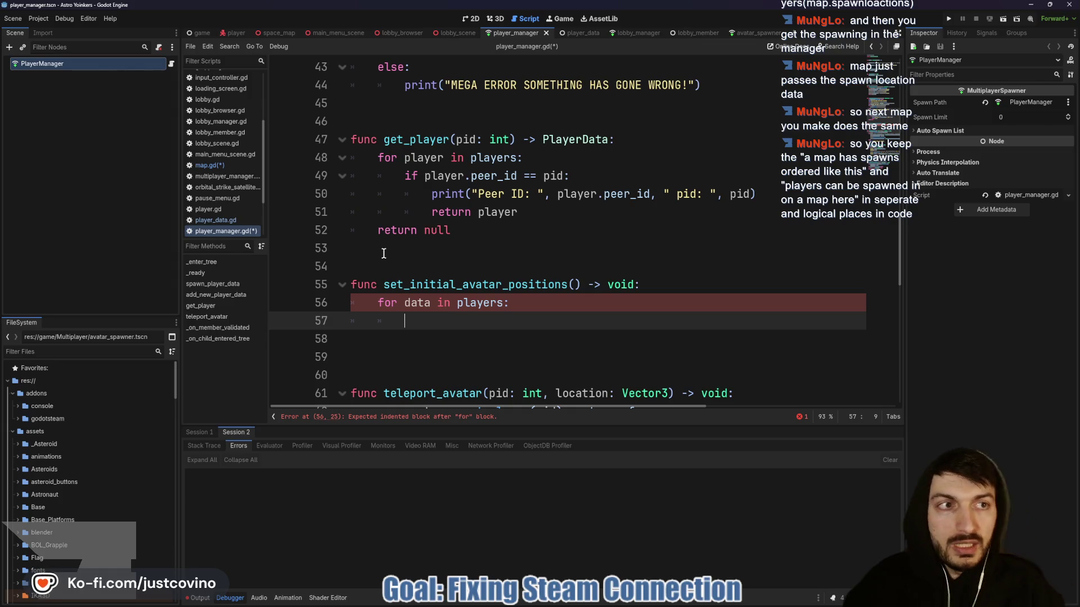
Show the project's global groups, including SpawnBlue and SpawnRed, in the right dock.
click(1015, 33)
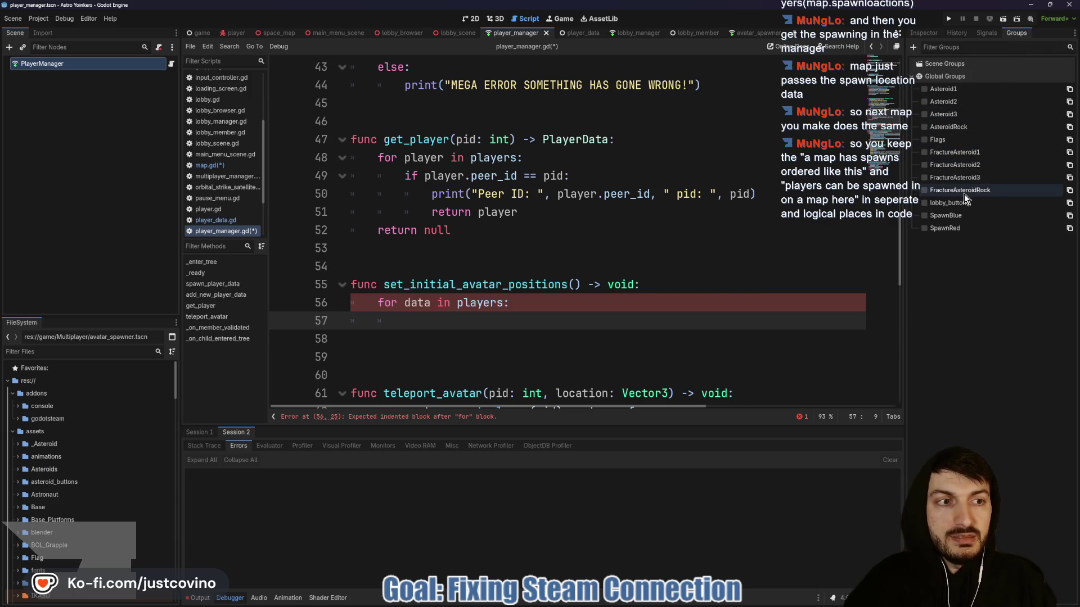
drag(704, 228, 915, 228)
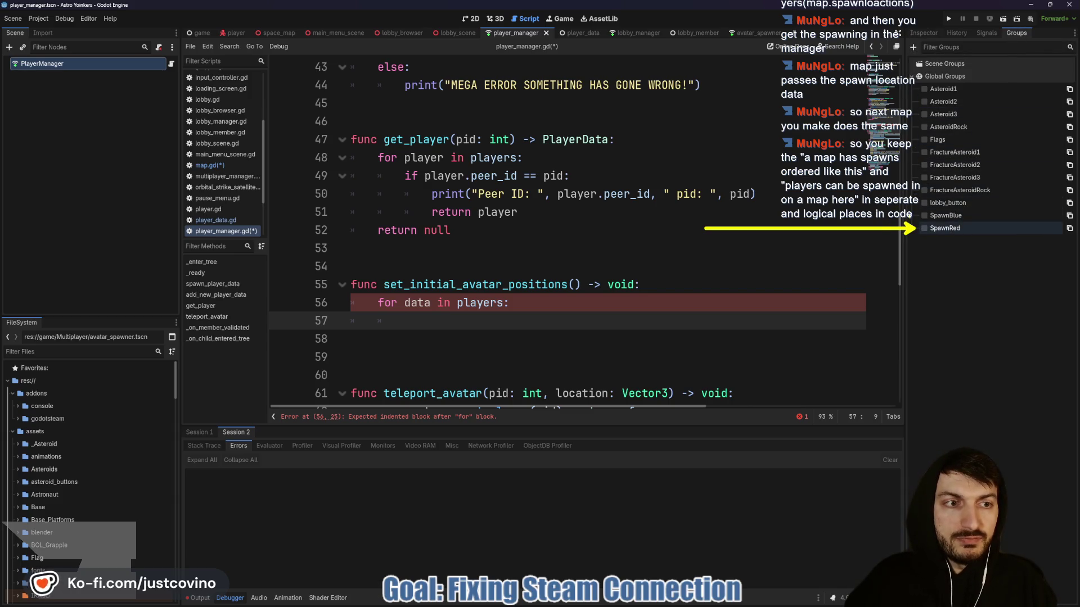
drag(652, 214, 915, 215)
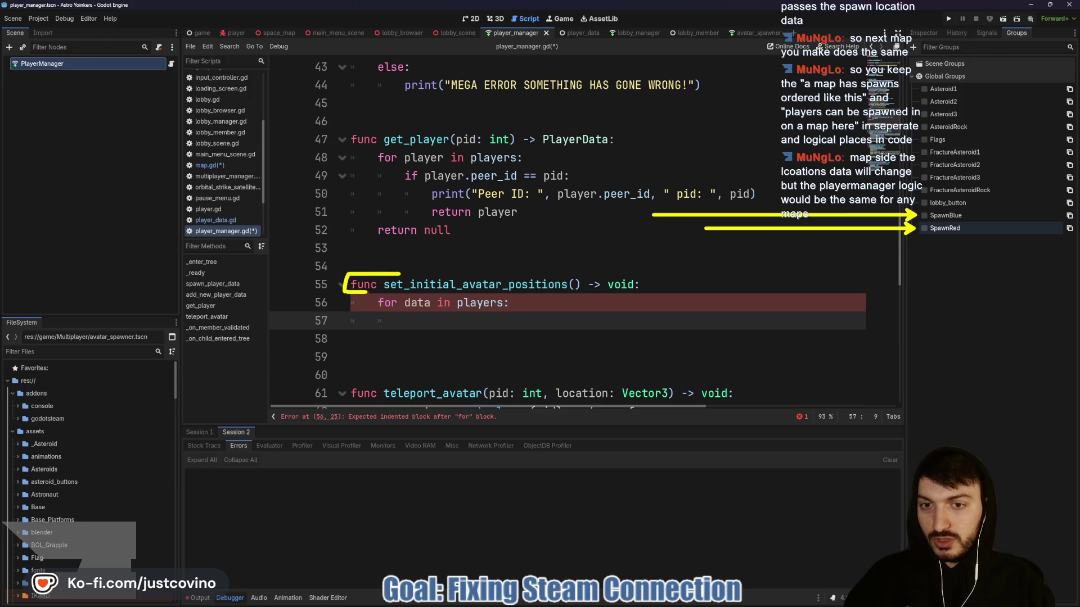
mouse_move(364, 293)
mouse_down()
mouse_move(587, 296)
mouse_move(641, 272)
mouse_move(368, 276)
mouse_up()
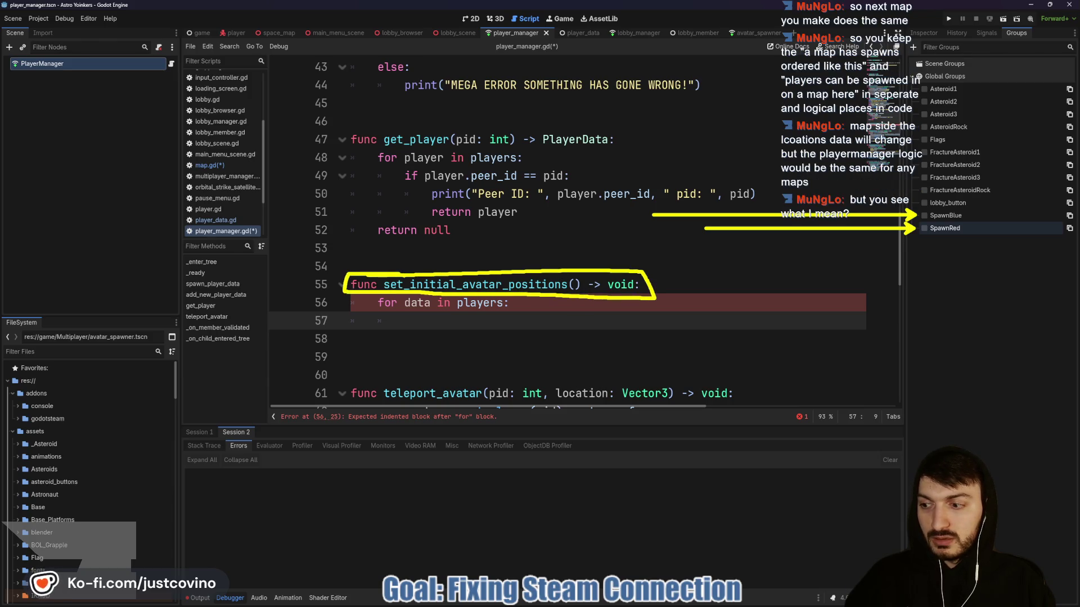
key(e)
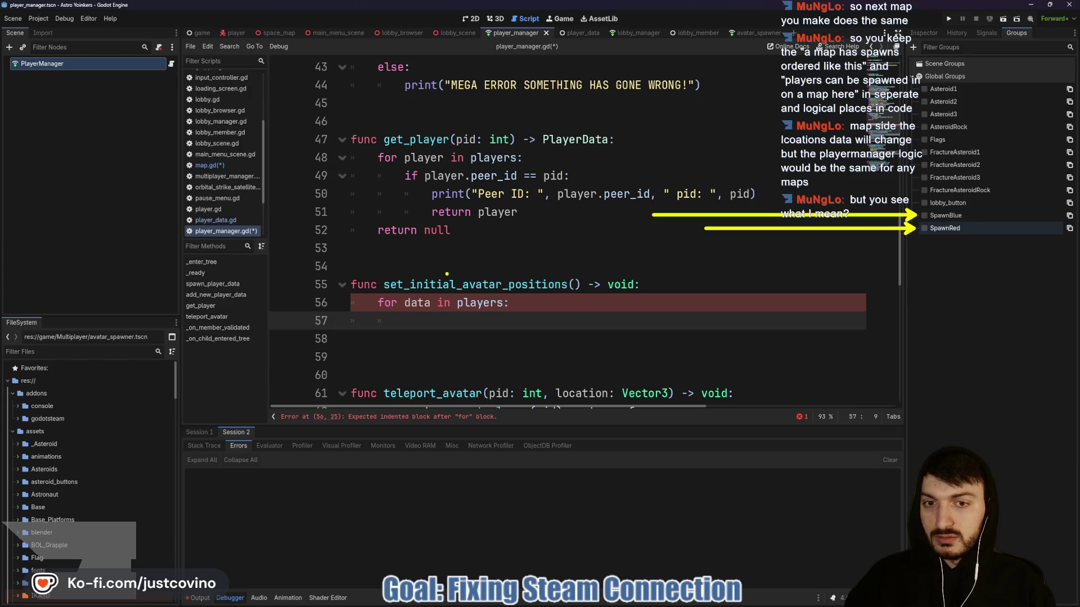
key(Escape)
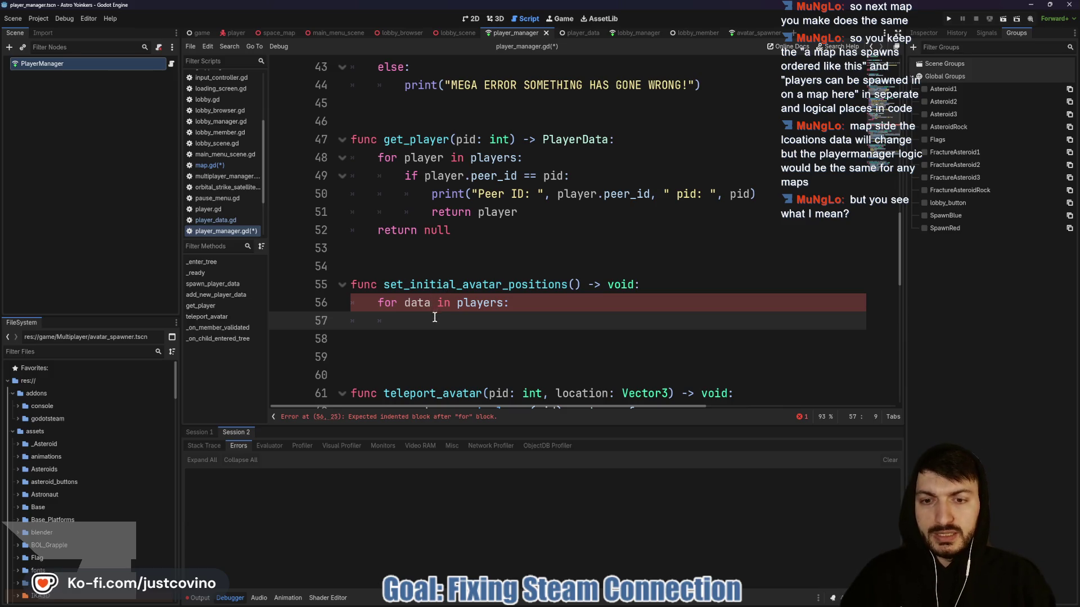
Call teleport_avatar(data.peer_id, ) in the loop and begin a spawn-point function declaration below.
scroll(542, 301, down, 1)
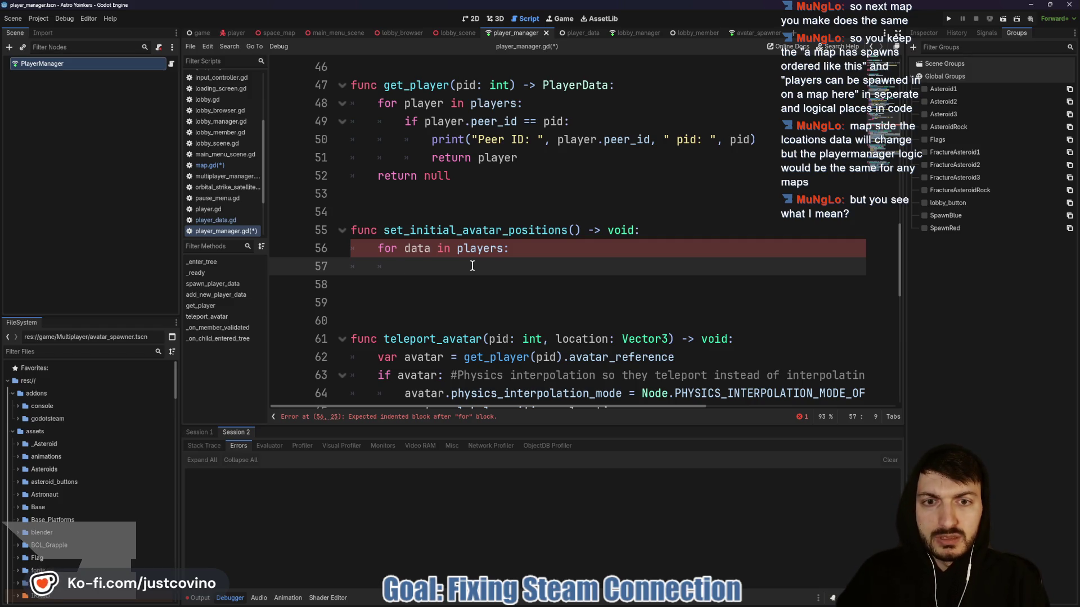
text(tele)
key(Return)
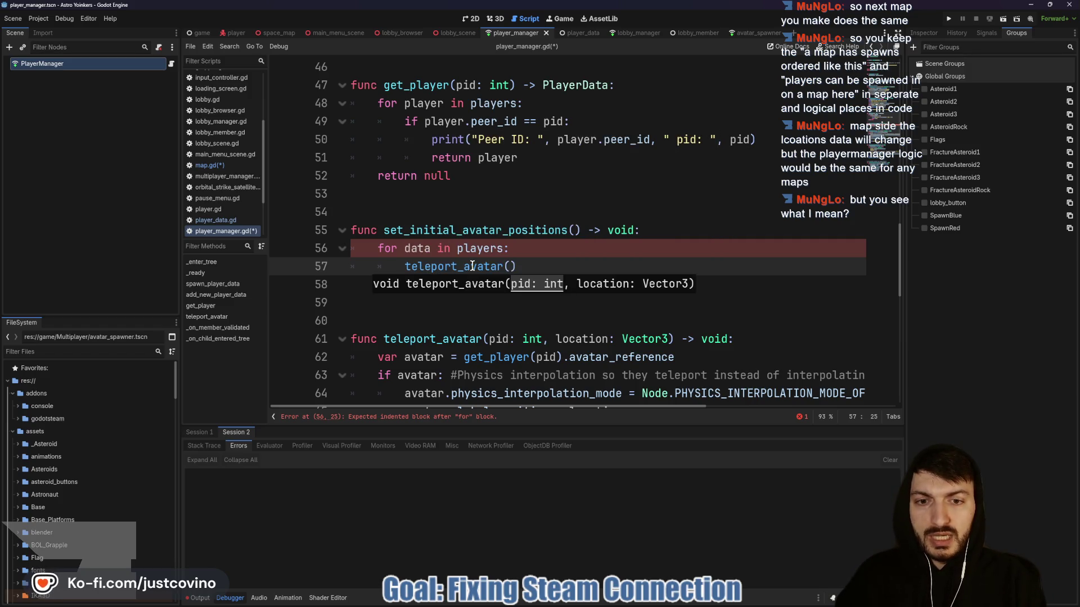
text(data.peer_id)
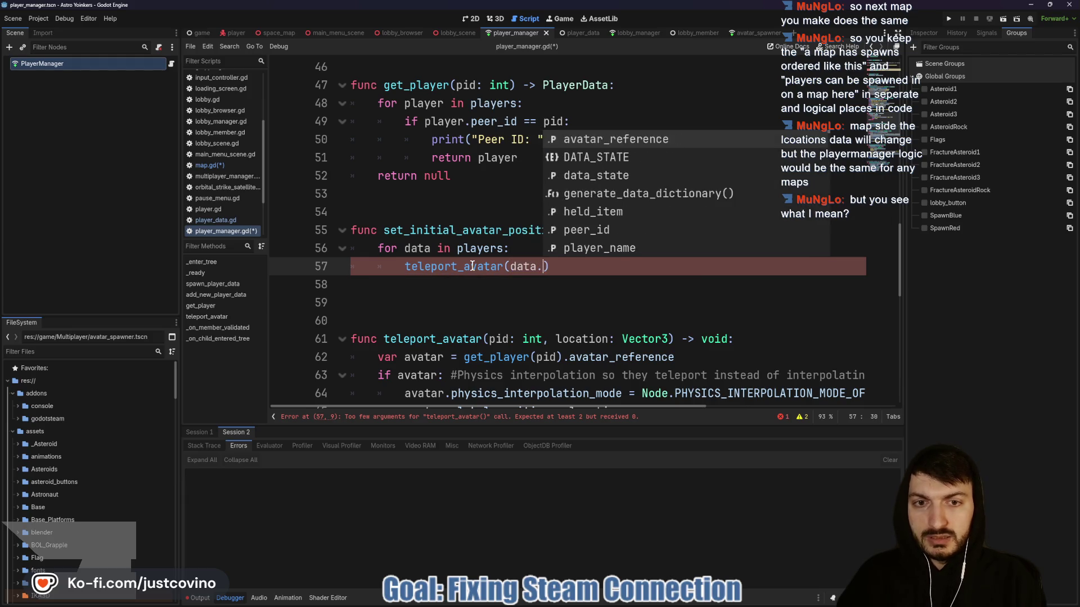
text(,)
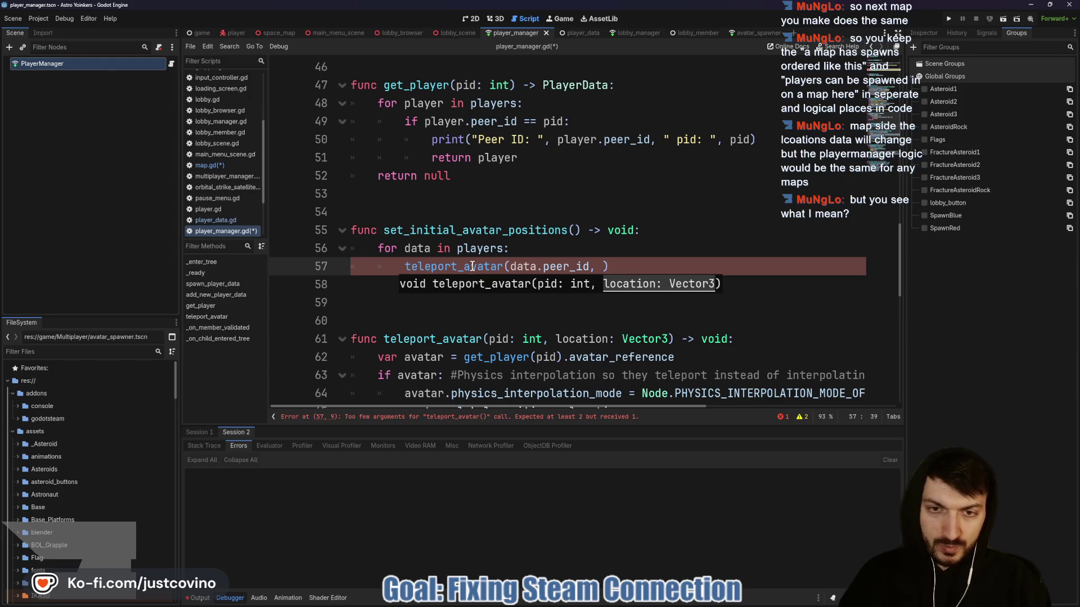
click(388, 306)
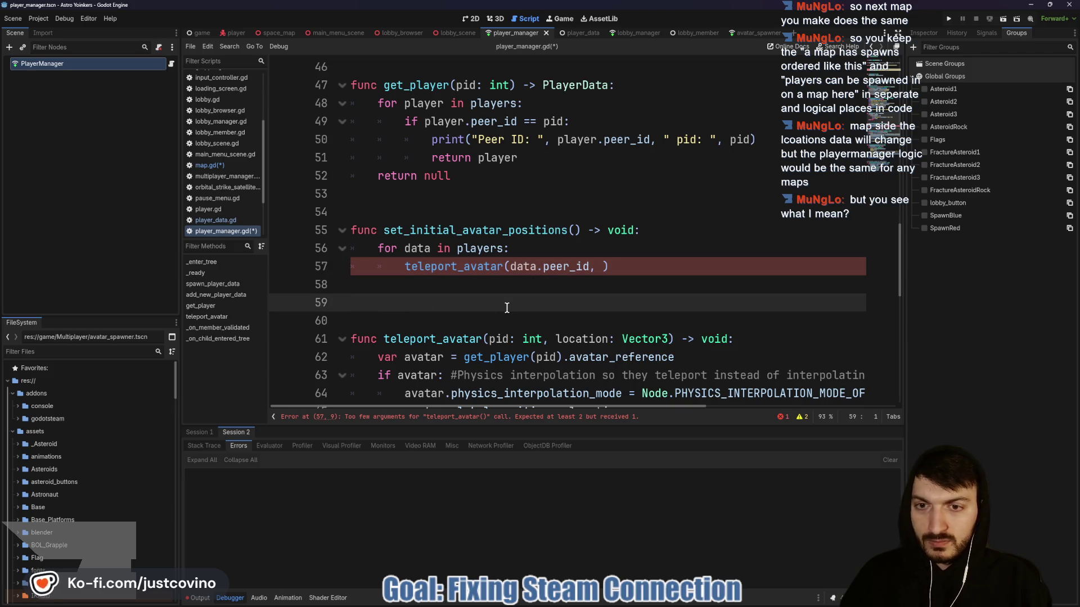
text(func get))
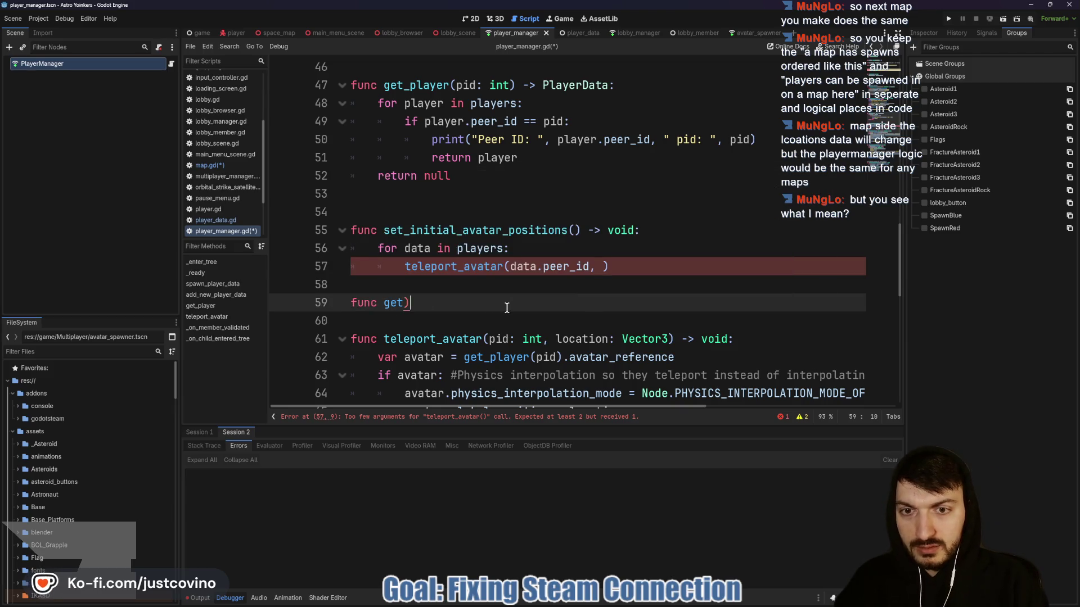
text(_player)
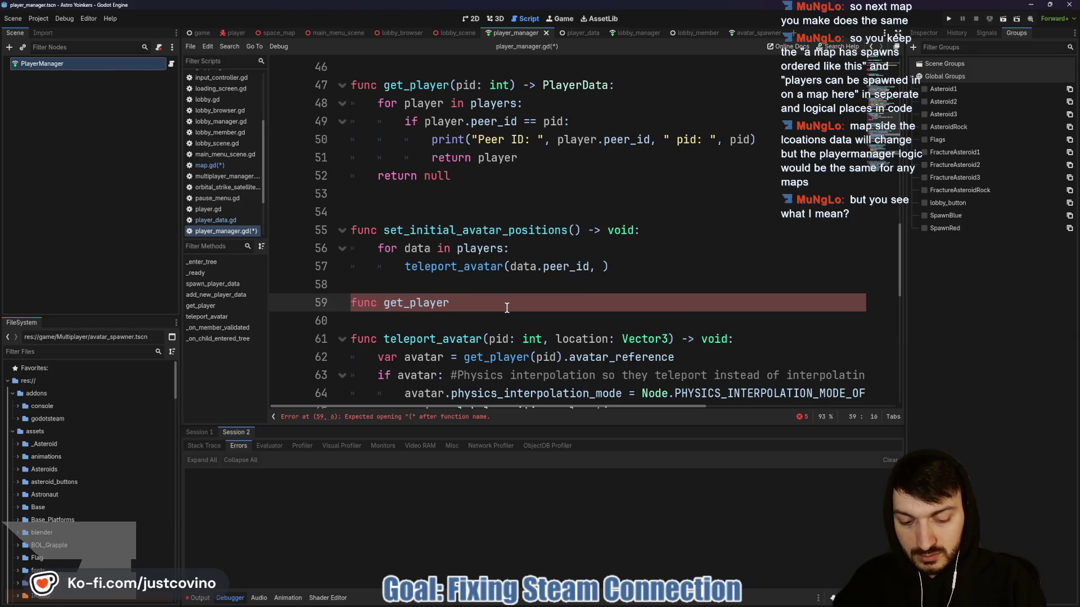
text(_spawnpoint())
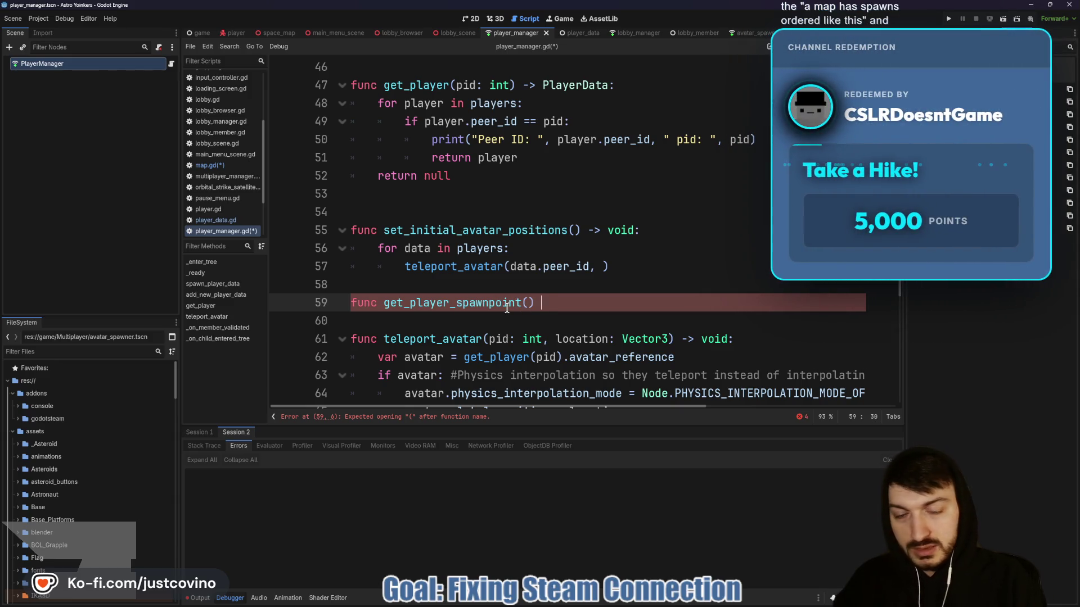
text(-> Vec)
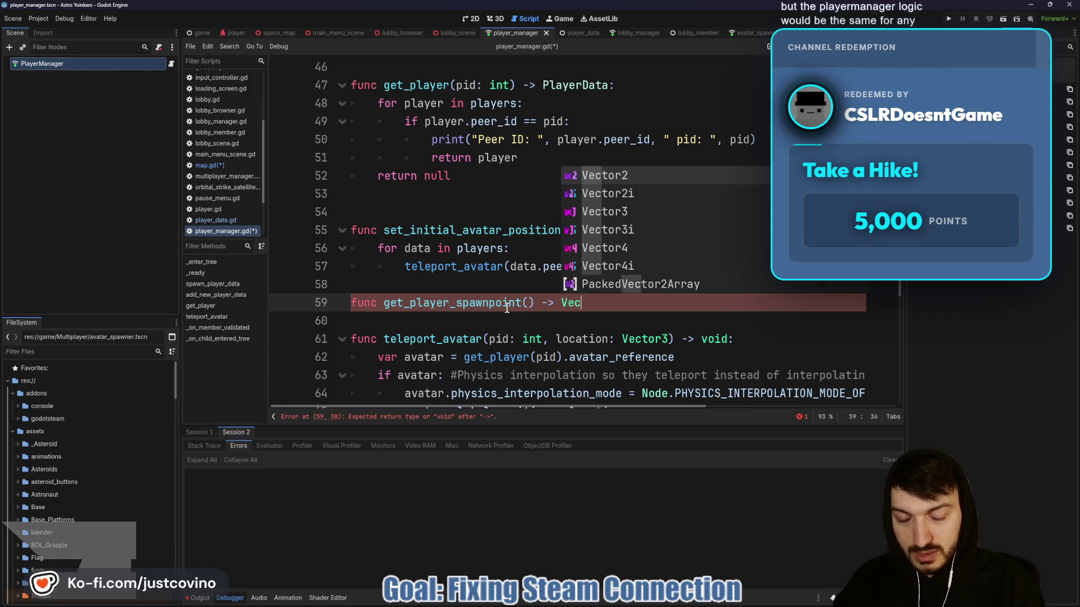
text(tor3:)
Finish the get_player_spawnpoint() -> Vector3 declaration and start its body line.
key(Return)
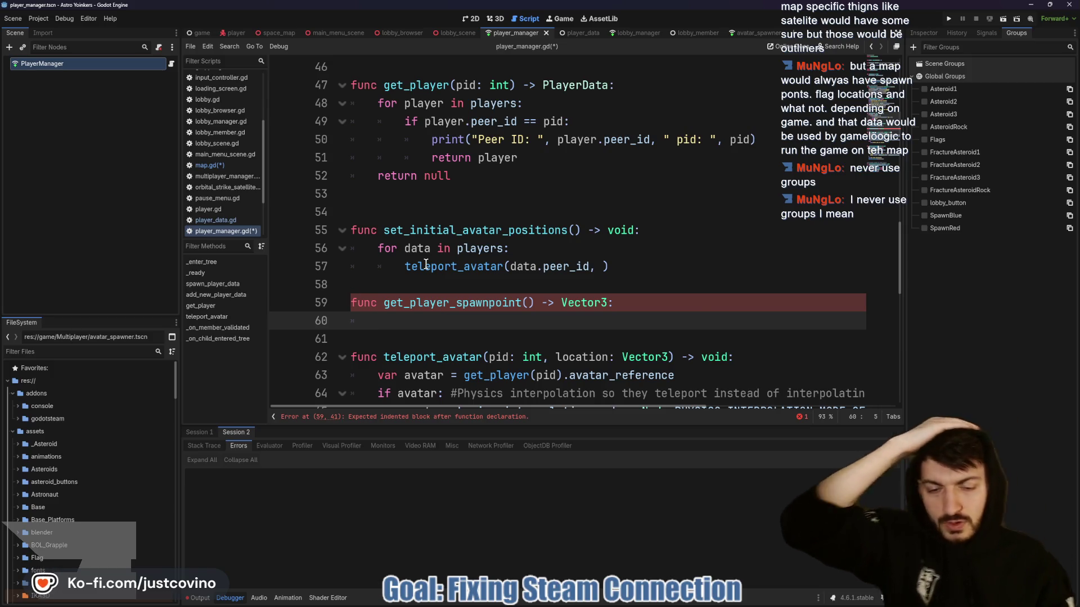
mouse_move(426, 264)
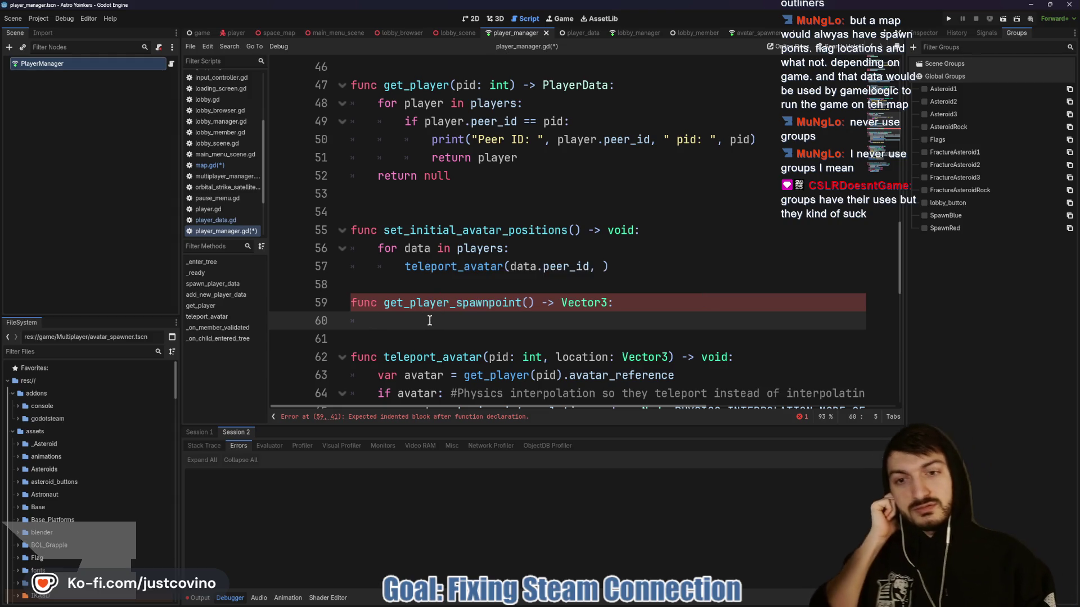
click(378, 344)
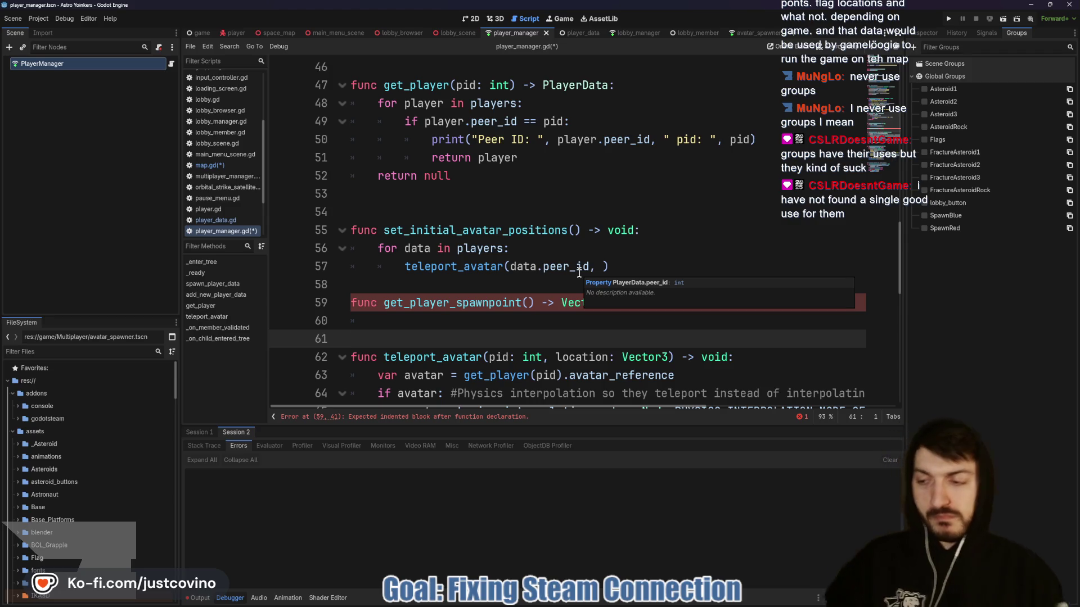
click(471, 320)
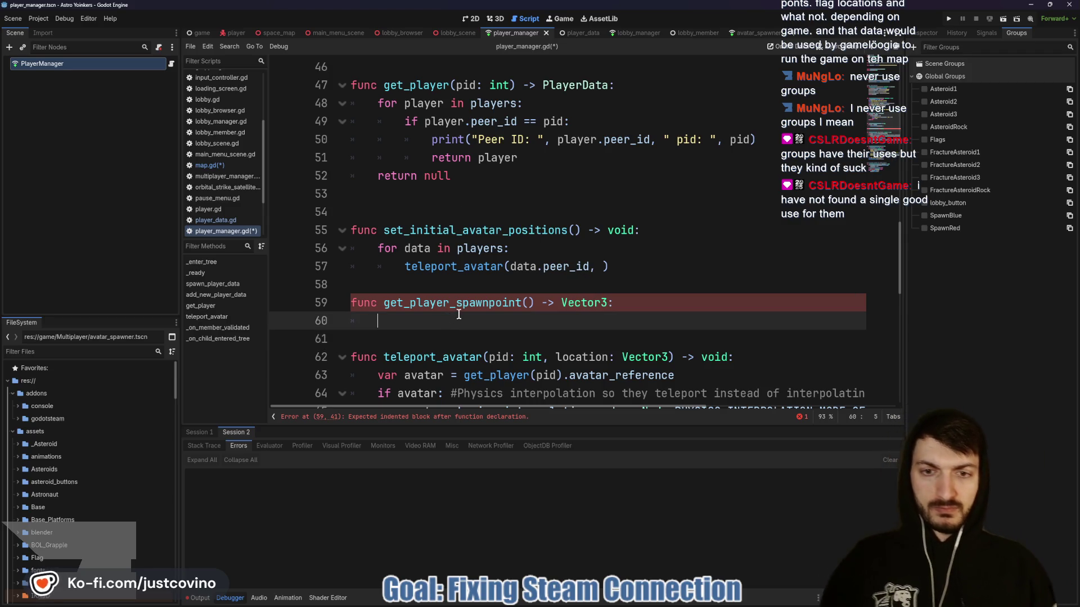
click(458, 282)
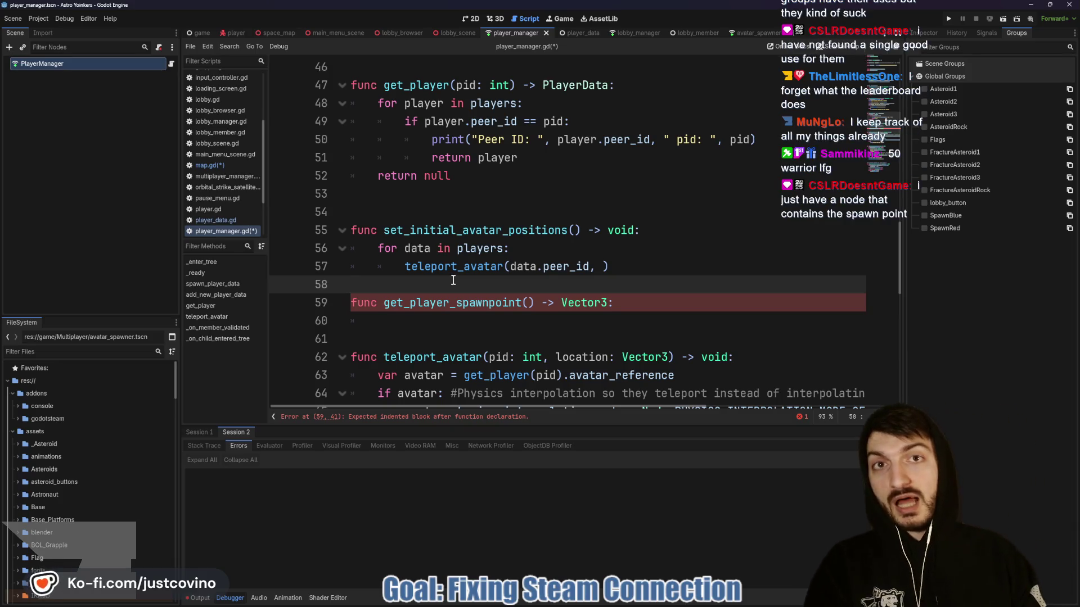
mouse_move(409, 271)
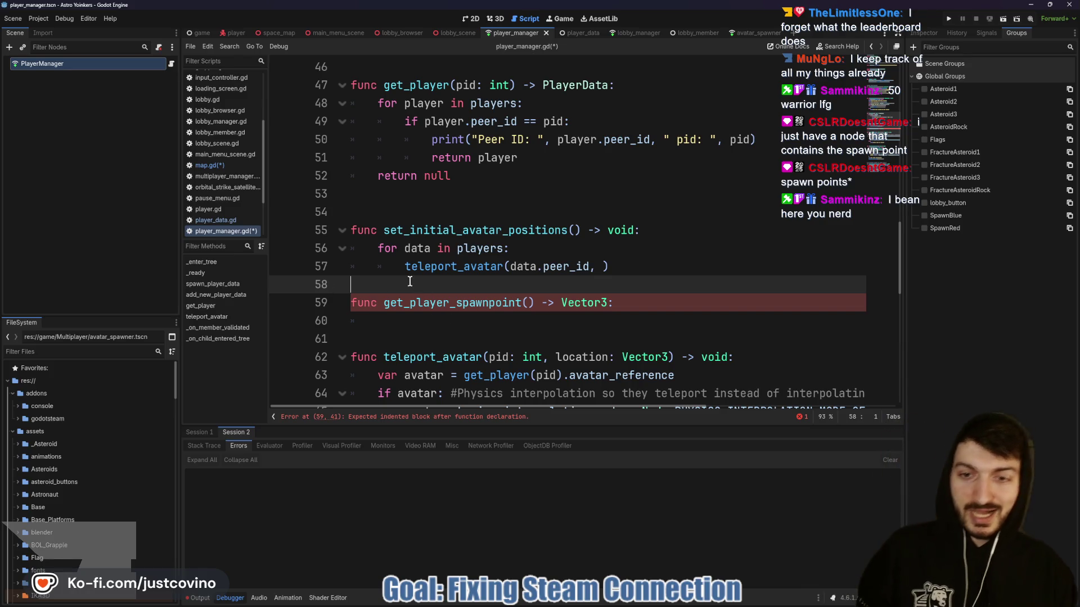
Separate get_player_spawnpoint from surrounding code with blank lines and save player_manager.gd.
key(Return)
click(427, 339)
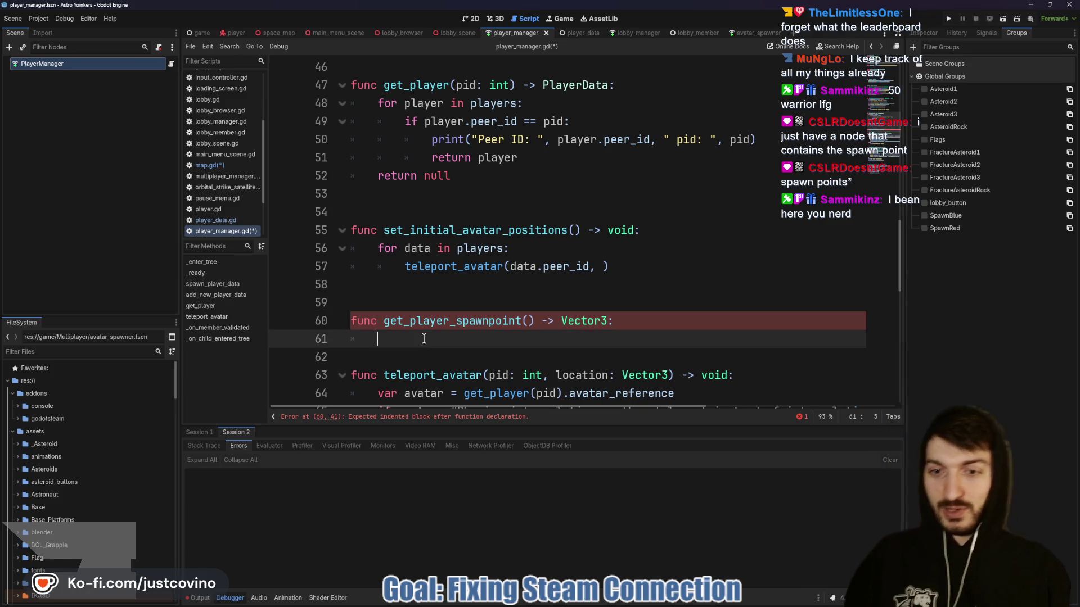
click(430, 359)
key(Return)
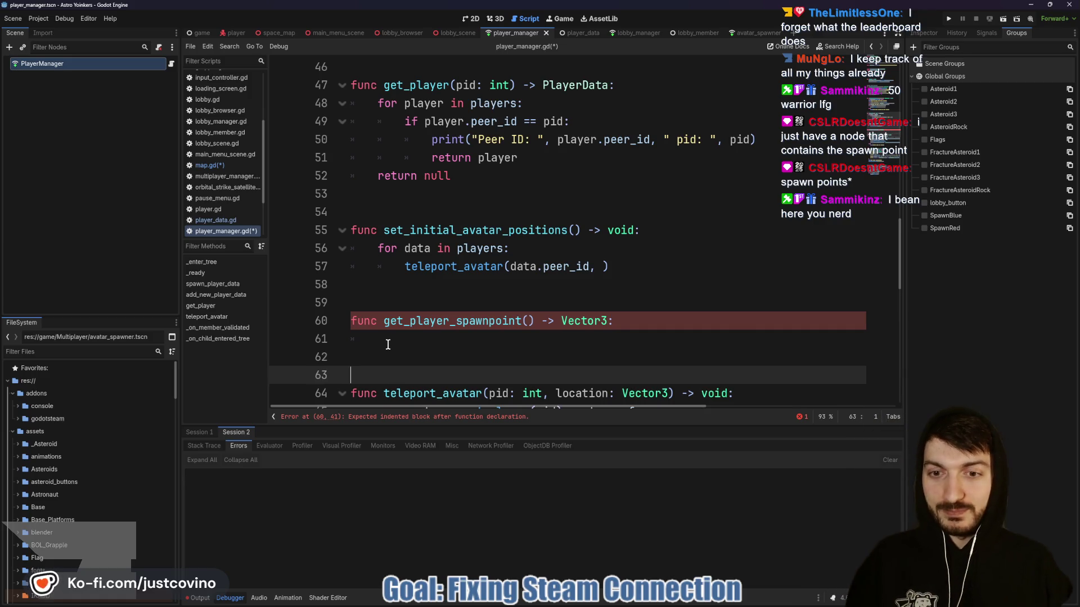
click(388, 340)
key(ctrl+s)
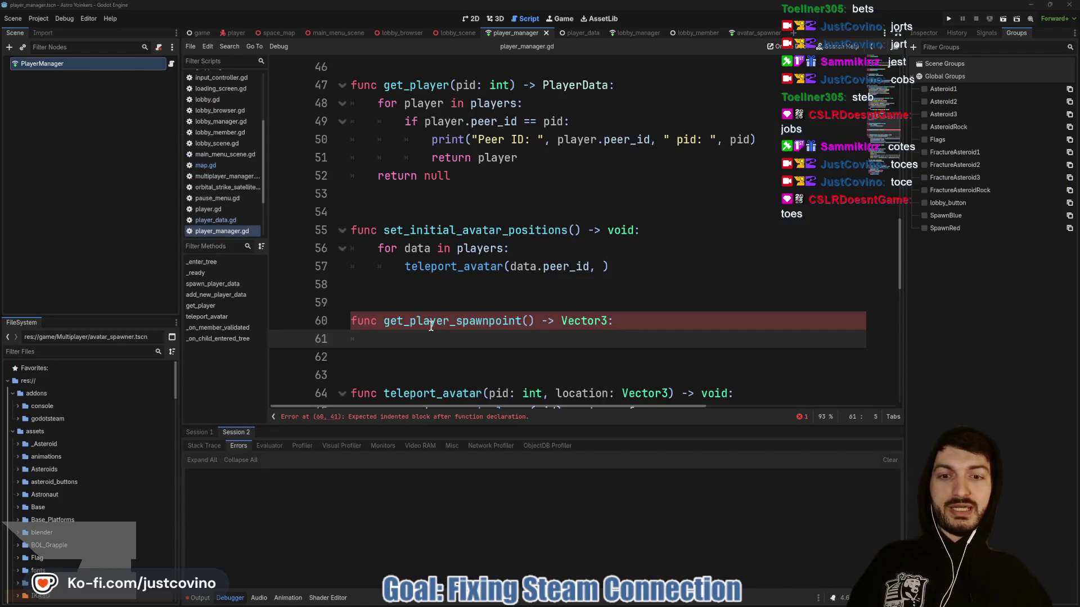
click(440, 329)
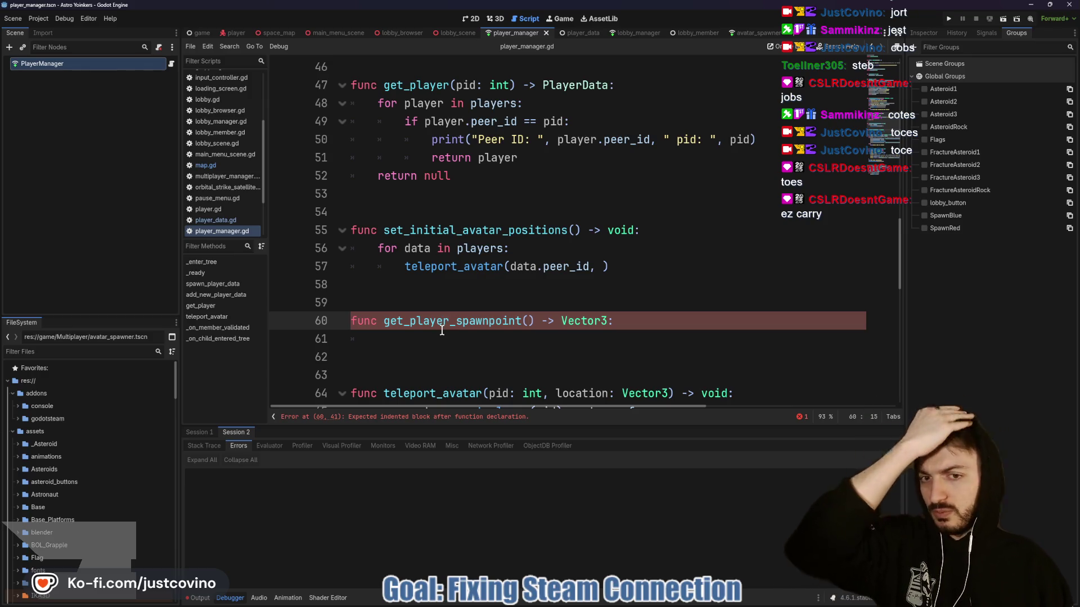
Give get_player_spawnpoint a team parameter typed Global.Team.
click(451, 338)
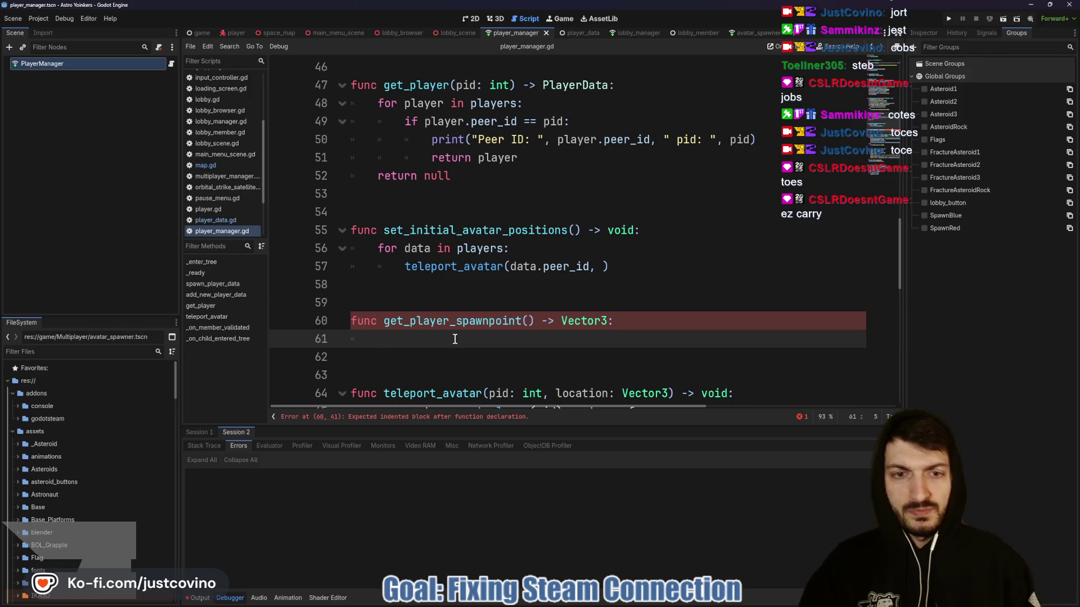
click(529, 323)
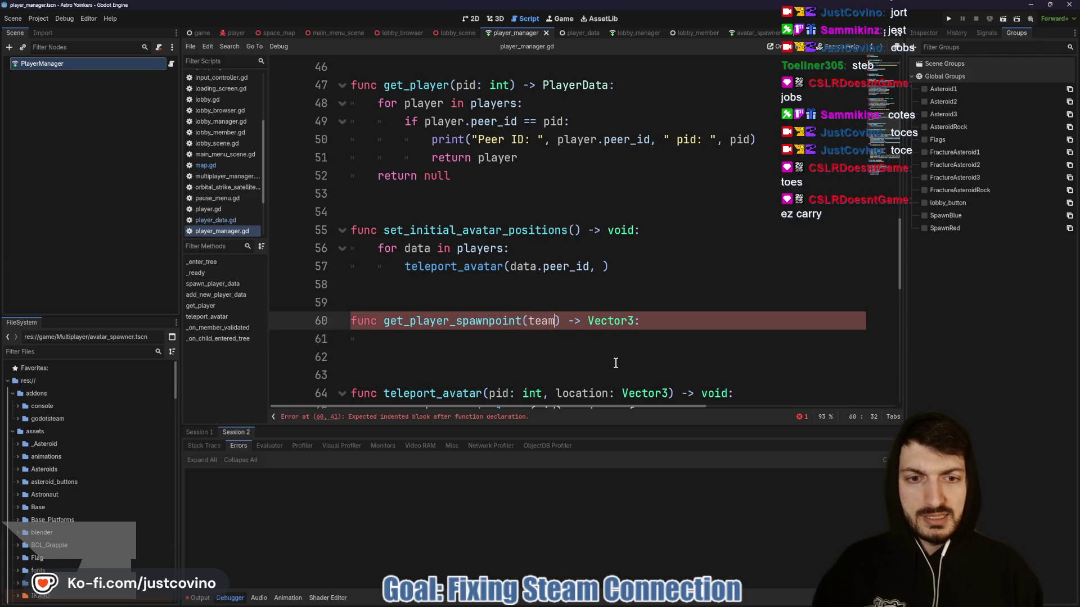
key(BackSpace)
text(:)
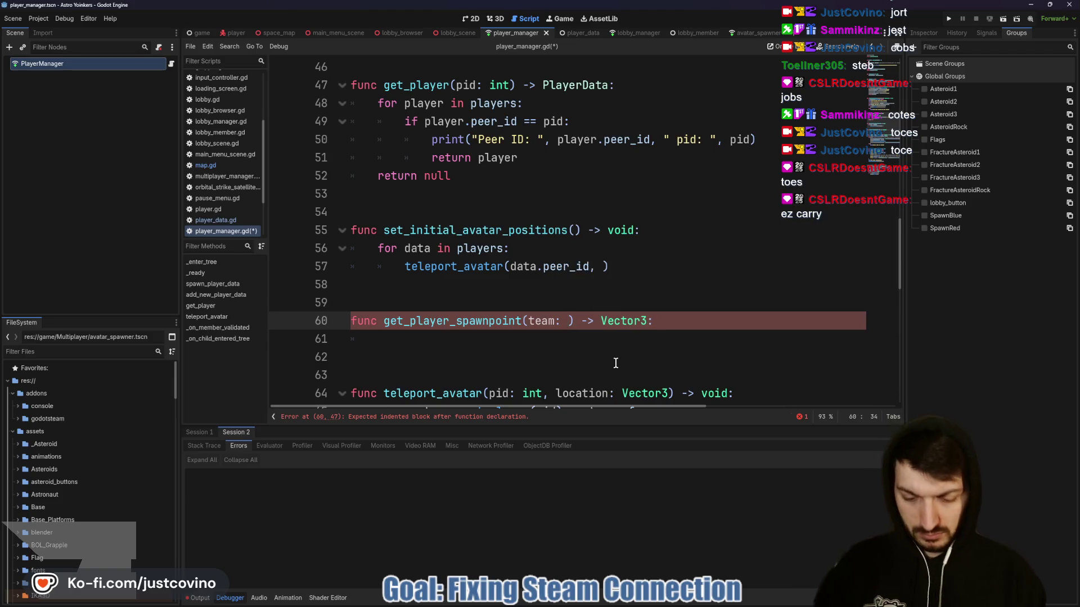
text(Global.T)
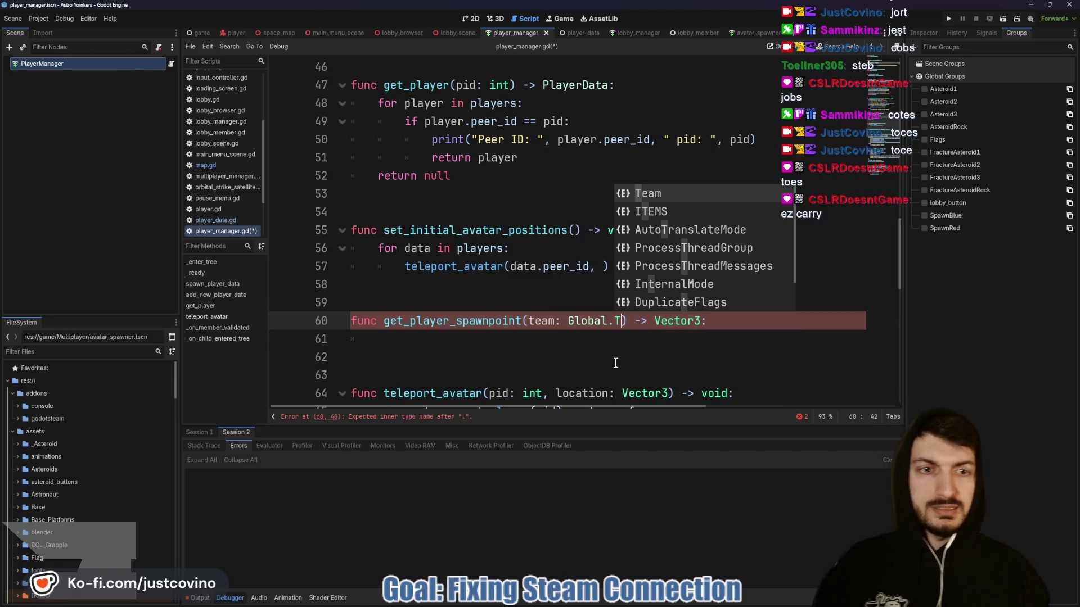
key(Return)
click(456, 341)
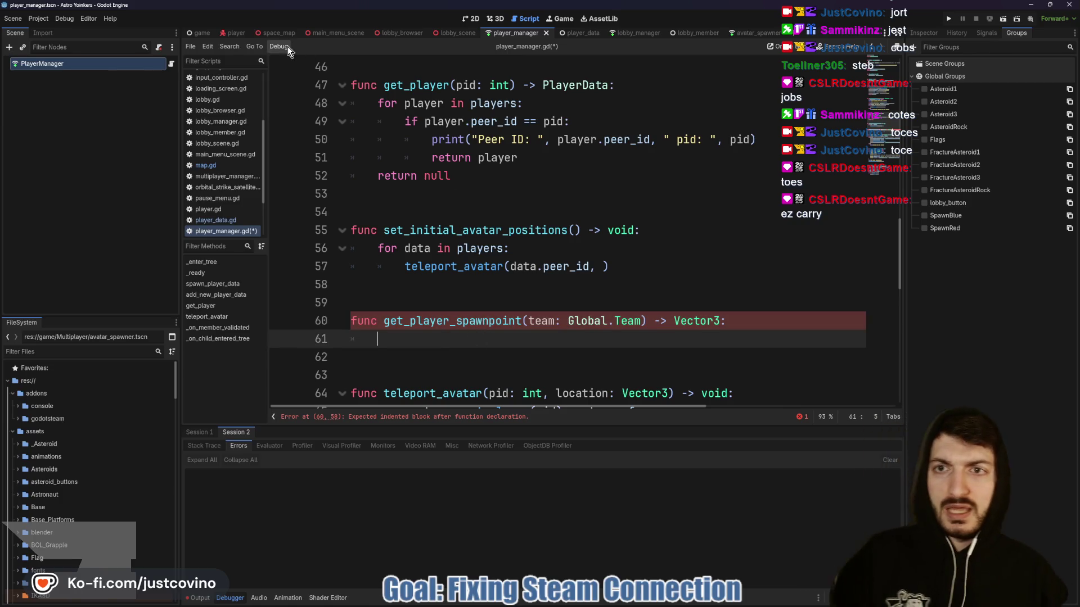
click(279, 33)
Scroll through map.gd's spawner and spawn-point code, then switch to player.gd.
scroll(547, 214, down, 3)
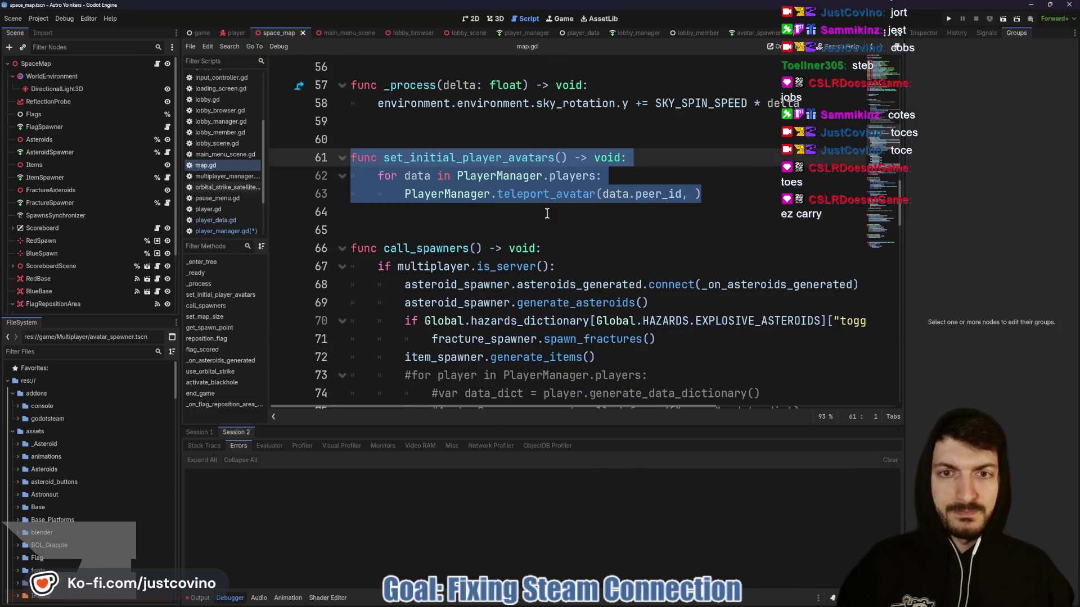
scroll(540, 217, down, 4)
scroll(517, 199, up, 1)
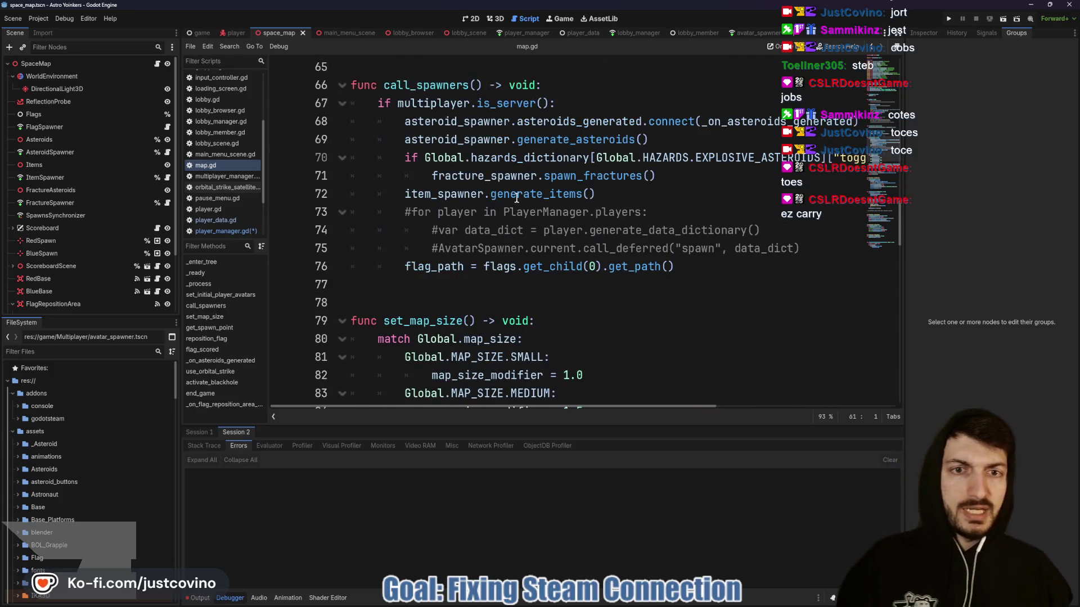
scroll(526, 190, down, 4)
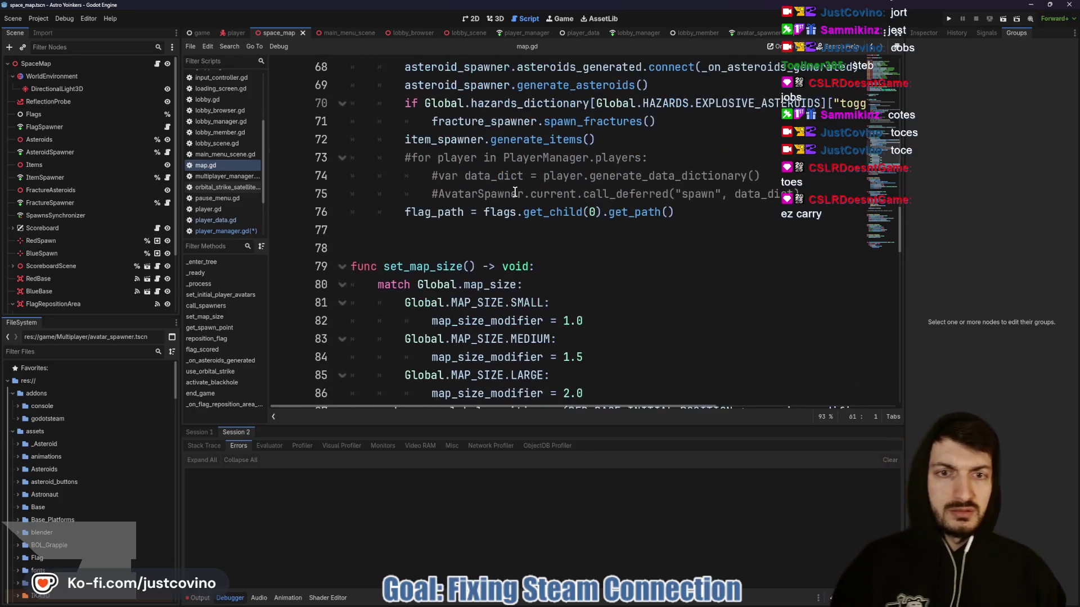
scroll(506, 188, down, 3)
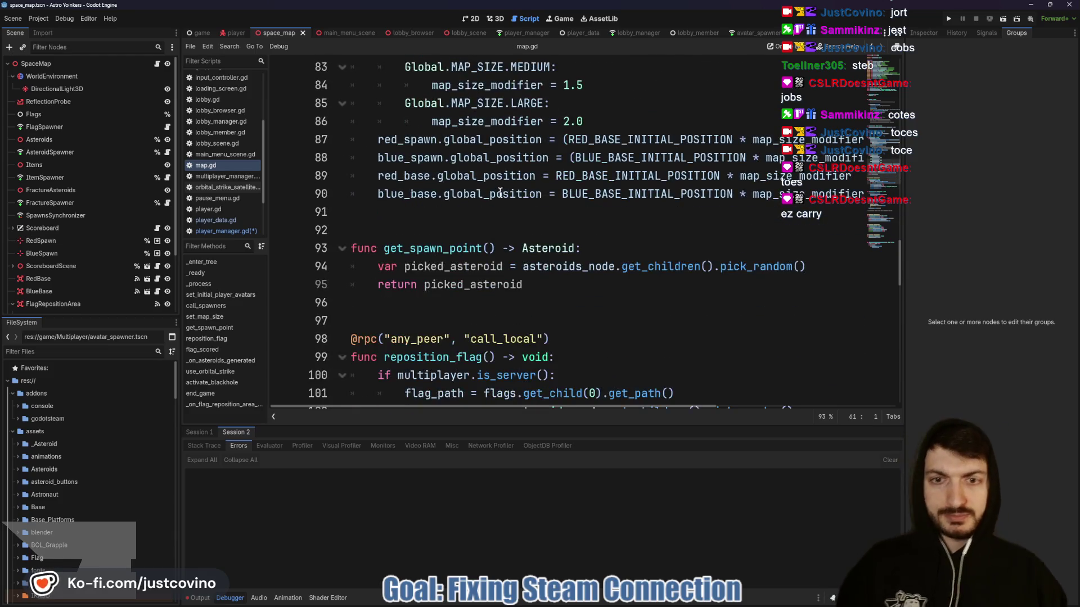
scroll(636, 213, down, 1)
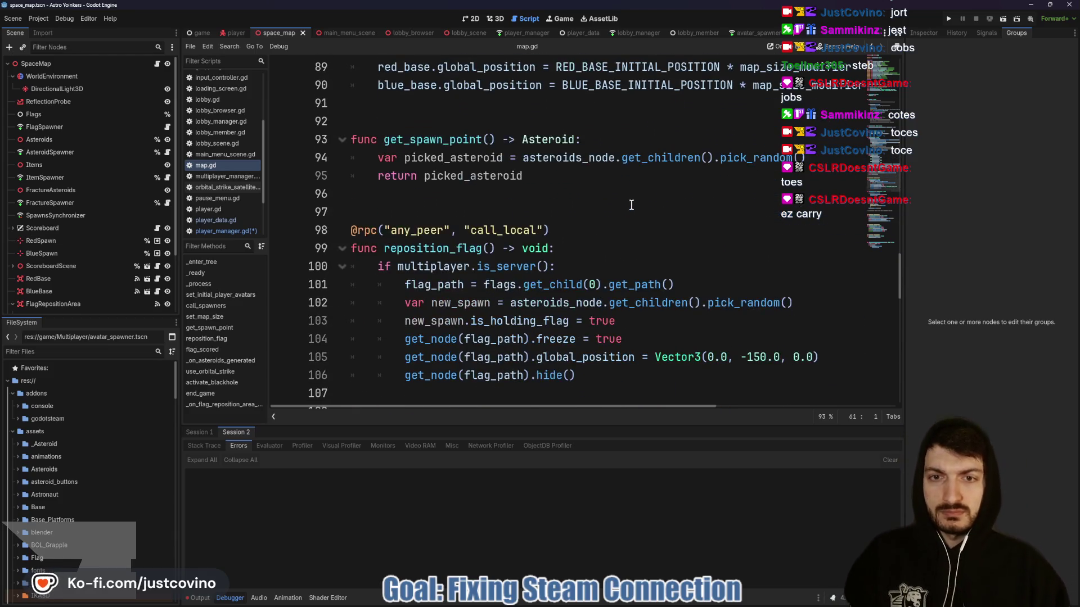
scroll(579, 195, down, 5)
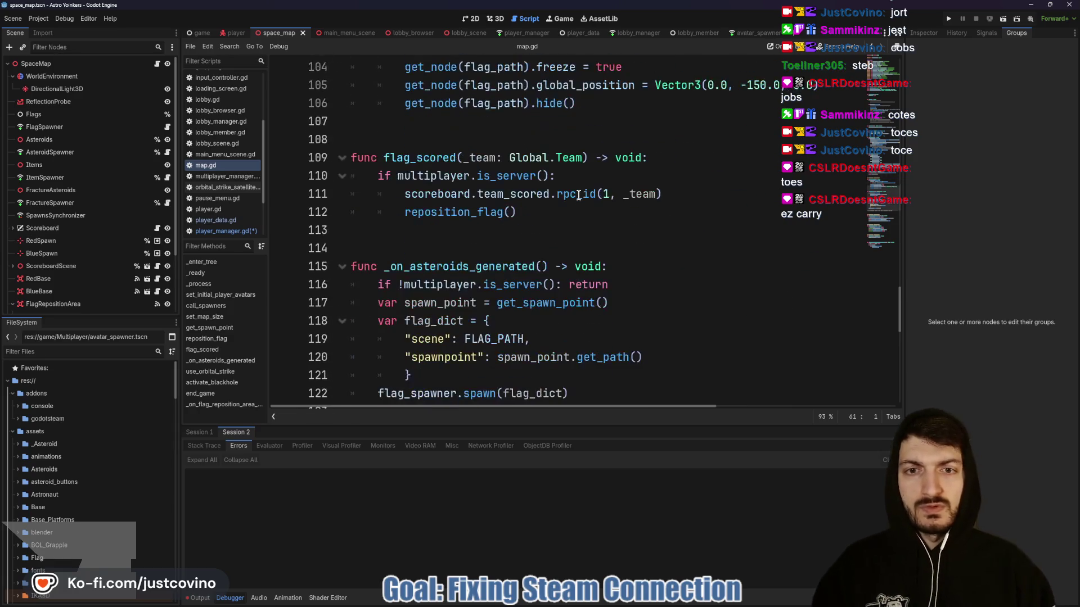
scroll(578, 193, down, 9)
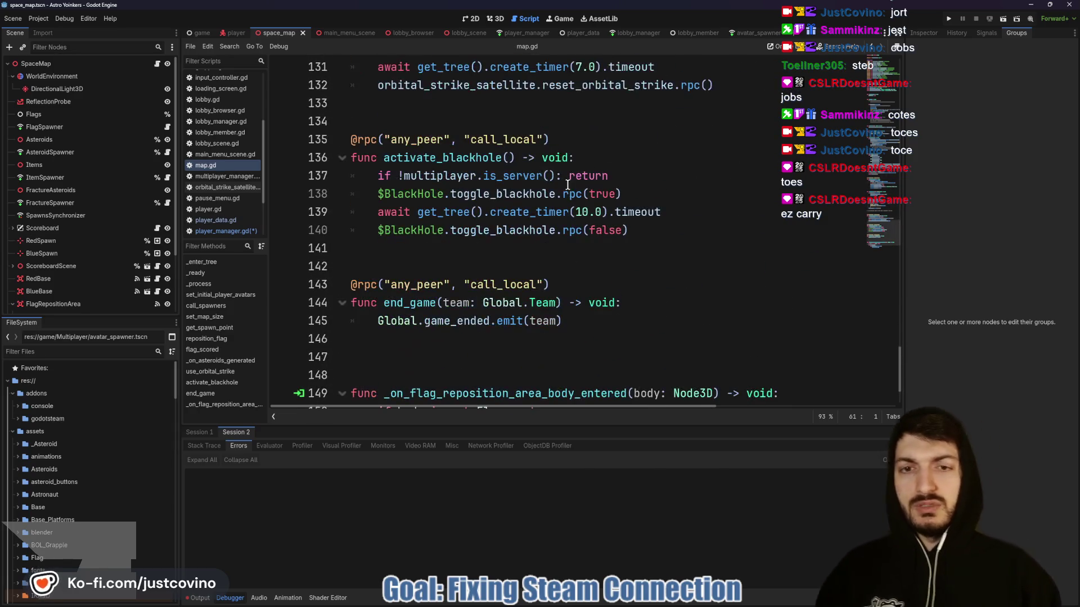
scroll(574, 193, down, 2)
scroll(546, 260, up, 20)
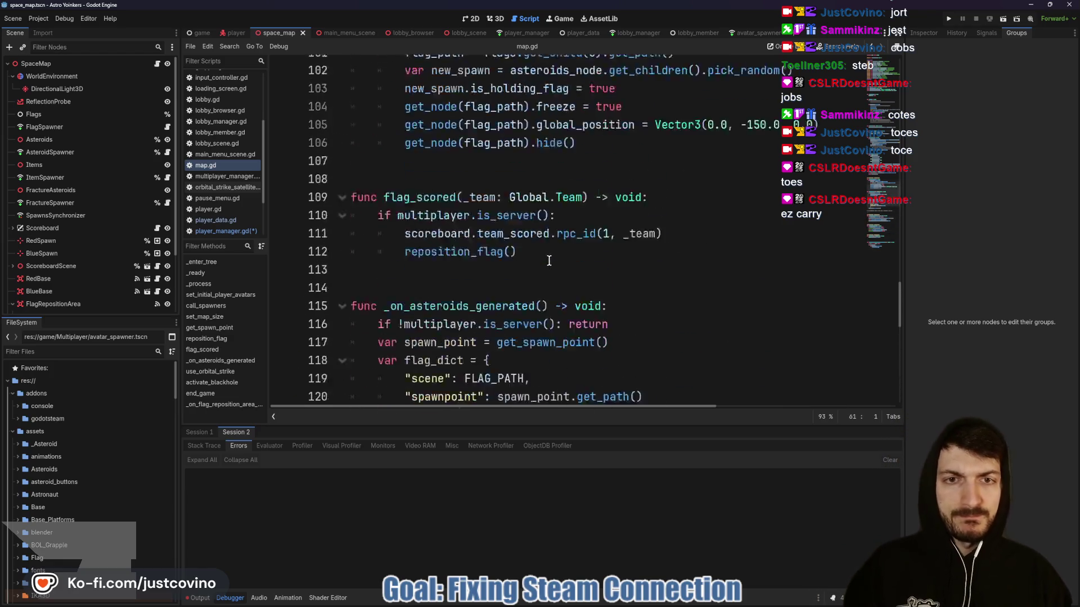
scroll(549, 258, down, 2)
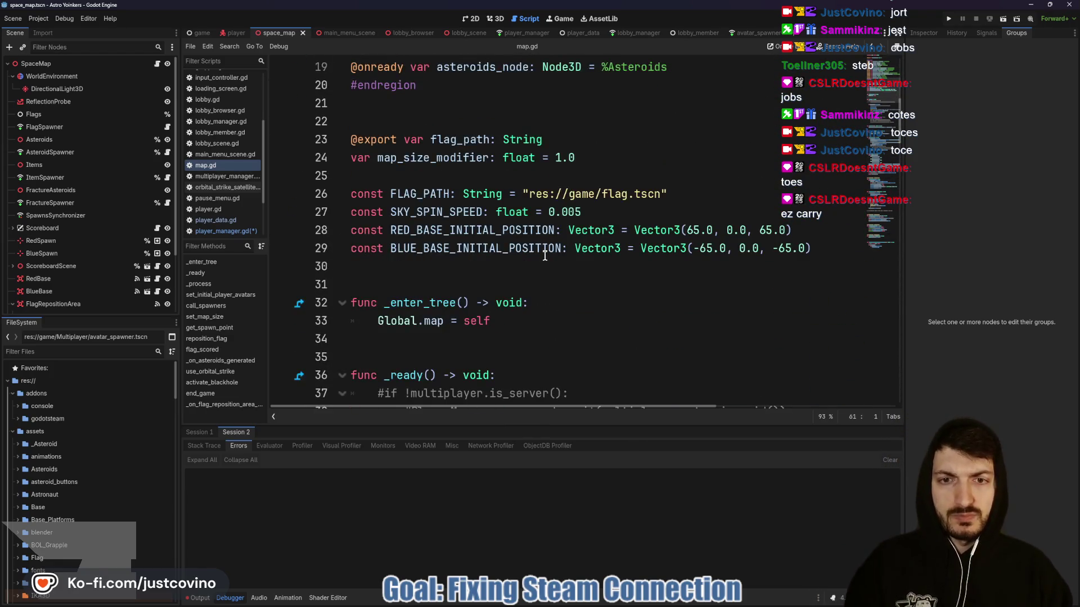
click(233, 32)
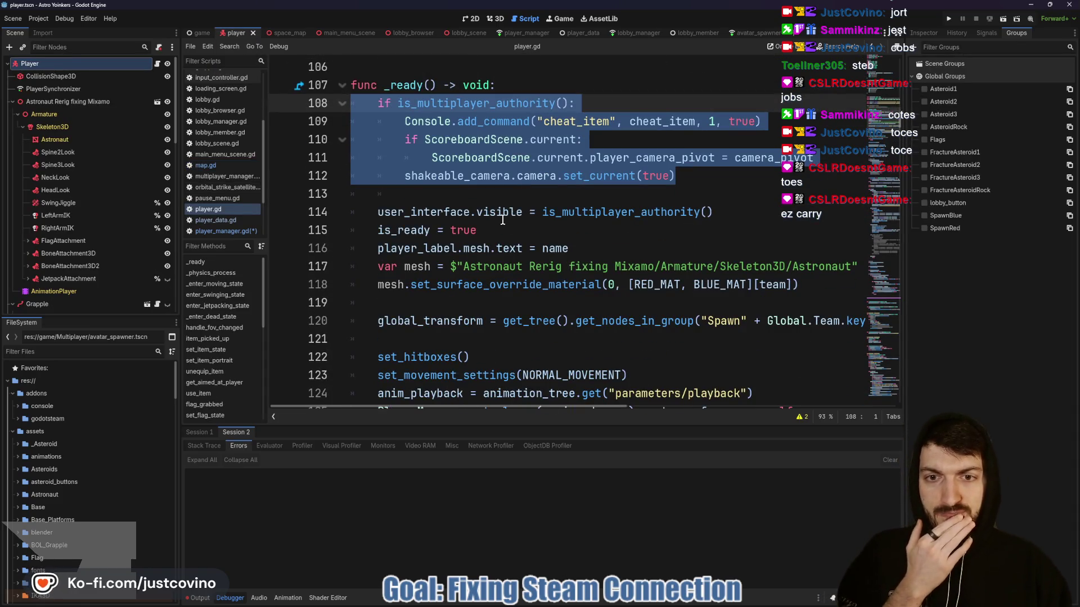
Select the spawn lookup expression on player.gd line 120 and return to player_manager.gd.
scroll(502, 220, down, 1)
scroll(495, 222, down, 1)
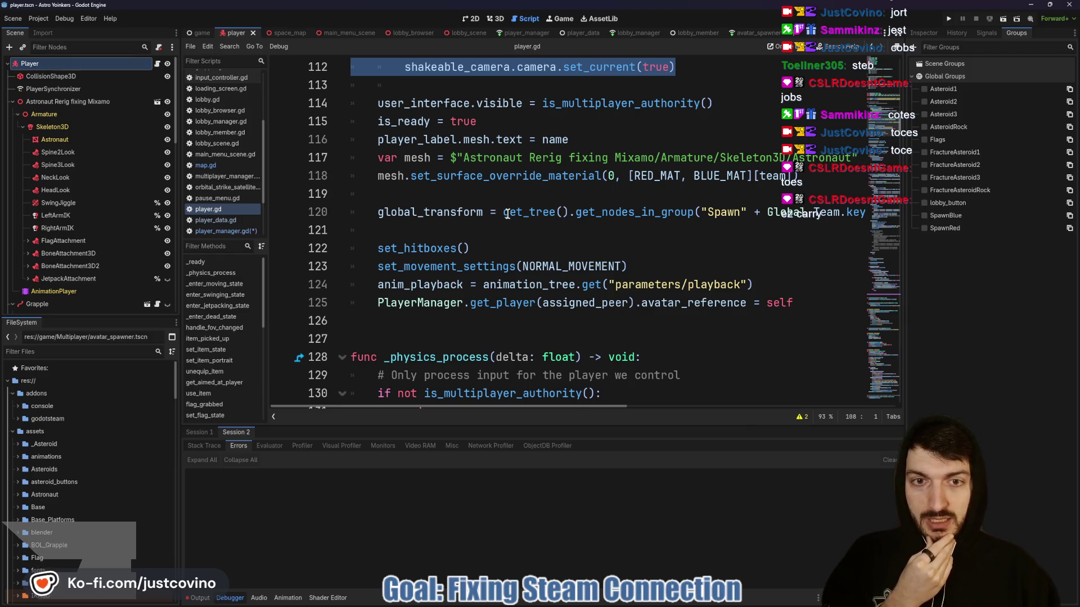
mouse_move(502, 212)
mouse_down()
mouse_move(731, 213)
mouse_move(842, 198)
mouse_move(862, 214)
mouse_move(852, 216)
mouse_move(872, 217)
mouse_up()
key(ctrl+c)
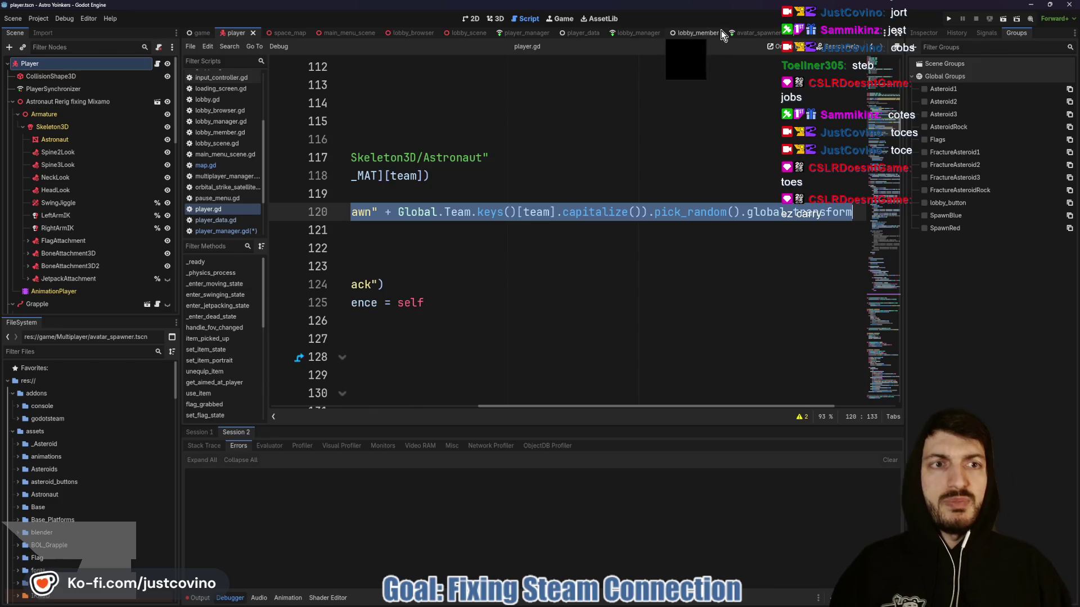
click(535, 35)
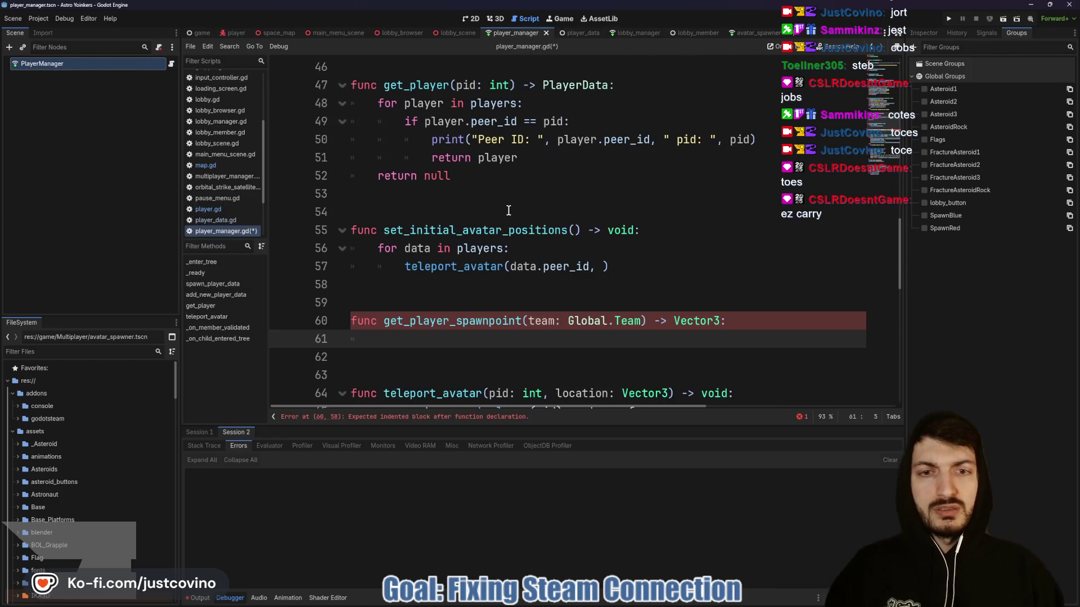
Paste the spawn lookup into get_player_spawnpoint as a return statement.
key(ctrl+v)
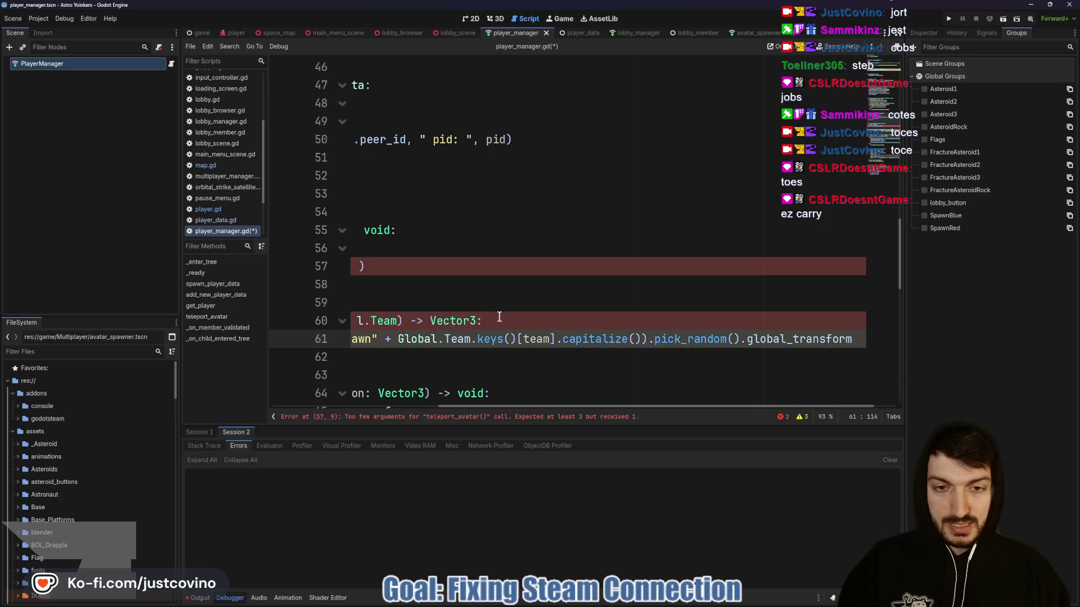
scroll(444, 332, left, 5)
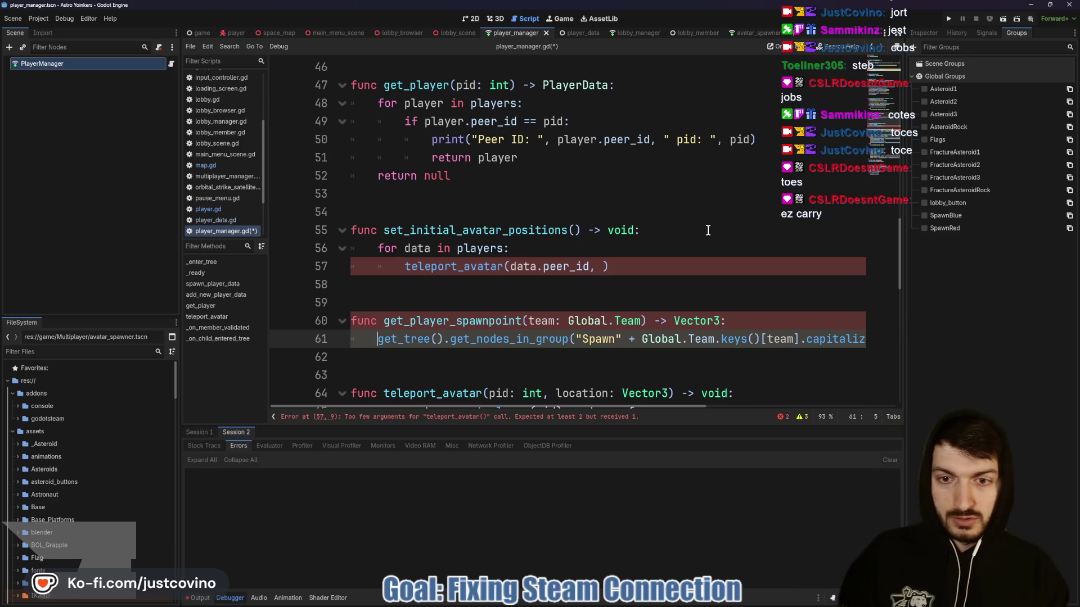
text(return)
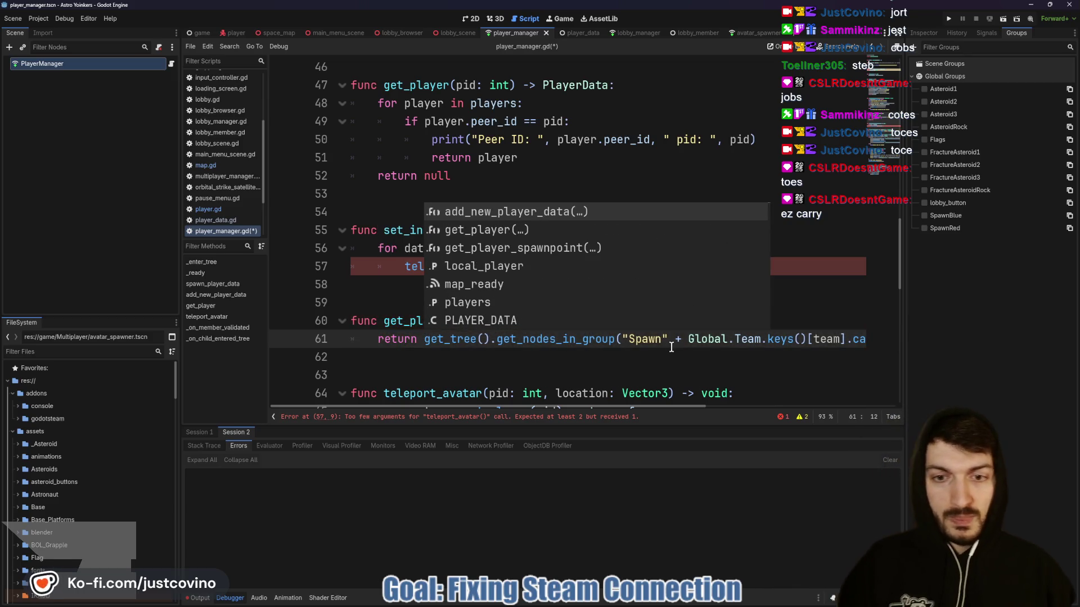
click(647, 347)
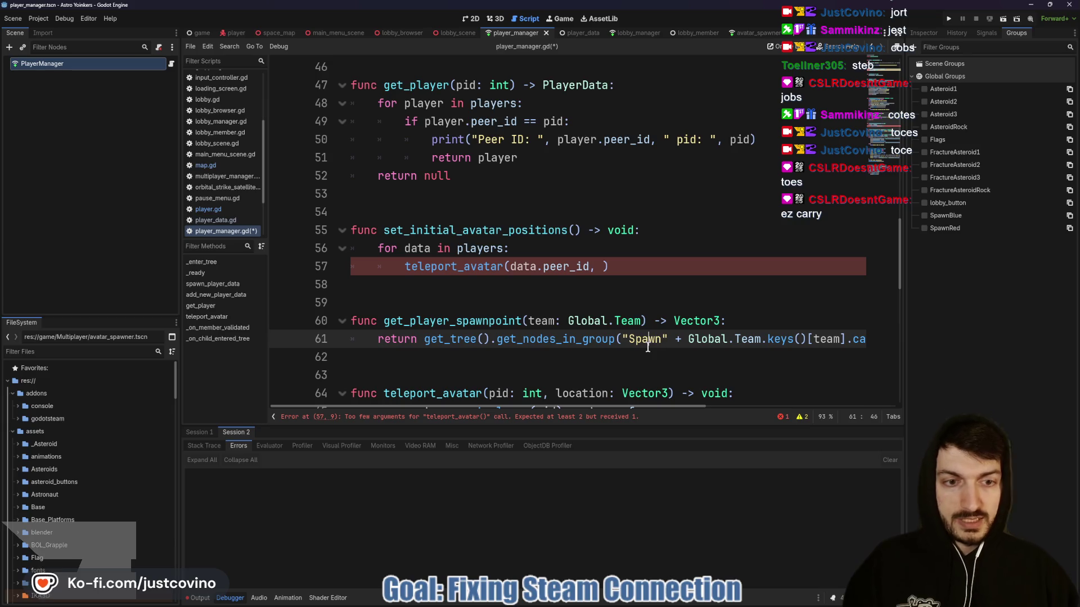
Change get_player_spawnpoint's return type from Vector3 to Transform3D.
double_click(718, 319)
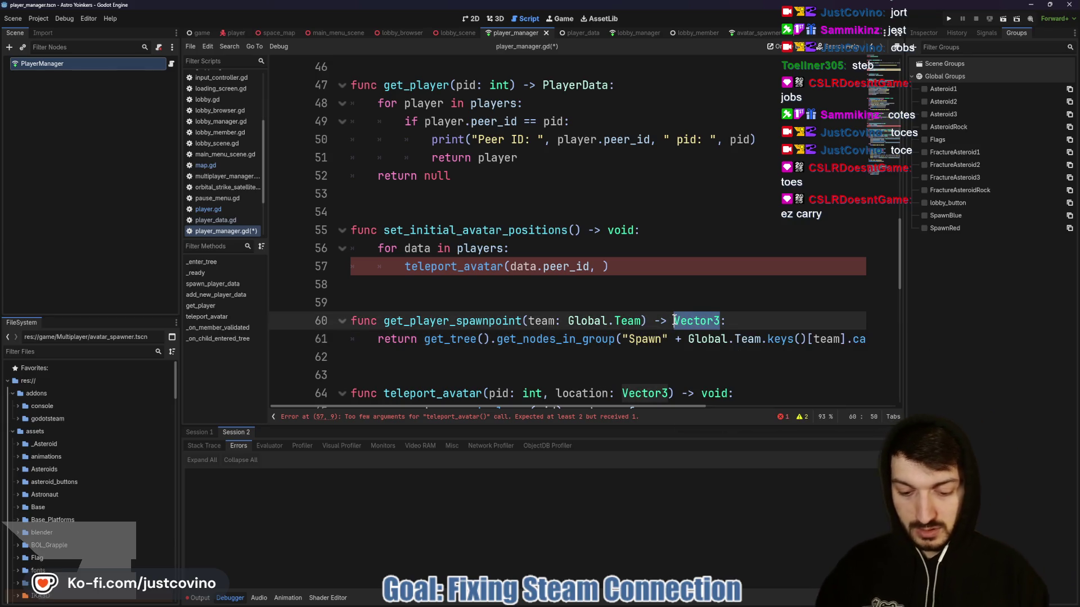
text(Transform3)
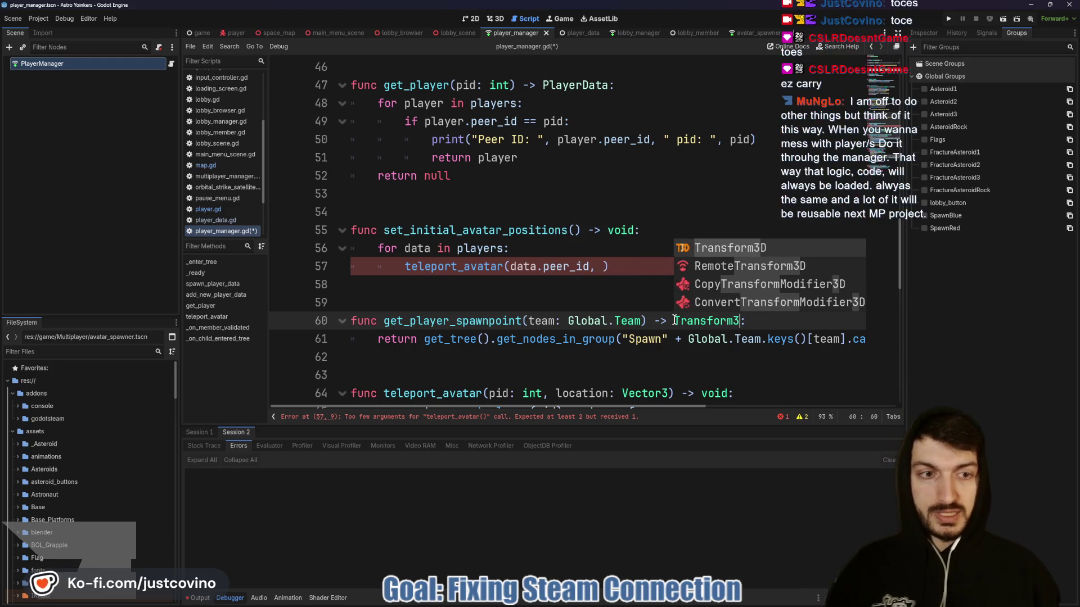
text(D)
click(730, 339)
scroll(781, 341, right, 5)
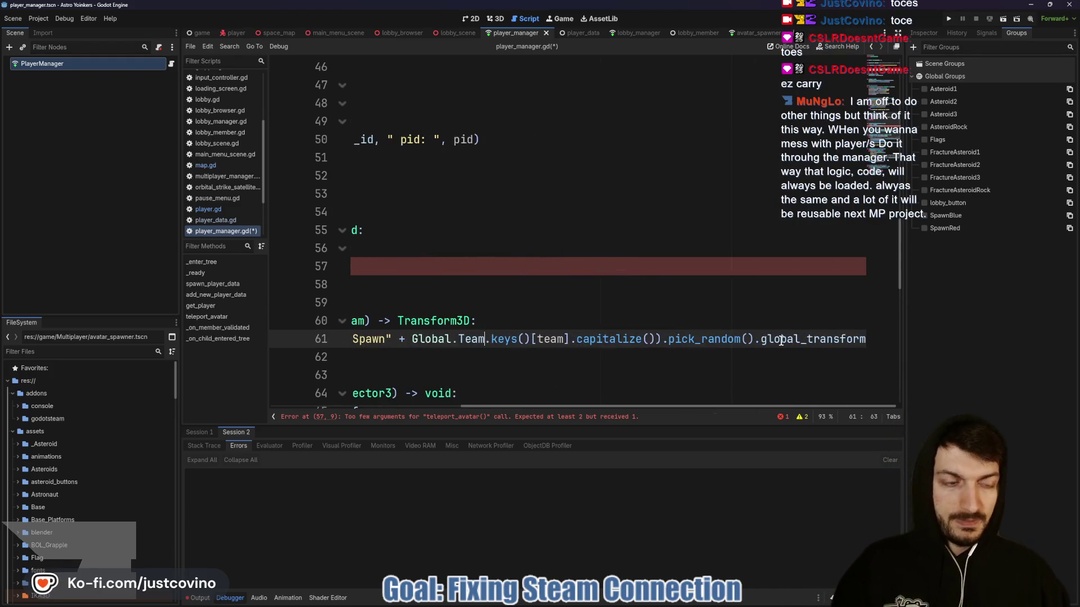
scroll(856, 338, left, 4)
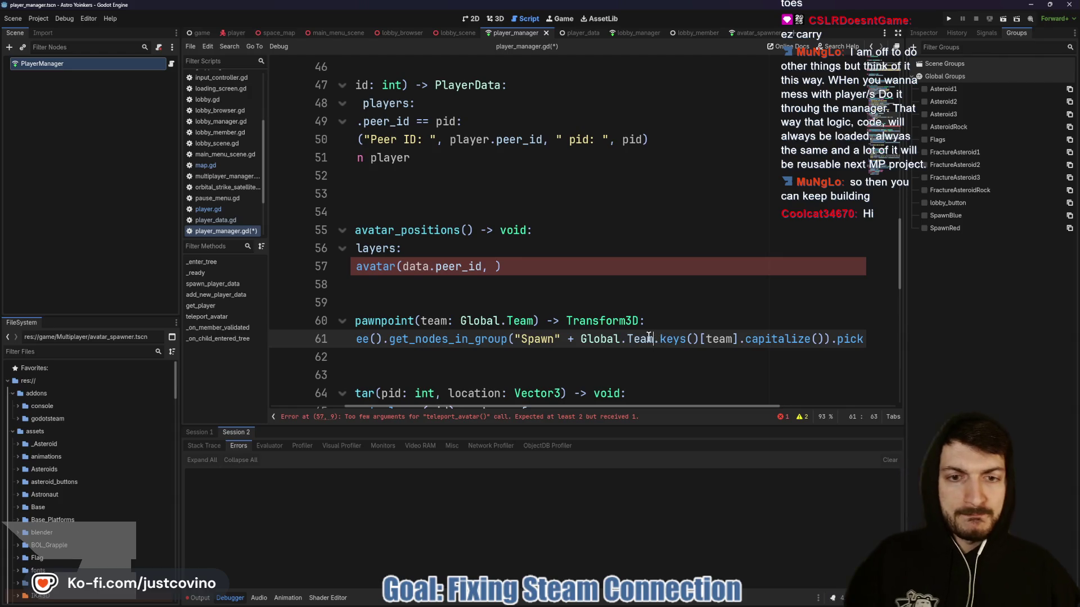
scroll(724, 344, right, 3)
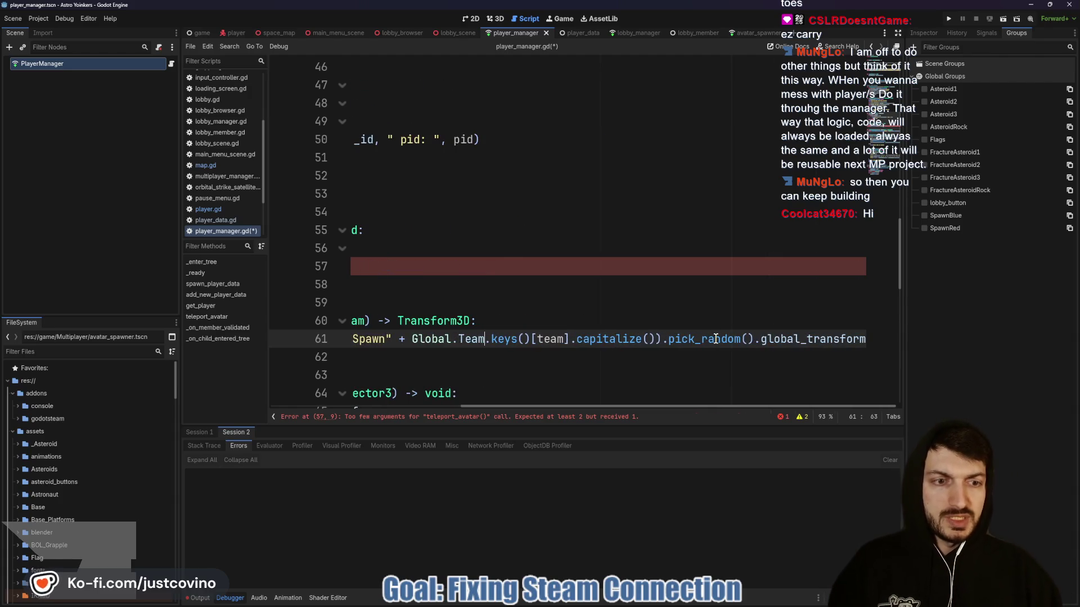
scroll(736, 344, left, 5)
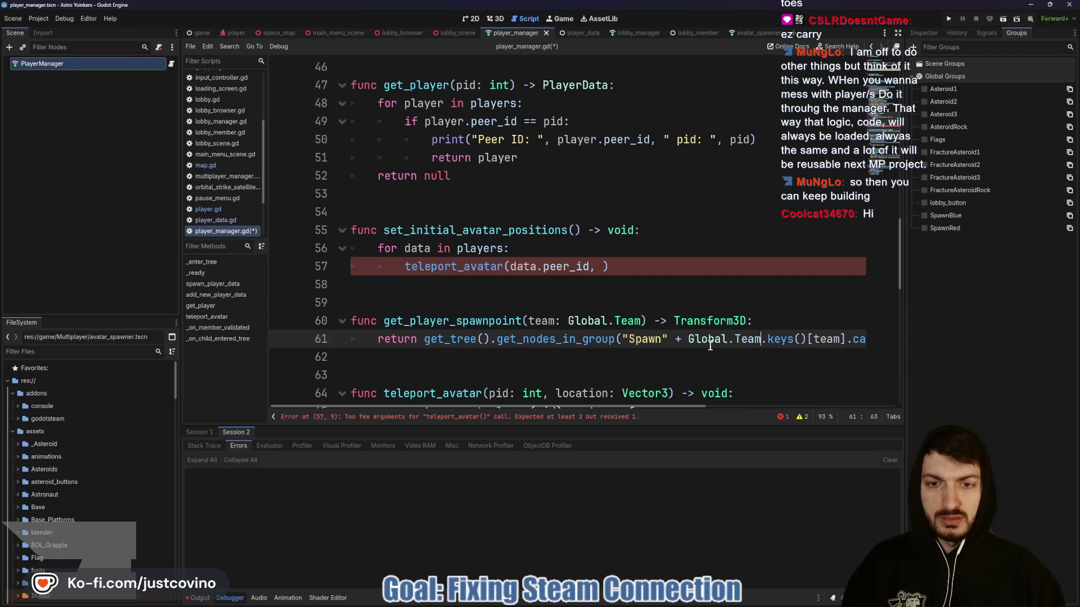
click(598, 266)
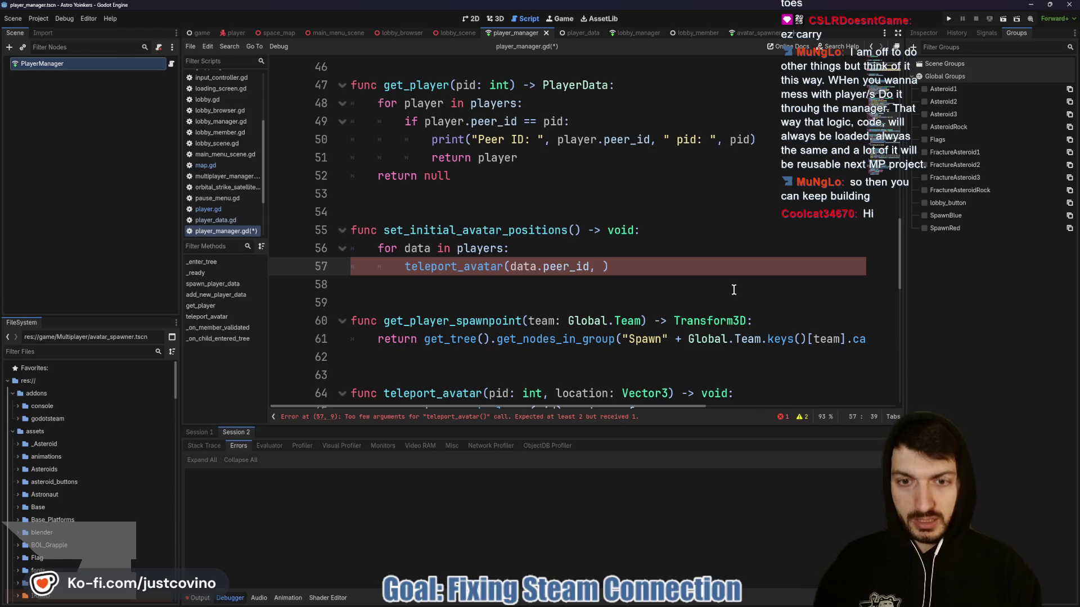
Pass get_player_spawnpoint(data.team) as teleport_avatar's location argument.
text(get)
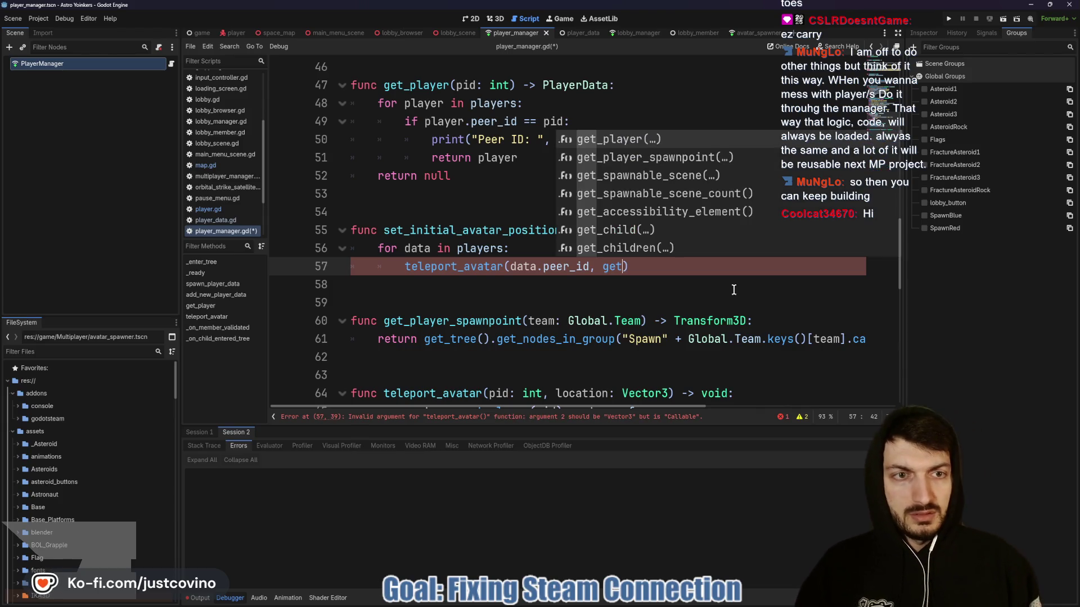
key(Down)
key(Return)
text(ata.team)
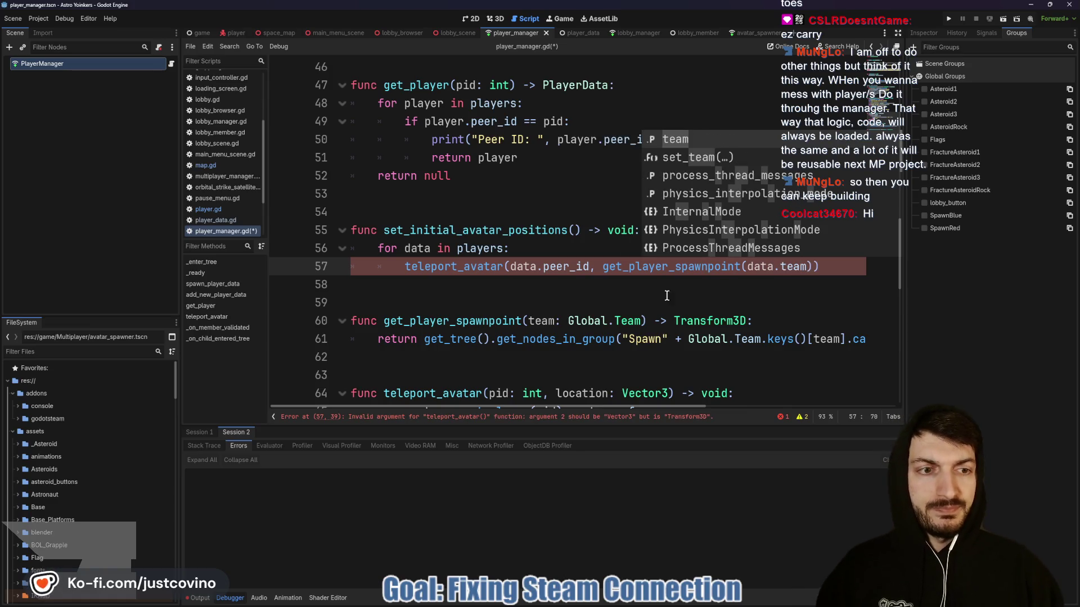
click(615, 293)
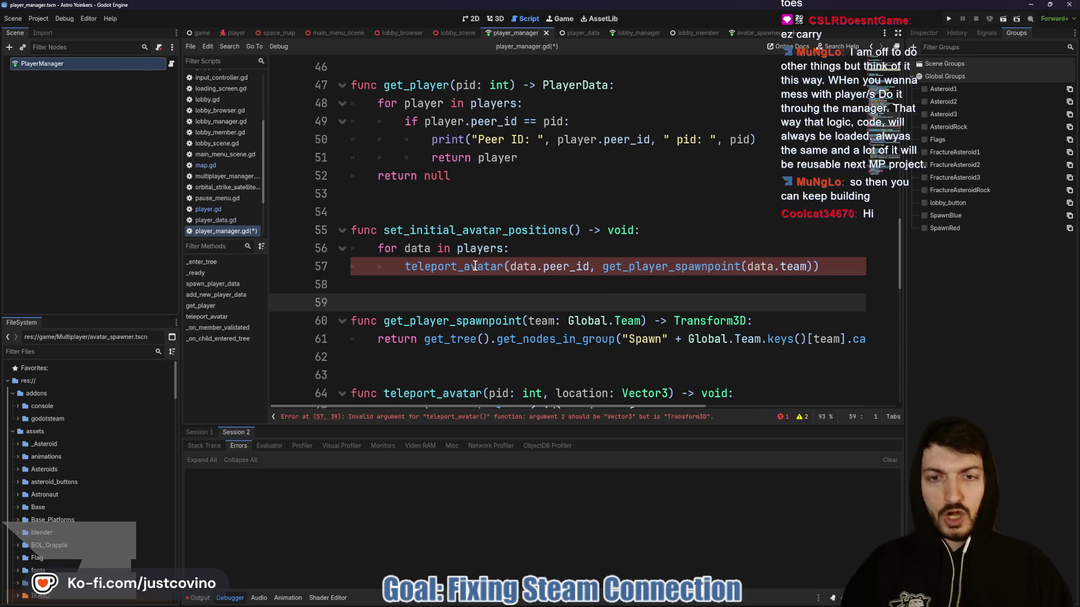
scroll(475, 266, up, 5)
scroll(470, 275, down, 5)
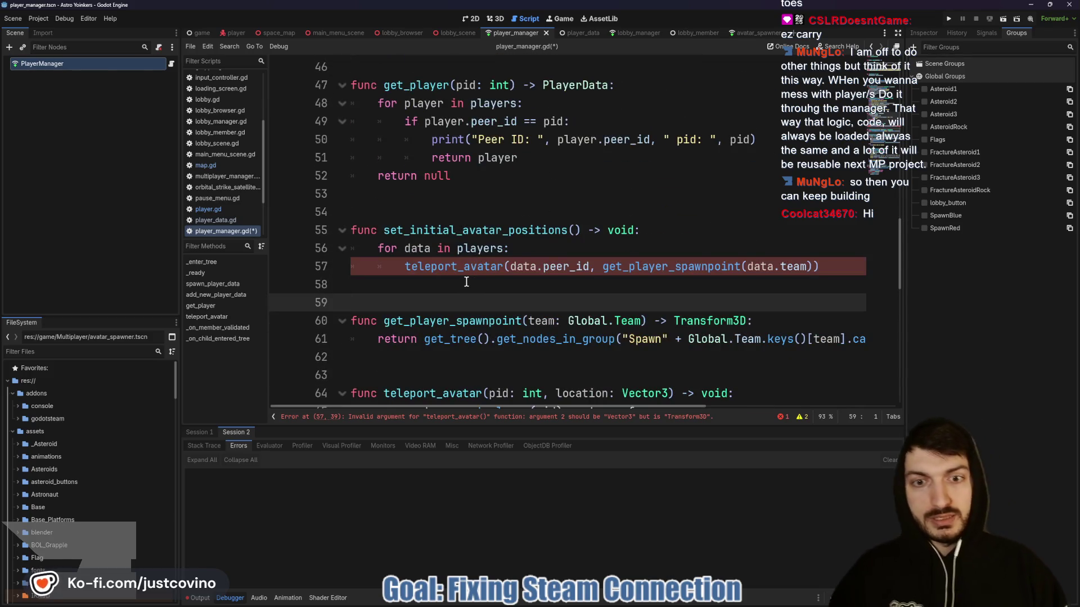
scroll(466, 282, down, 3)
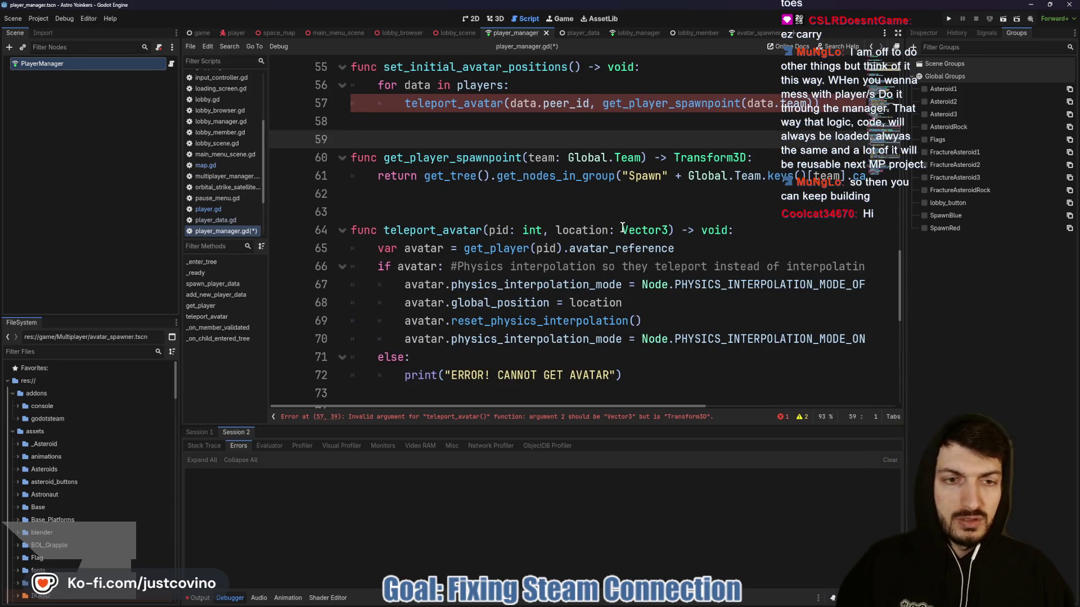
Change get_player_spawnpoint's return type back from Transform3D to Vector3.
double_click(622, 227)
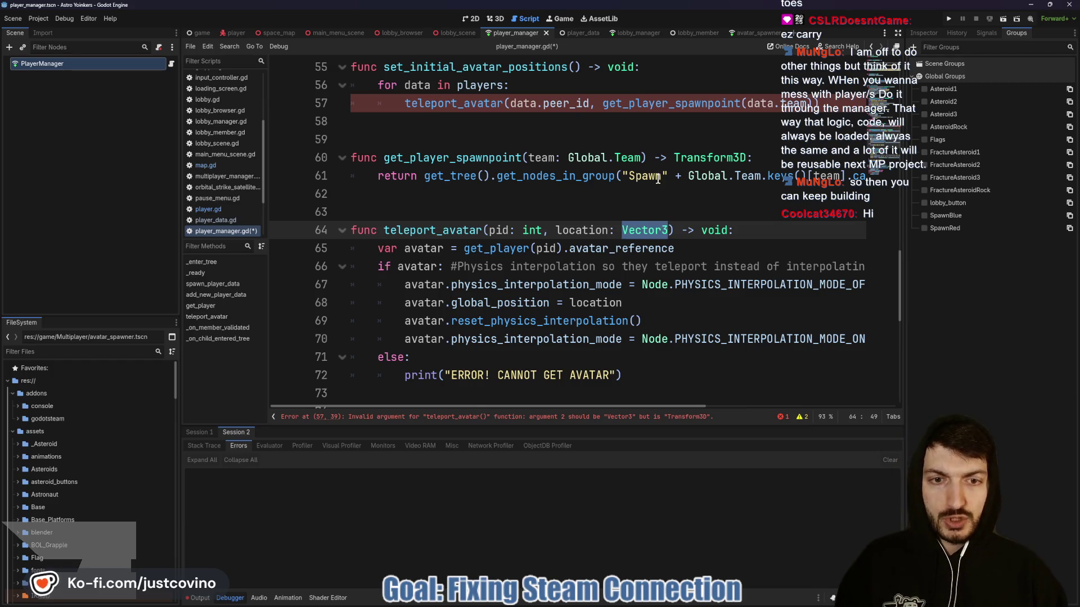
scroll(667, 193, up, 2)
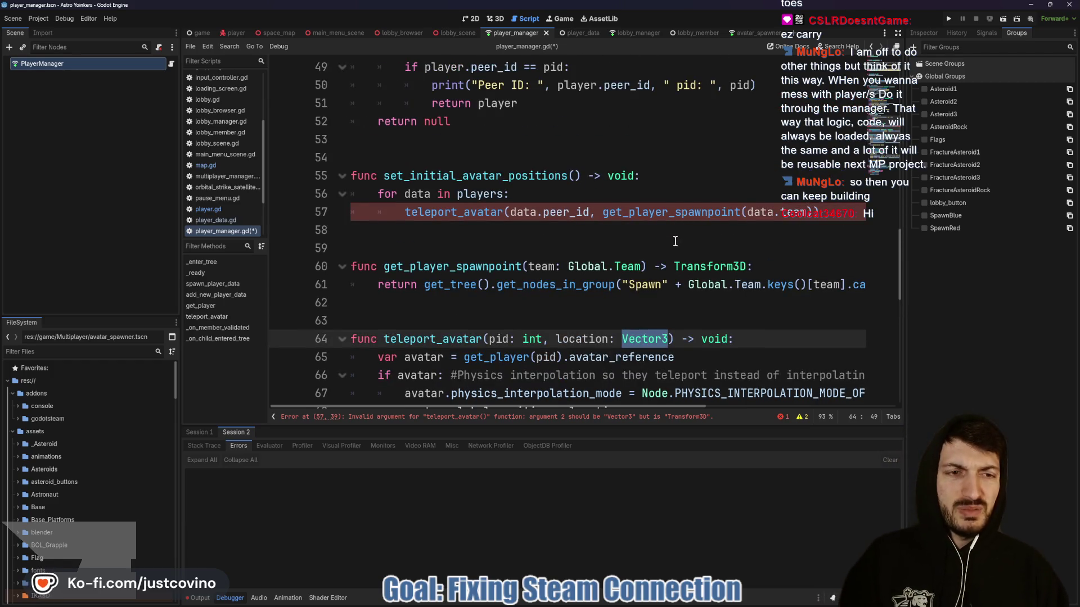
drag(675, 265, 744, 265)
text(Vector3)
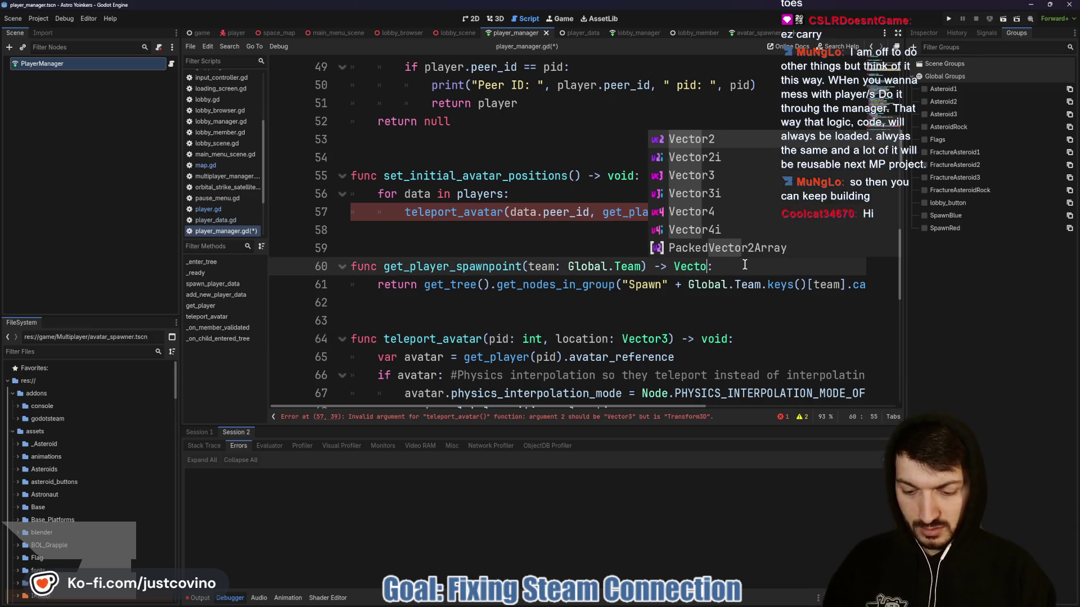
click(739, 265)
Replace .global_transform with .global_position on line 61 and save player_manager.gd.
scroll(778, 292, right, 5)
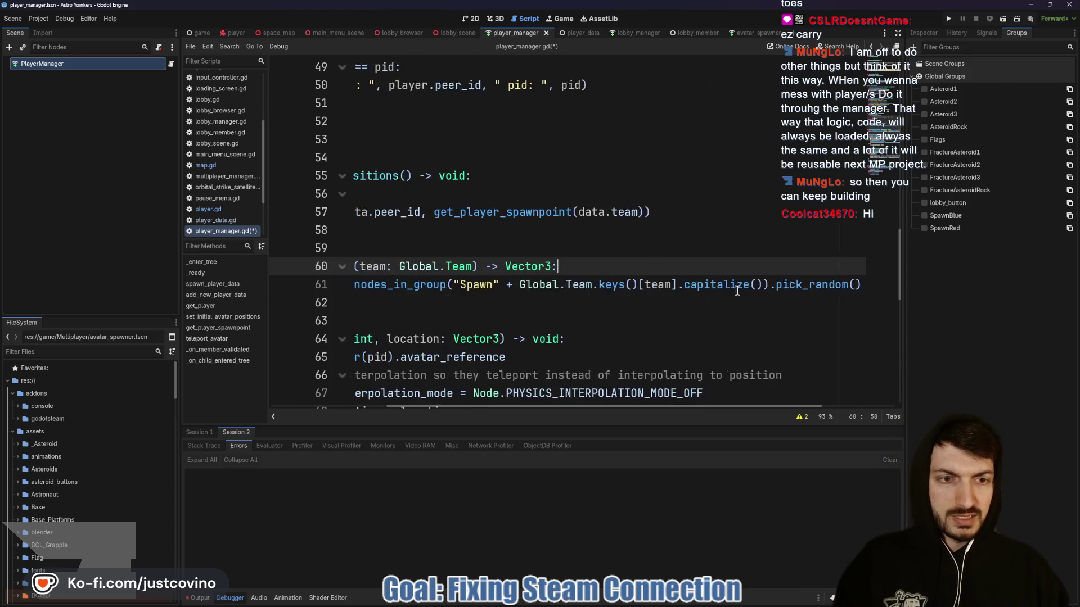
drag(806, 285, 865, 283)
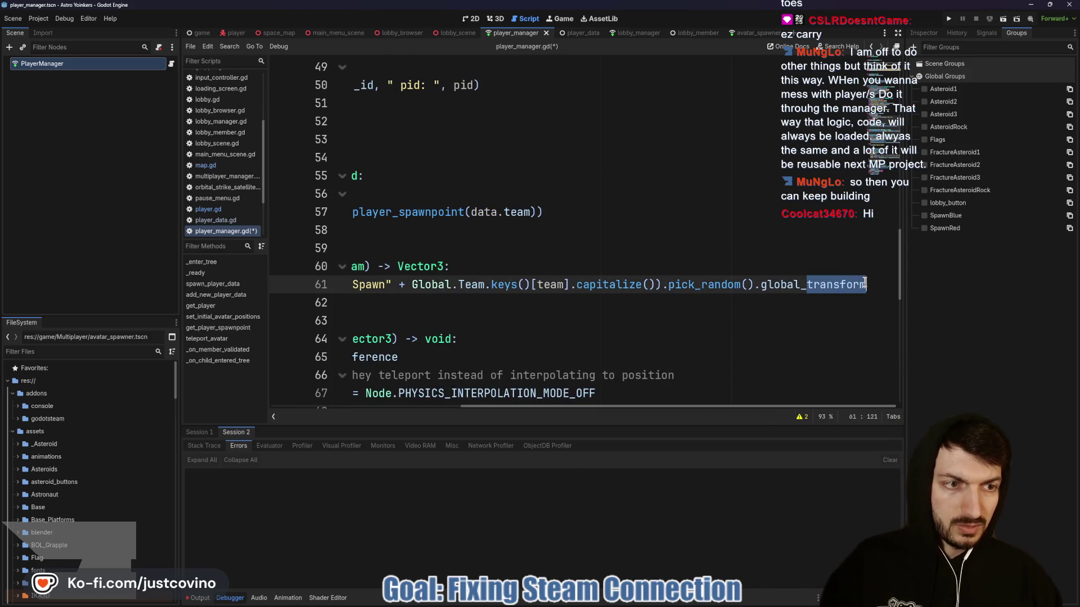
text(position)
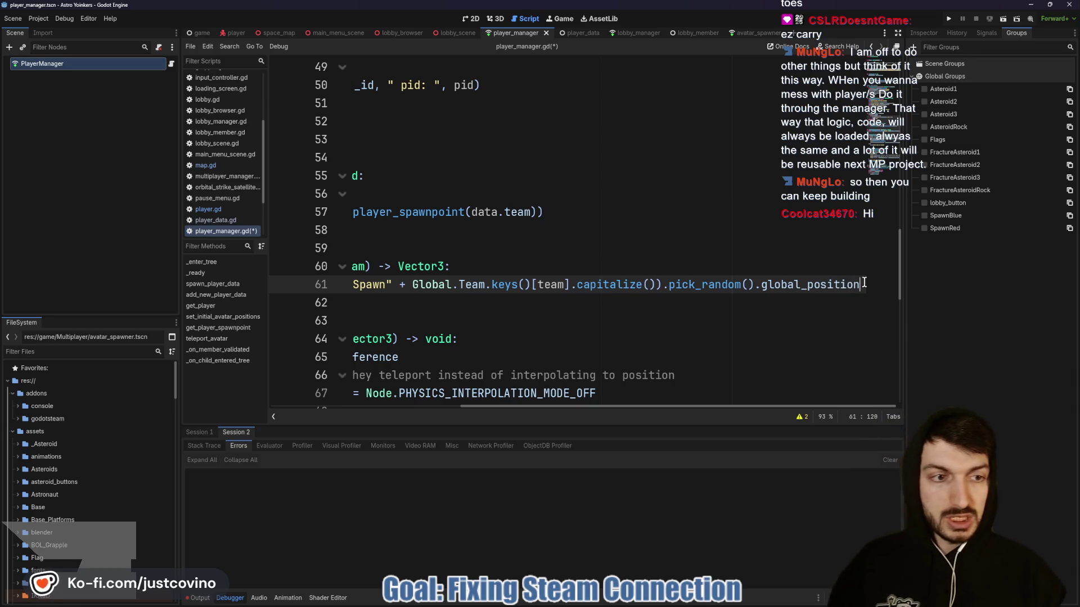
click(560, 307)
key(ctrl+s)
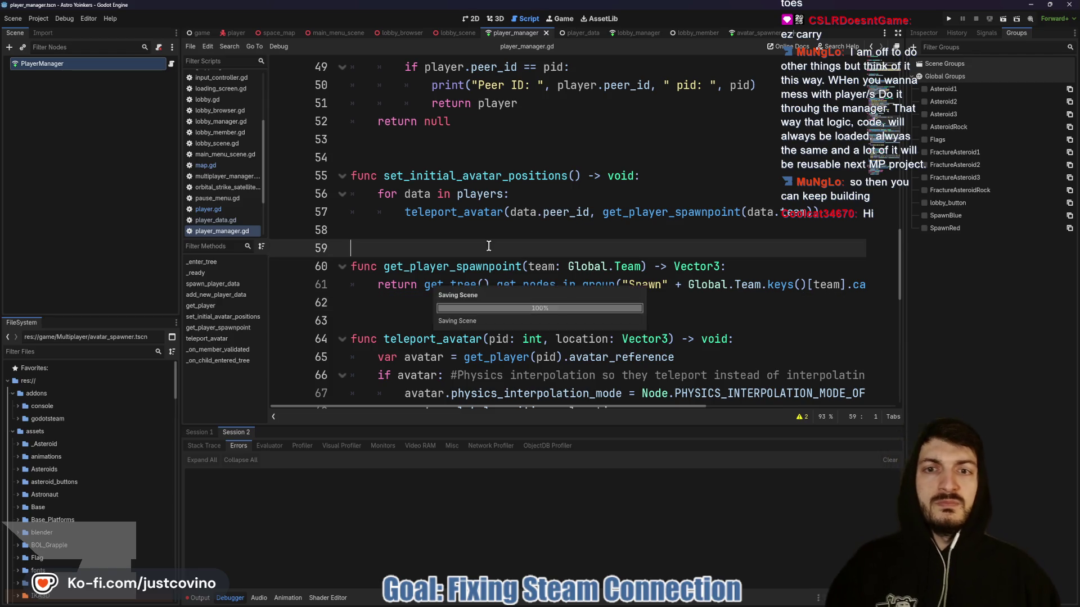
double_click(444, 171)
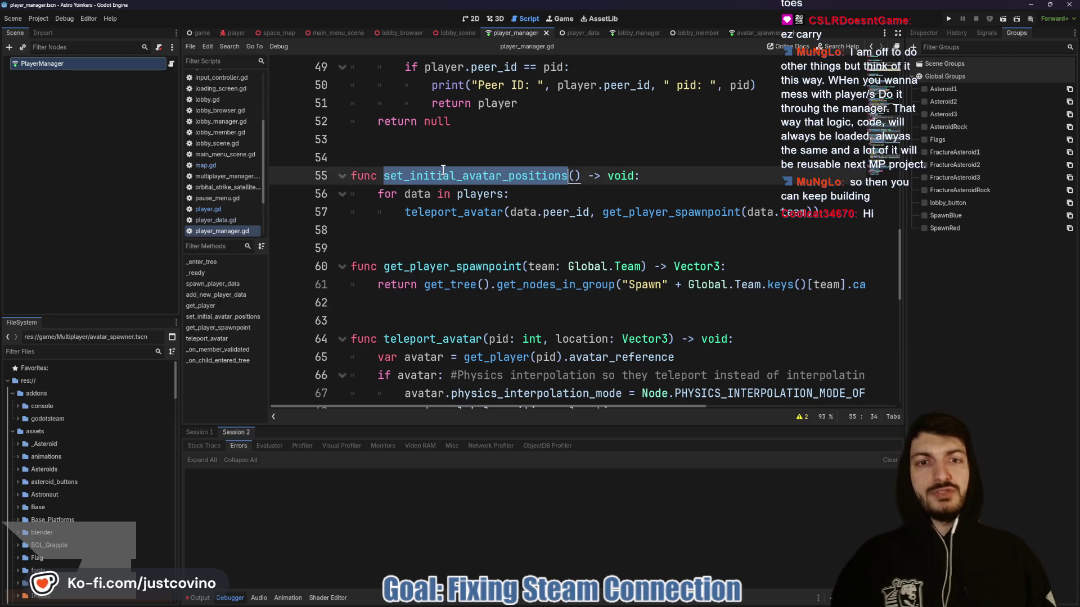
click(336, 35)
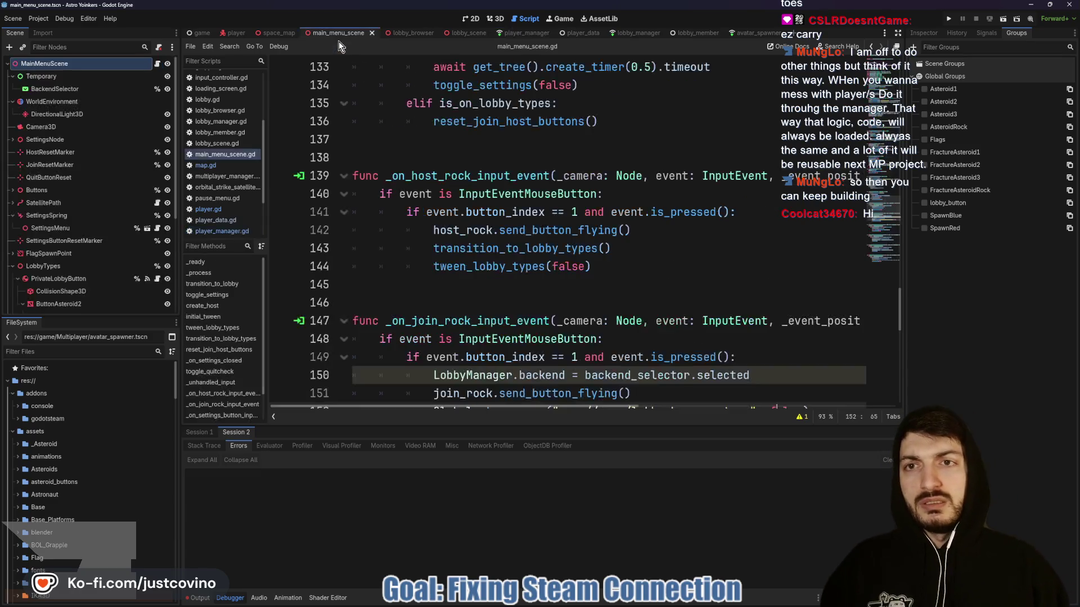
Delete the set_initial_player_avatars function (lines 61–63) and leftover blank lines from map.gd, then save.
click(277, 33)
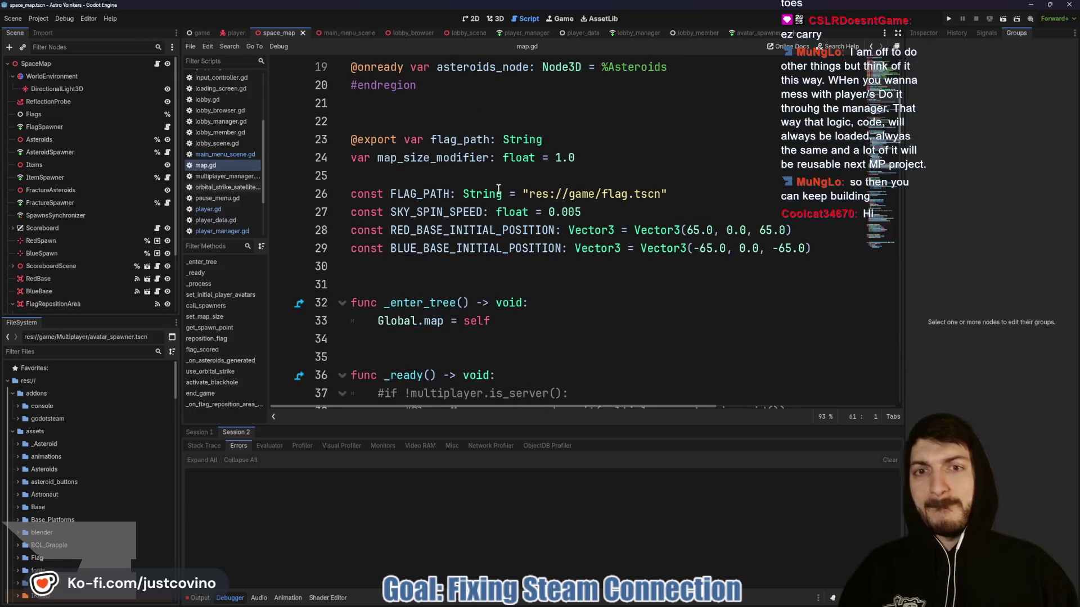
scroll(498, 194, down, 2)
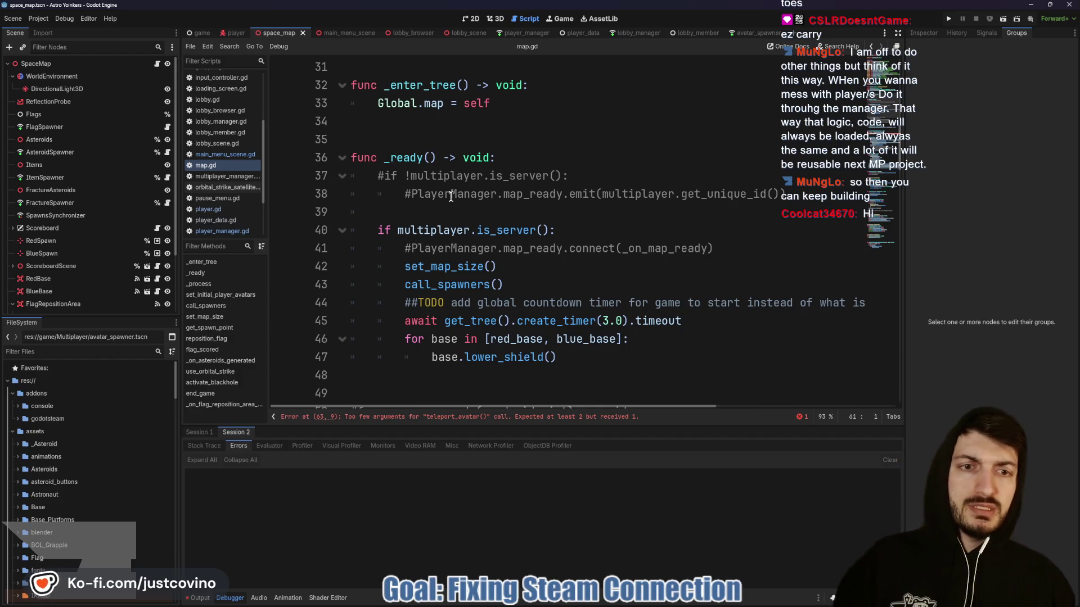
scroll(467, 220, down, 6)
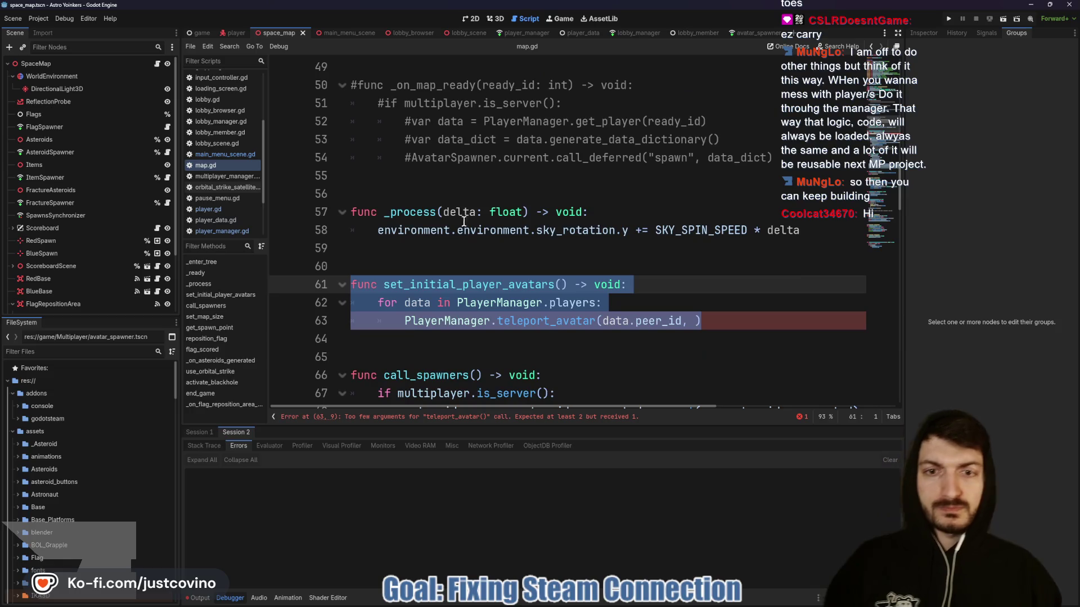
click(722, 320)
drag(722, 320, 319, 286)
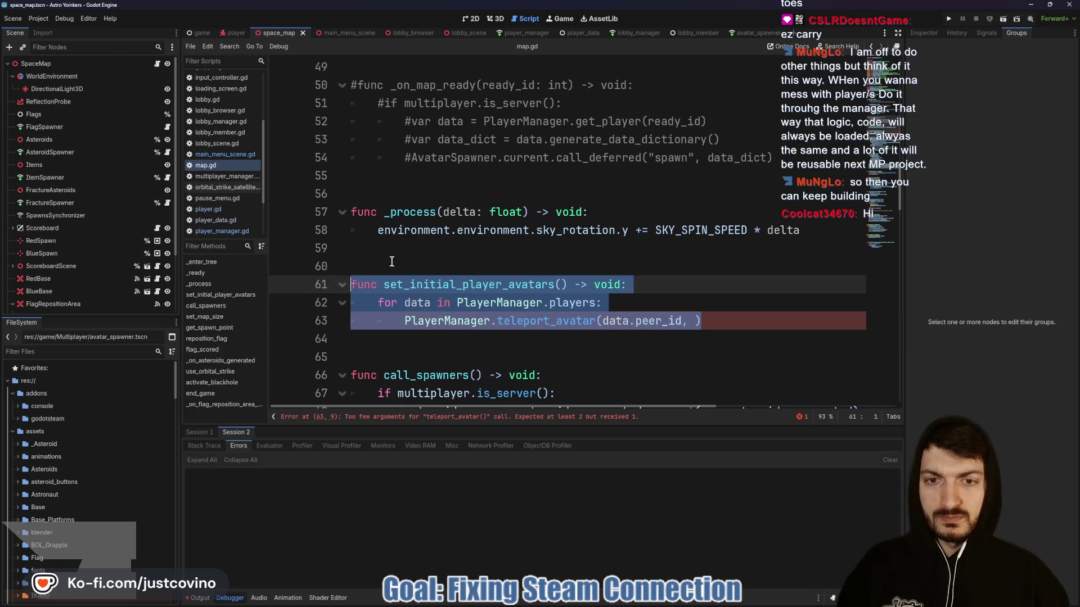
key(BackSpace)
key(BackSpace)
key(BackSpace)
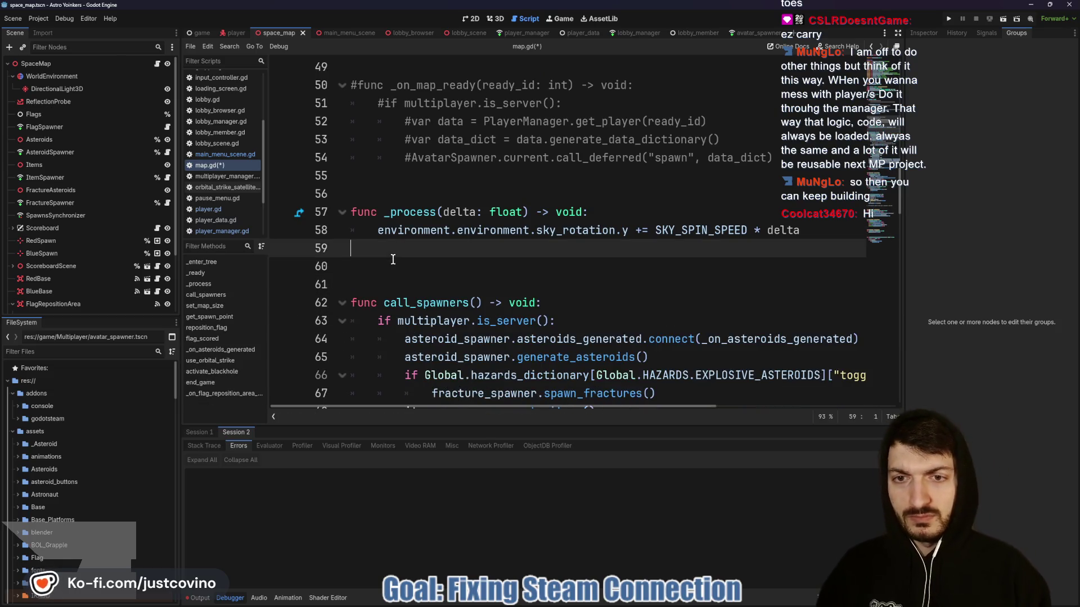
key(Down)
key(BackSpace)
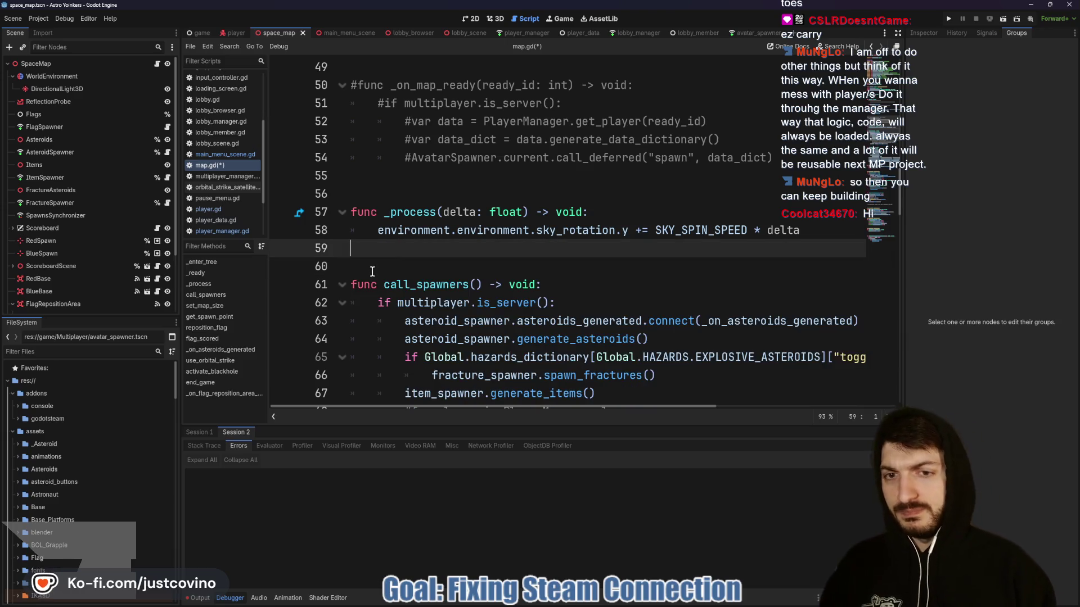
scroll(372, 271, up, 4)
key(ctrl+s)
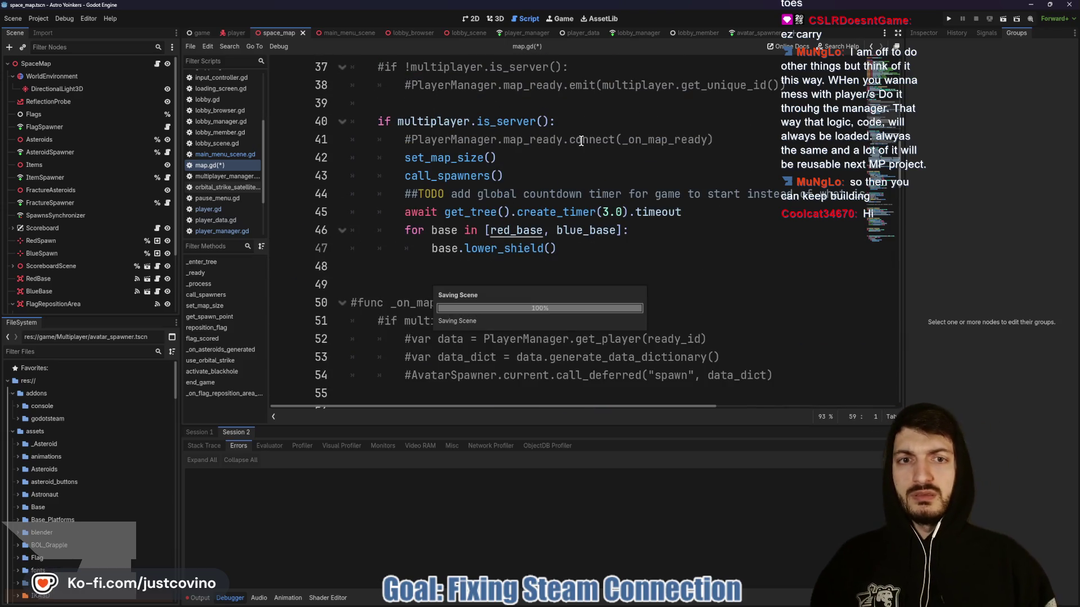
scroll(548, 183, up, 1)
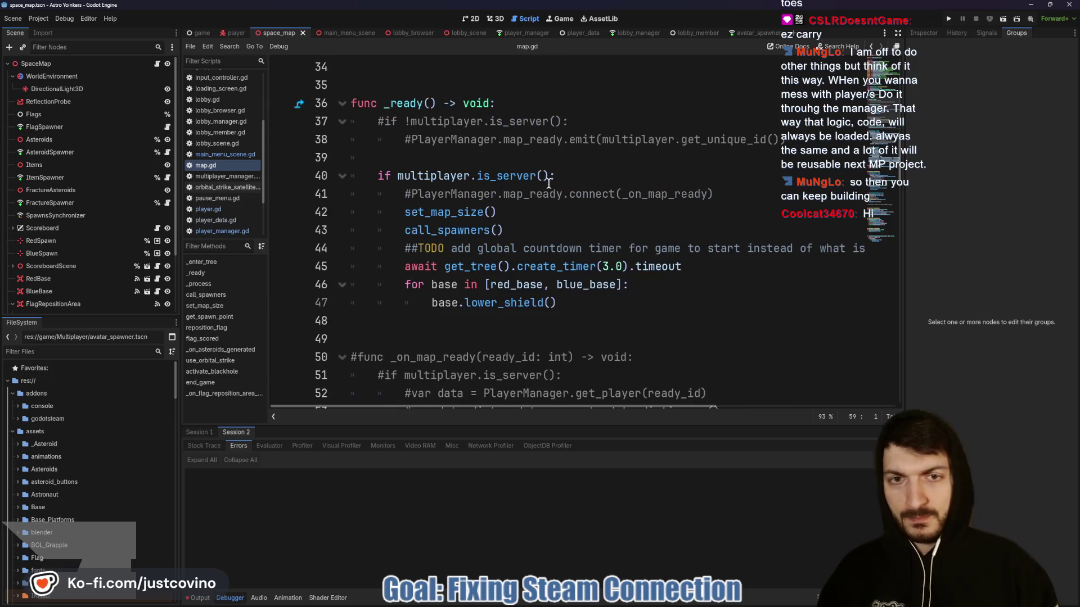
Add PlayerManager.set_initial_avatar_positions() to _ready on line 39, save, and run the project.
click(482, 153)
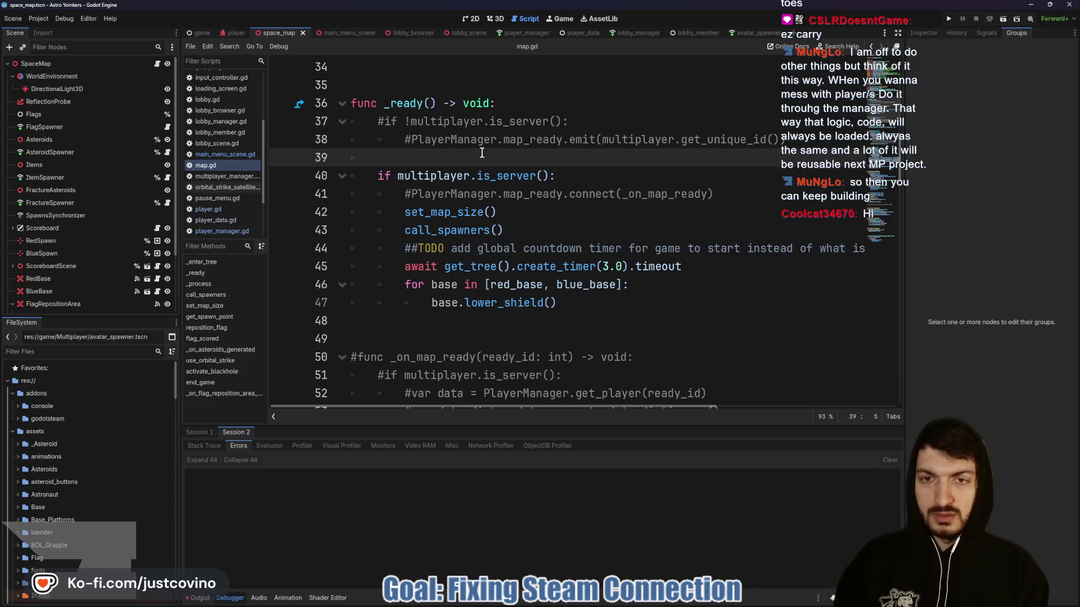
text(PlayerManager)
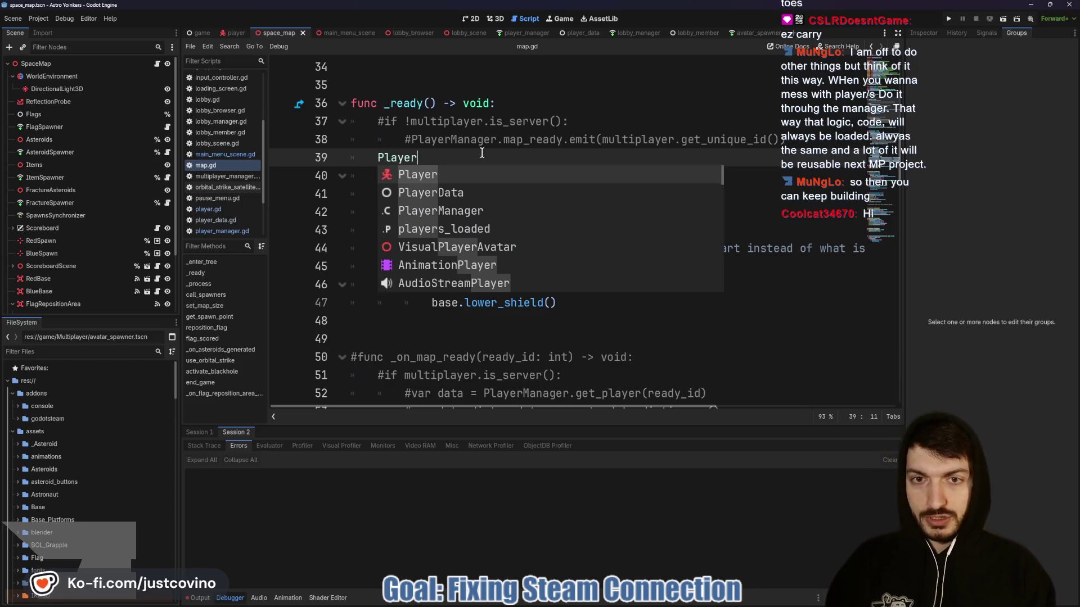
text(.set)
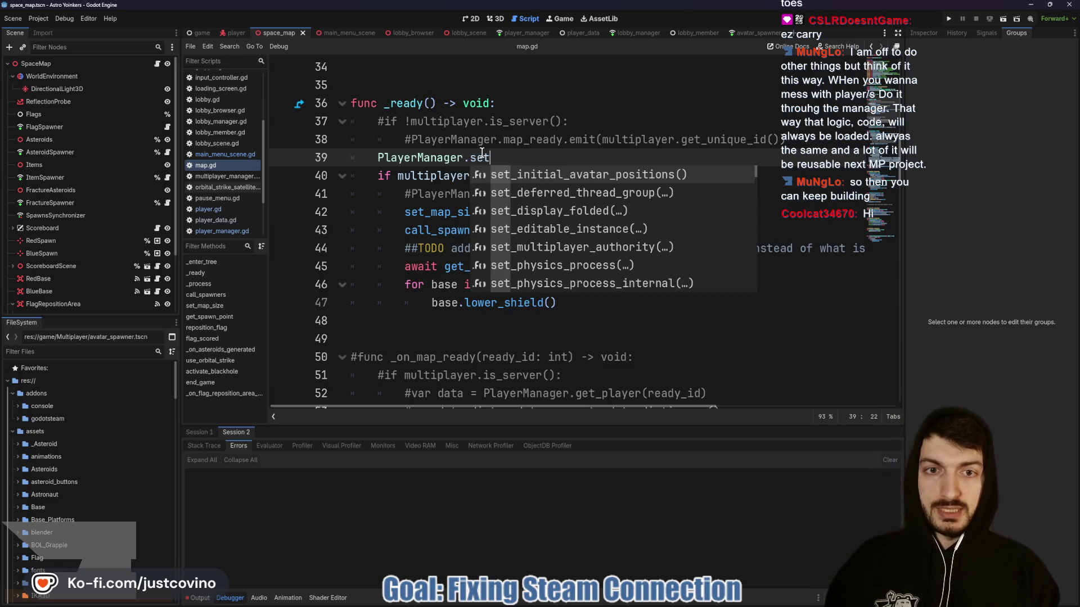
key(Return)
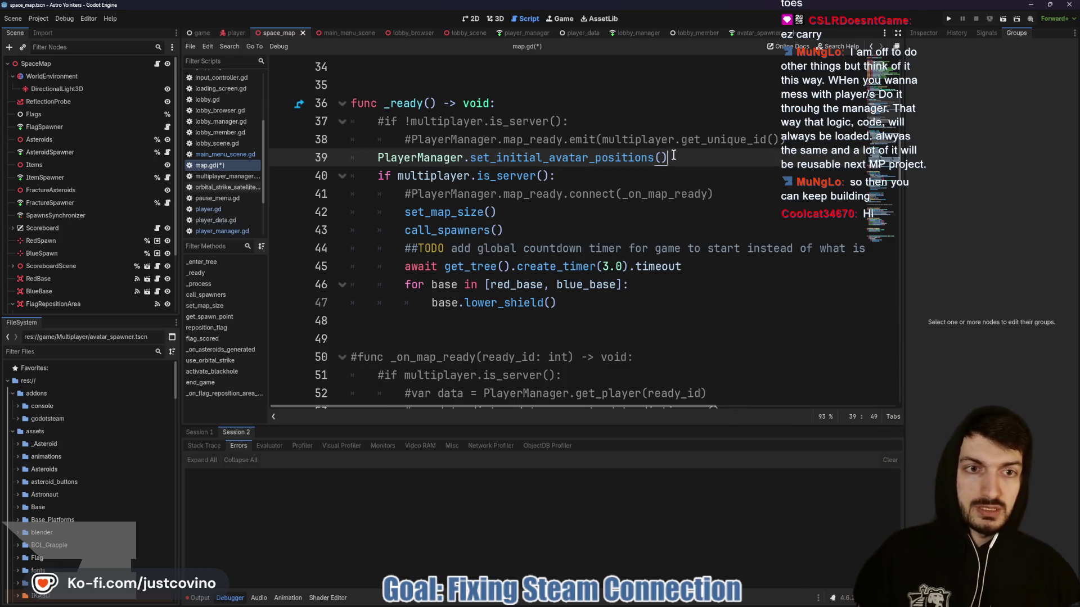
key(ctrl+s)
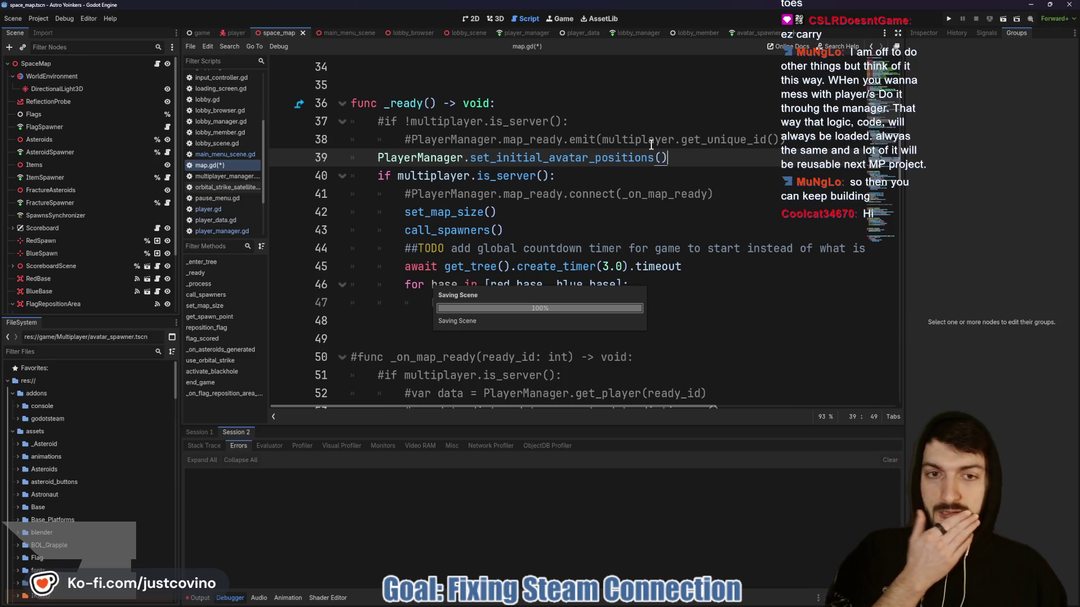
click(948, 20)
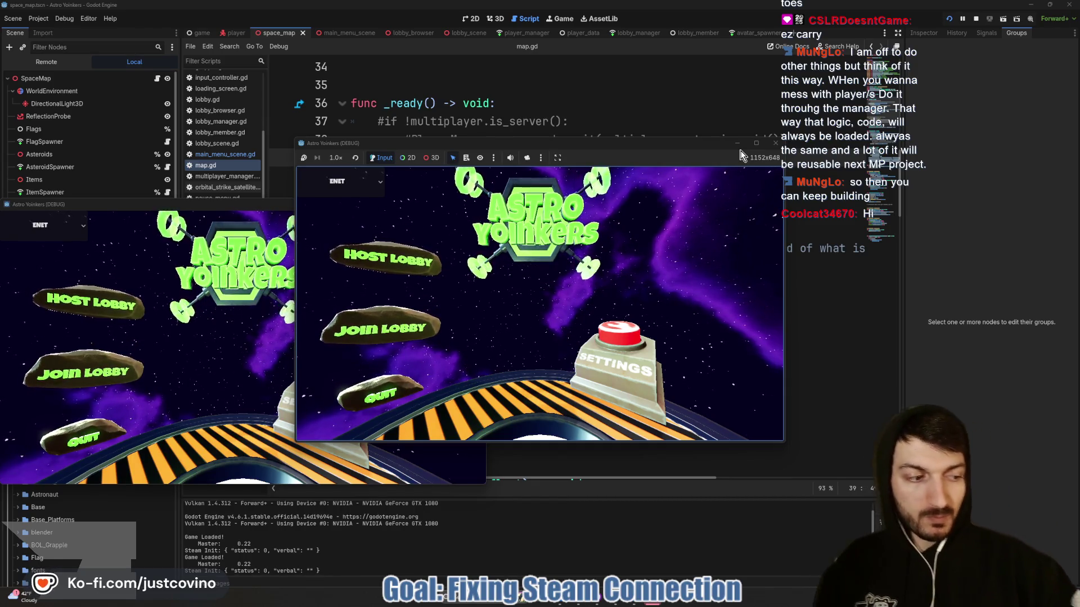
Place the two game windows side by side, host a lobby in the left, join from the right.
drag(275, 205, 773, 180)
drag(666, 149, 371, 157)
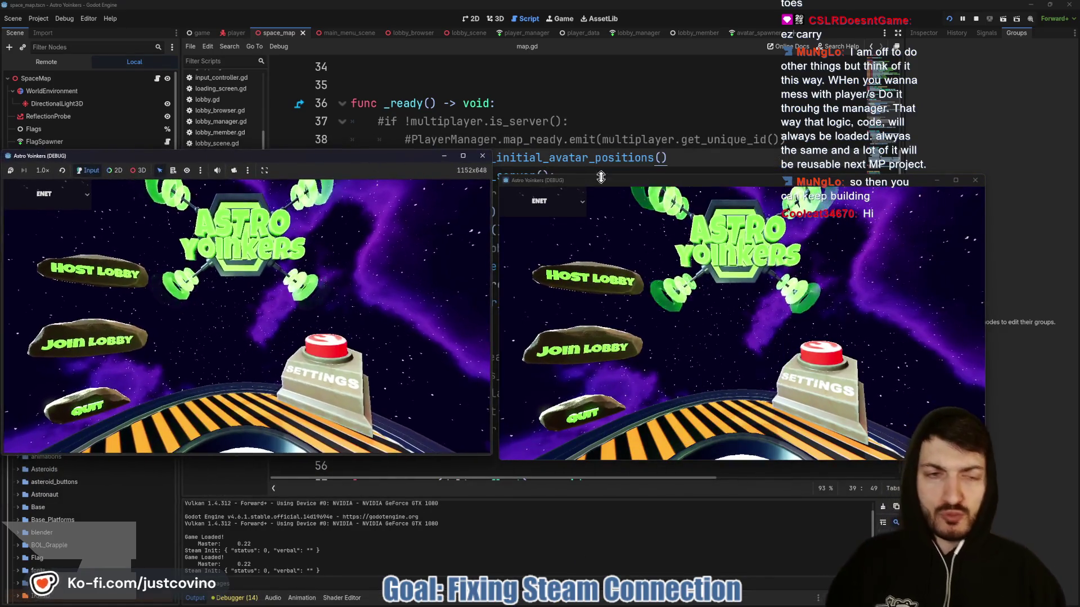
drag(662, 178, 674, 154)
click(95, 265)
click(210, 258)
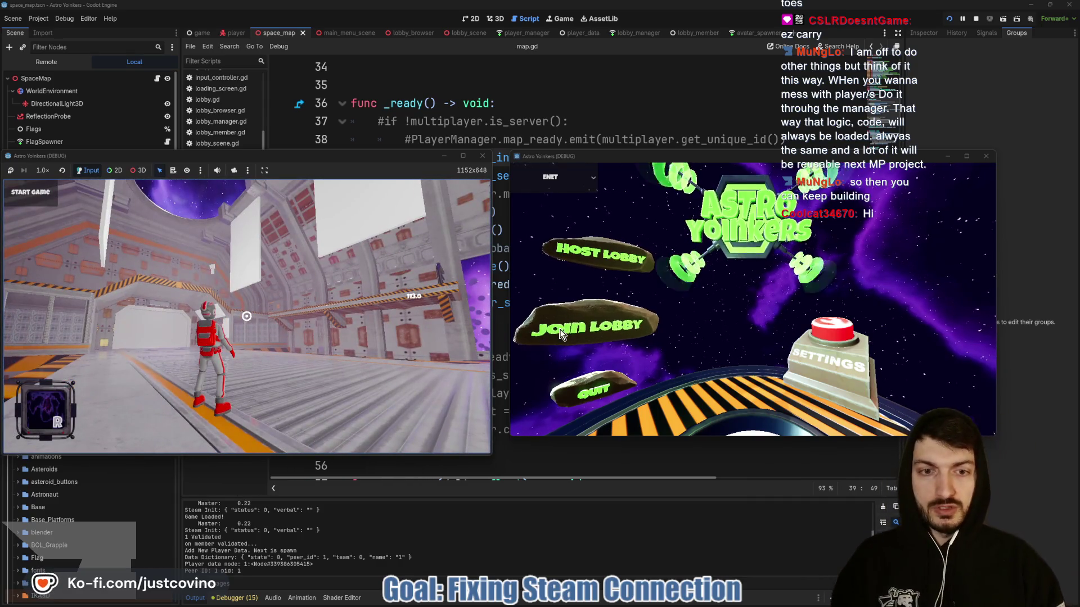
click(595, 325)
click(785, 208)
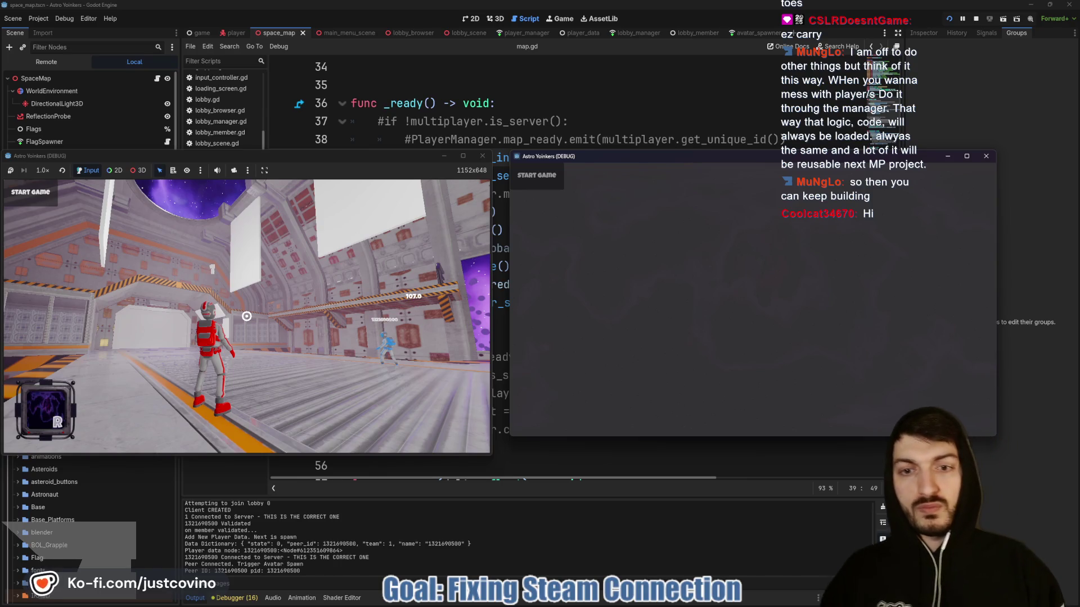
Move both astronauts, start the match from the host, then stop the game with F8.
key(w)
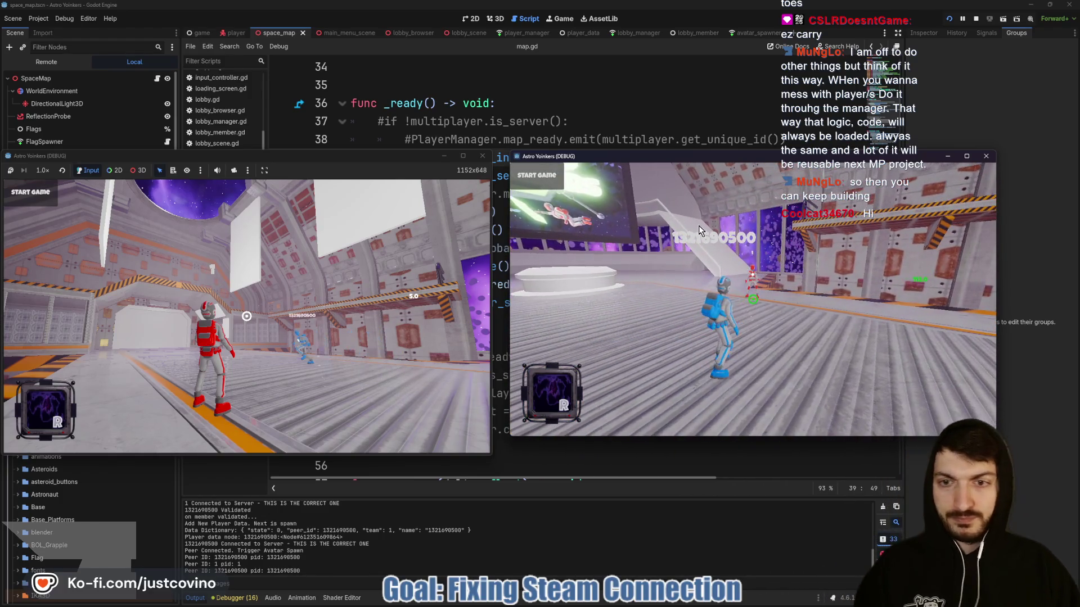
click(301, 173)
key(a)
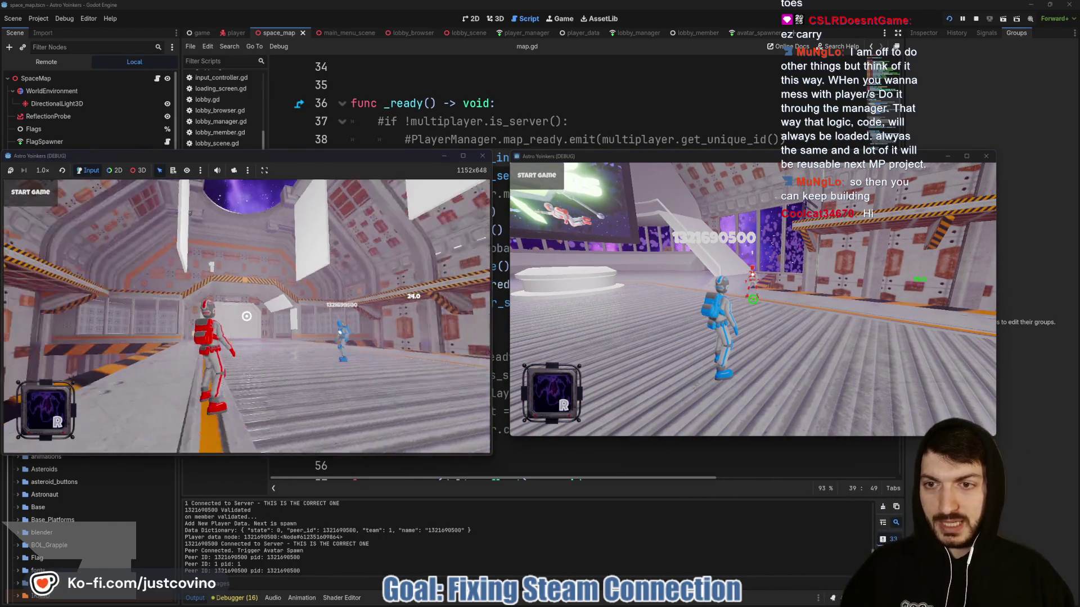
click(51, 197)
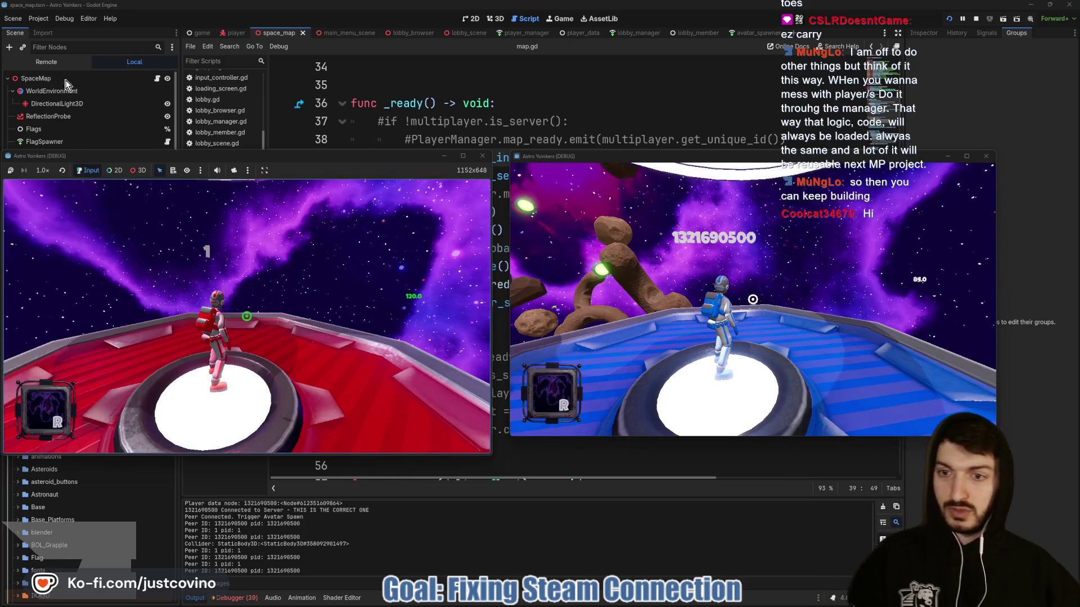
click(246, 316)
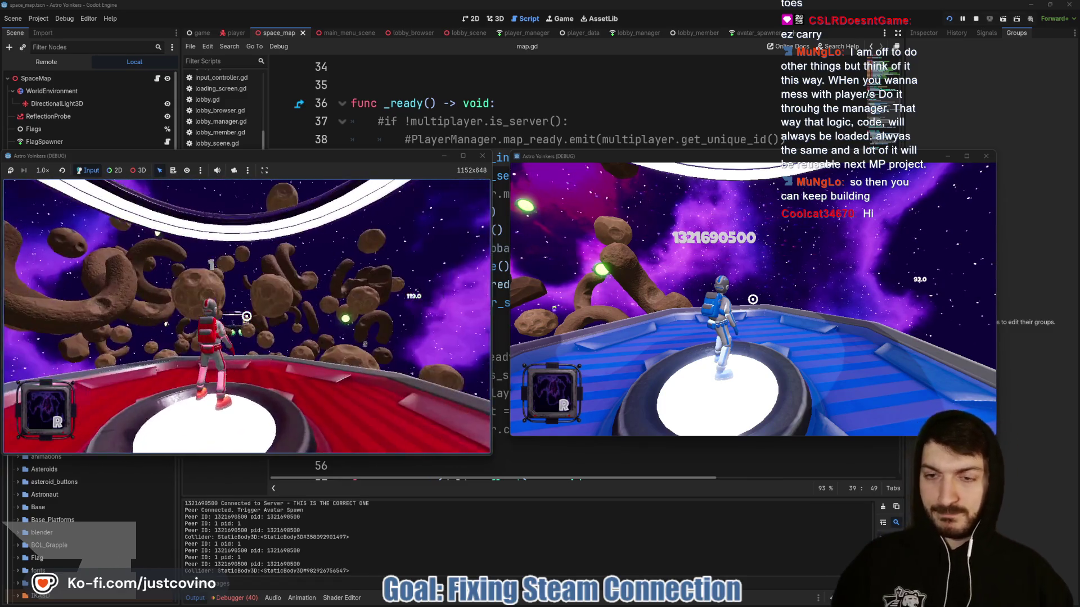
key(F8)
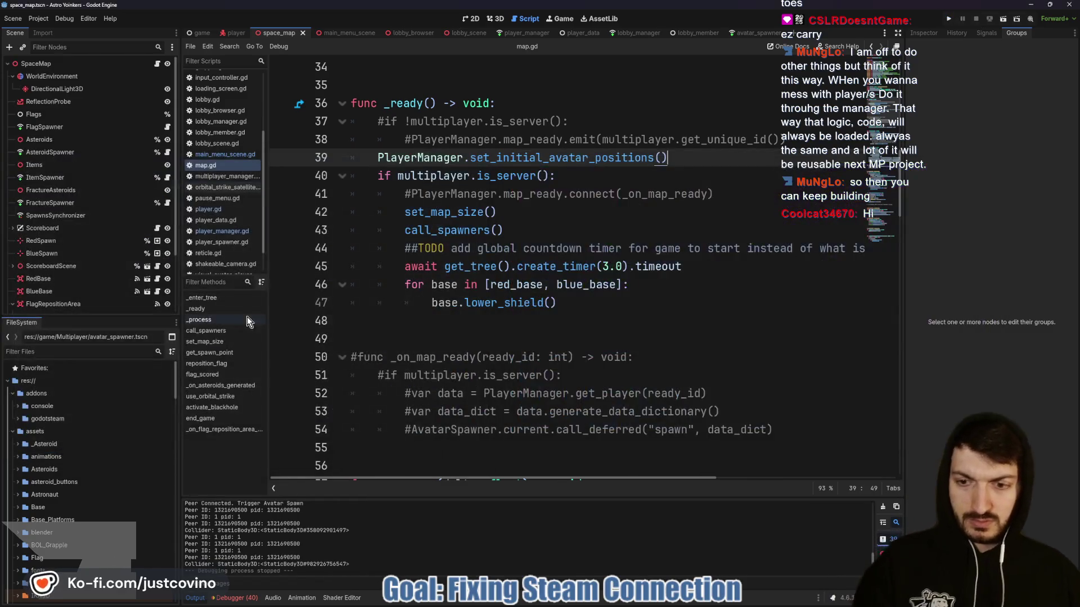
Clear the asteroid node-not-found errors in the Debugger and enlarge the script editor to lines 34–55.
click(250, 599)
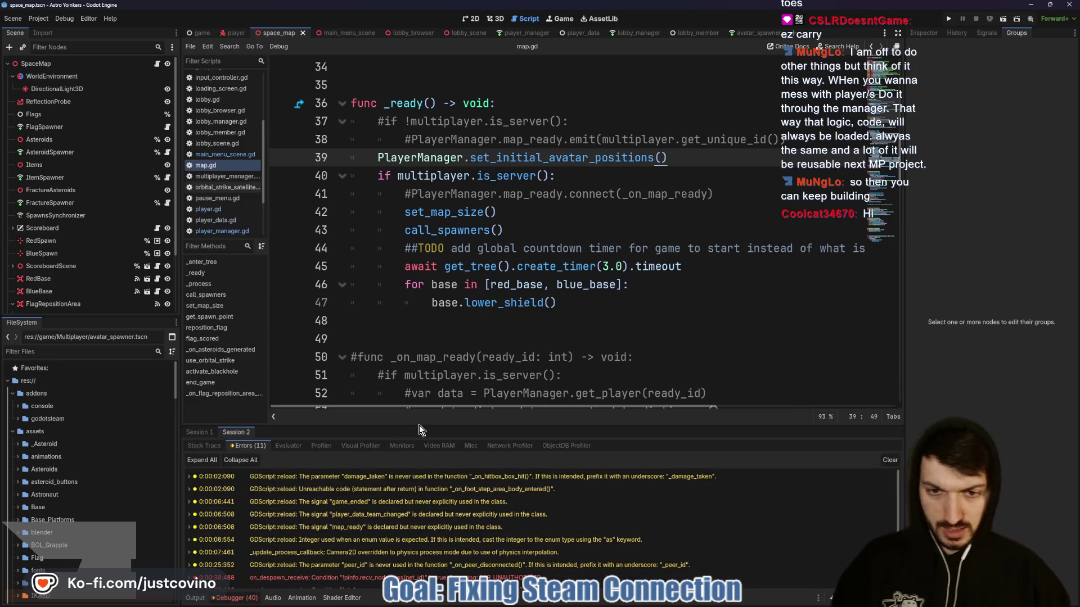
drag(418, 427, 418, 138)
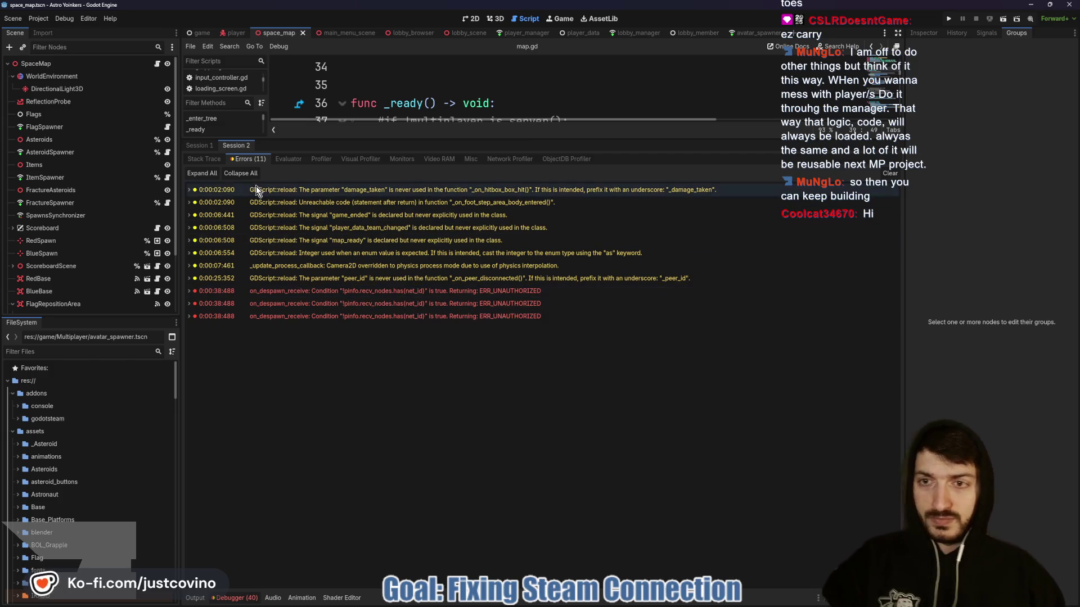
click(206, 147)
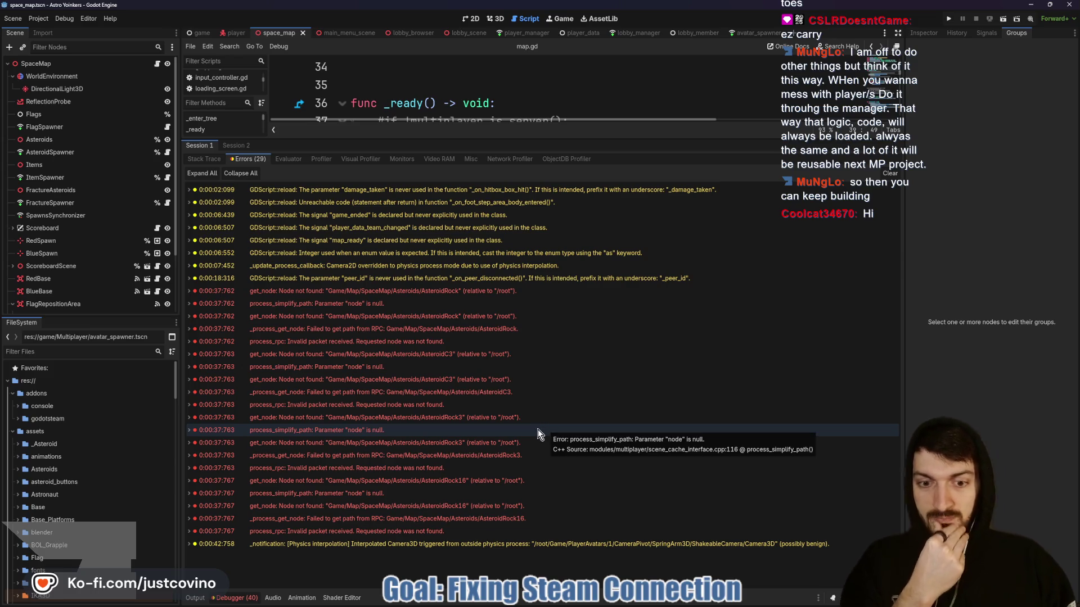
click(883, 173)
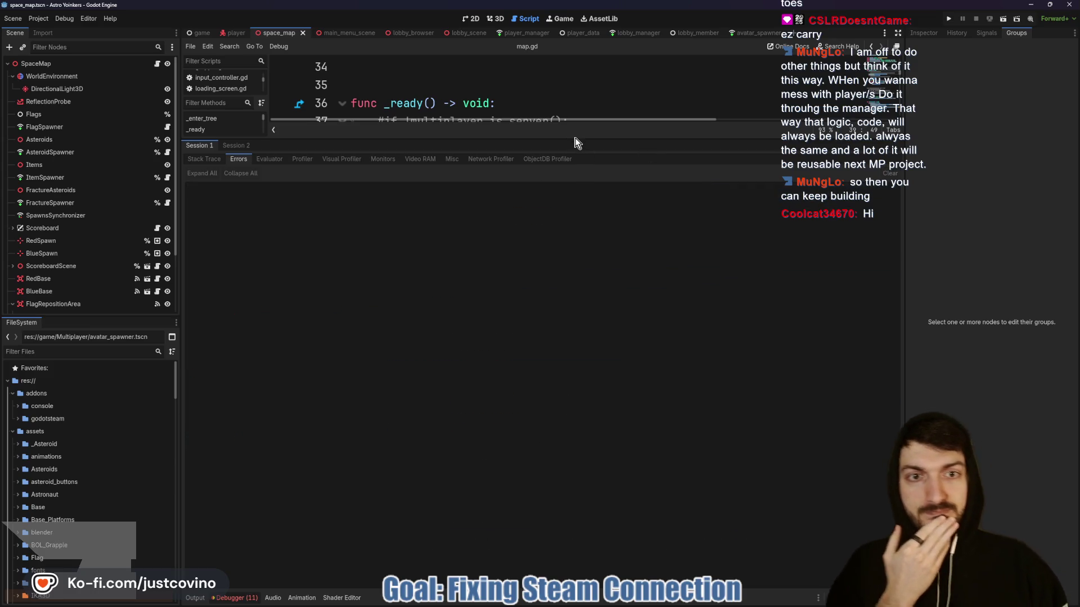
drag(574, 142, 573, 532)
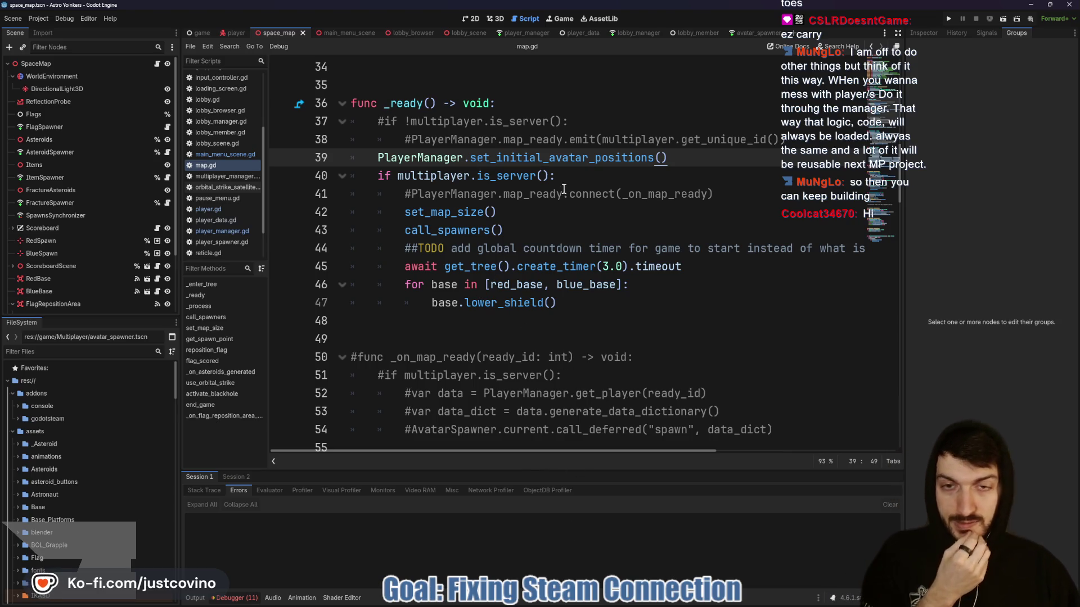
click(617, 603)
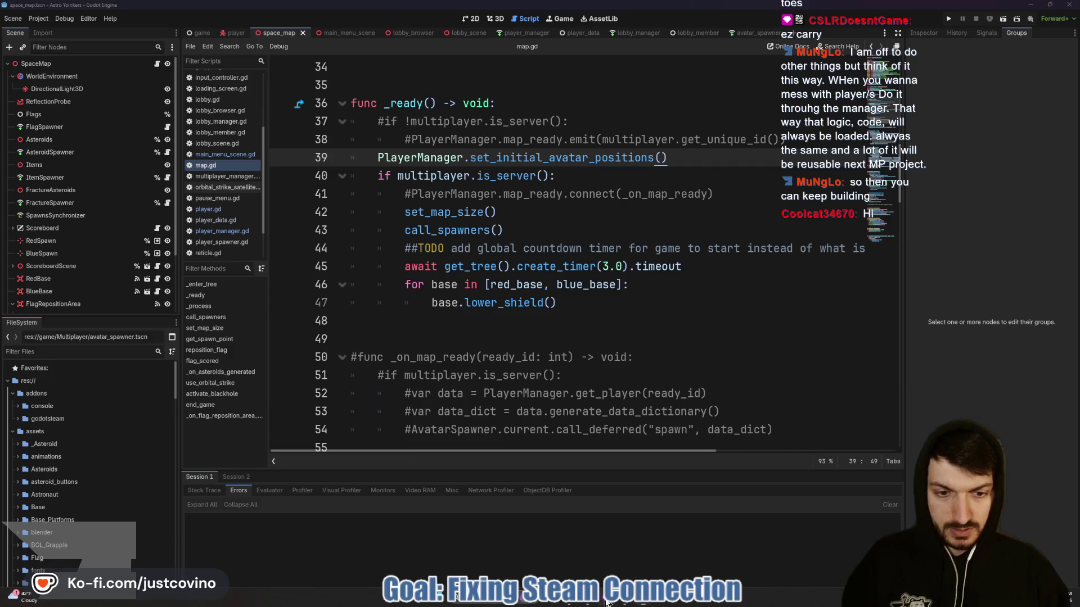
Commit the five changed files as 'Fixed Avatar Spawning' and push them to origin.
click(376, 386)
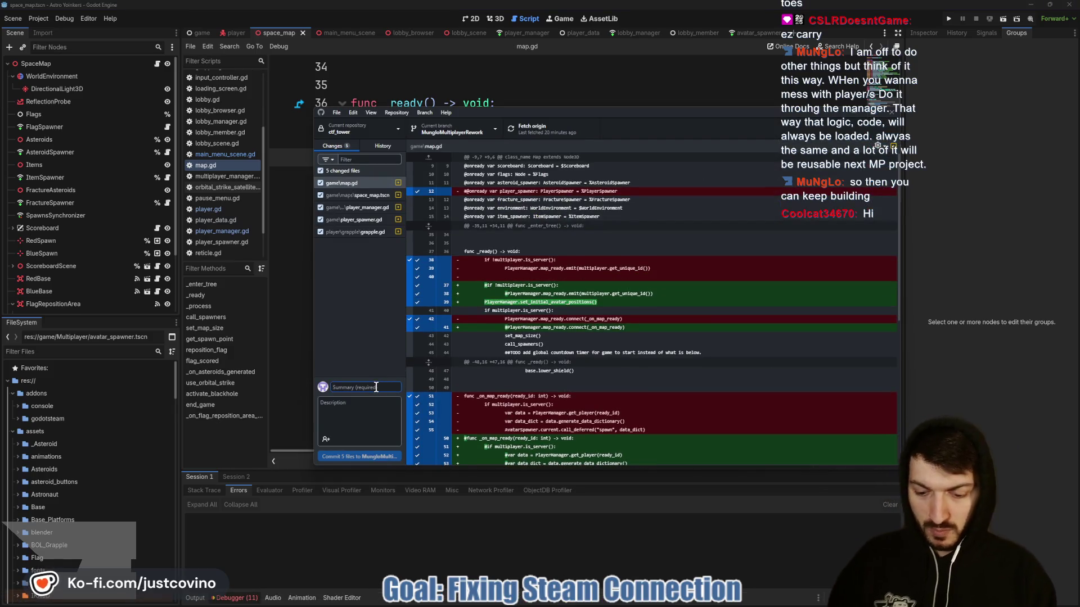
text(Fixed Avatar Spawning)
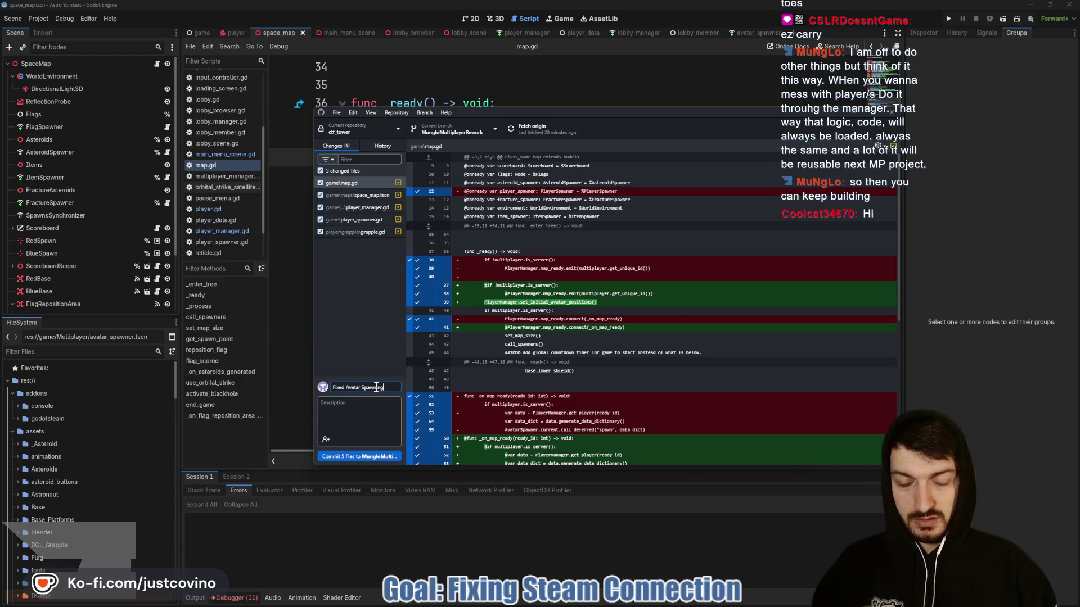
click(367, 456)
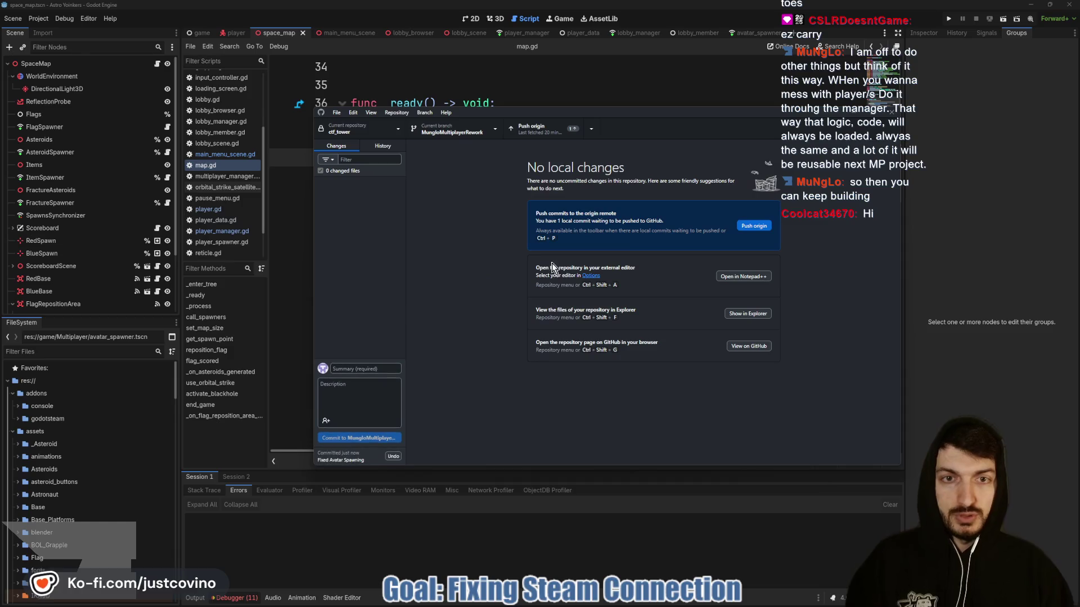
click(750, 226)
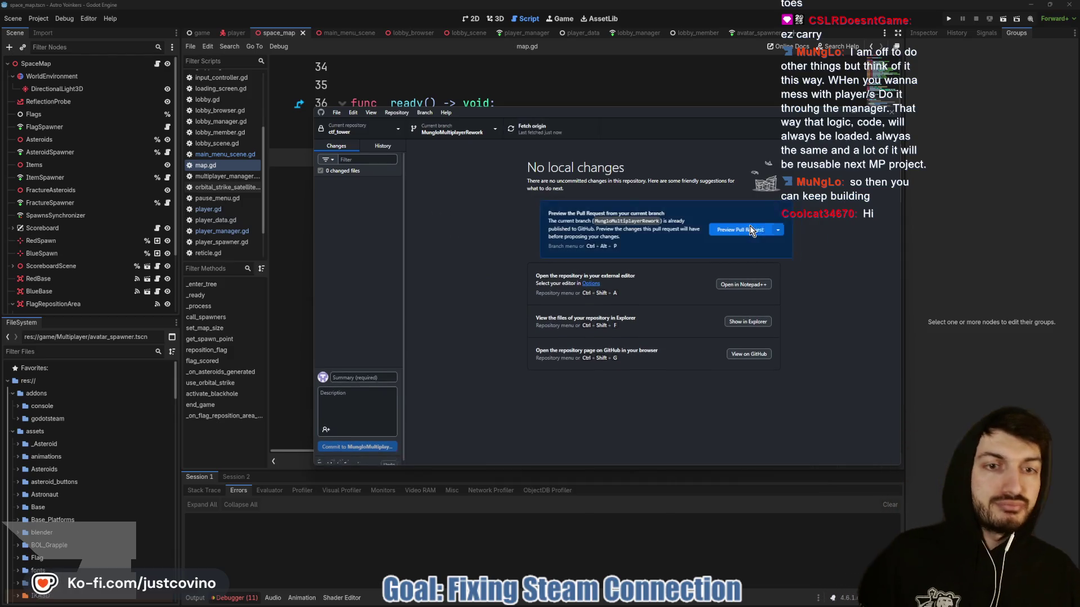
click(626, 88)
click(594, 121)
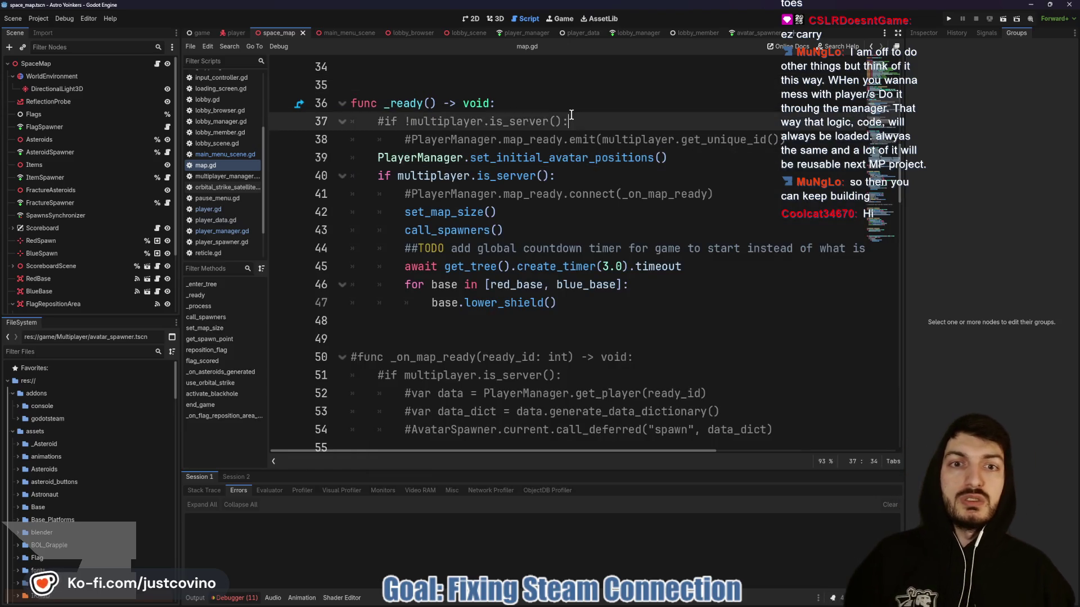
Remove the commented map_ready connect and server-check lines from _ready and save.
key(ctrl+s)
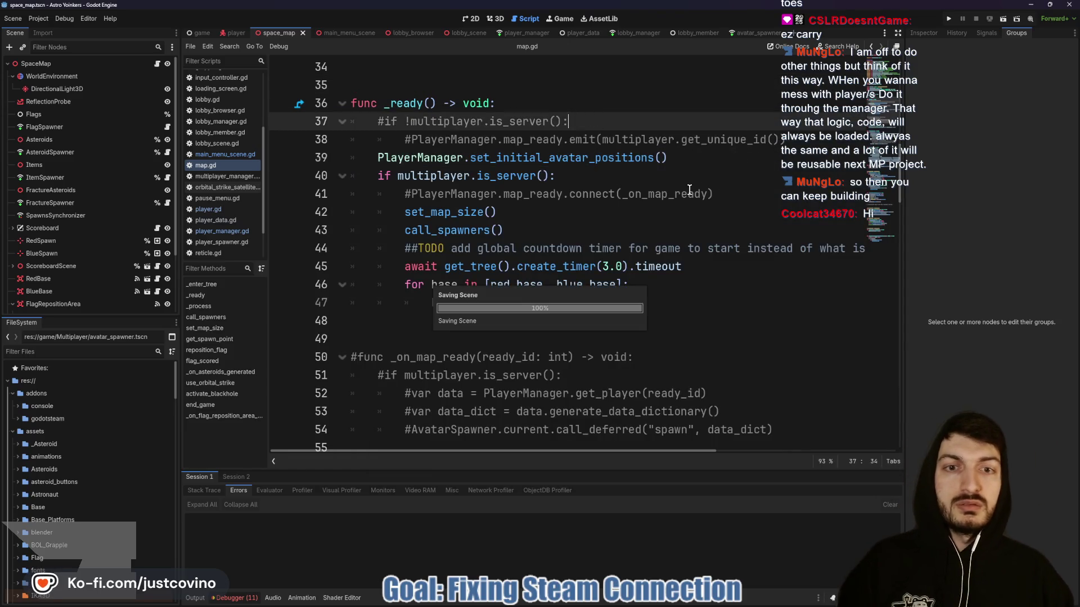
drag(726, 195, 360, 201)
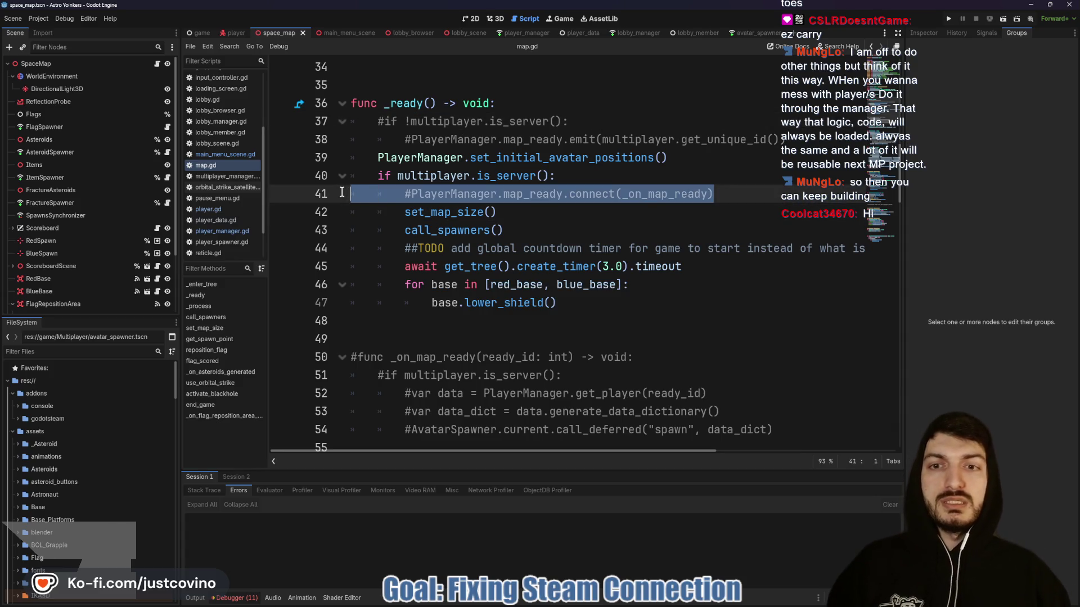
key(BackSpace)
key(BackSpace)
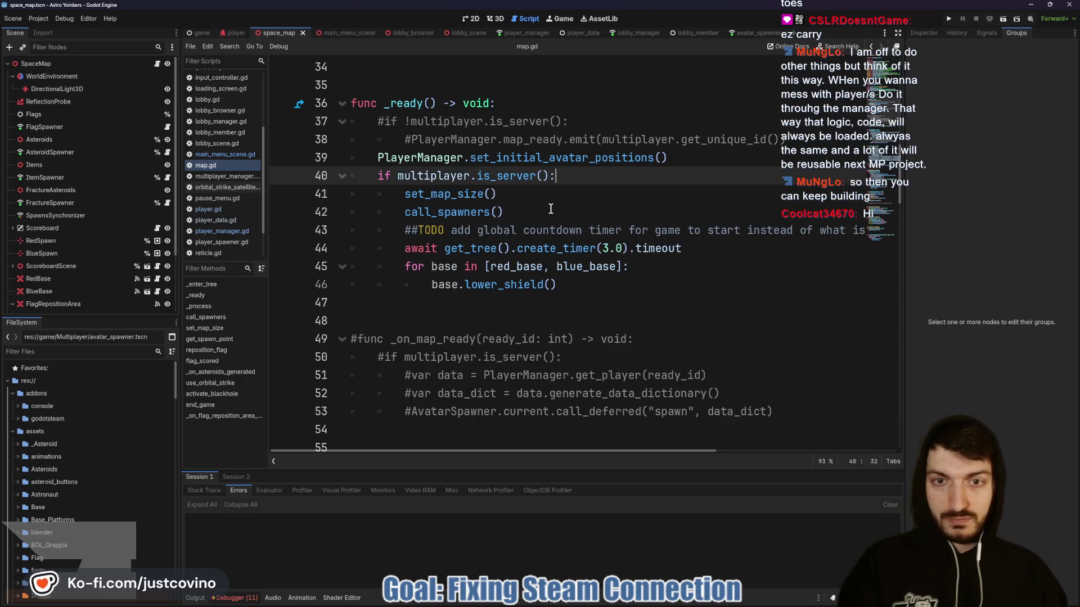
drag(787, 139, 323, 127)
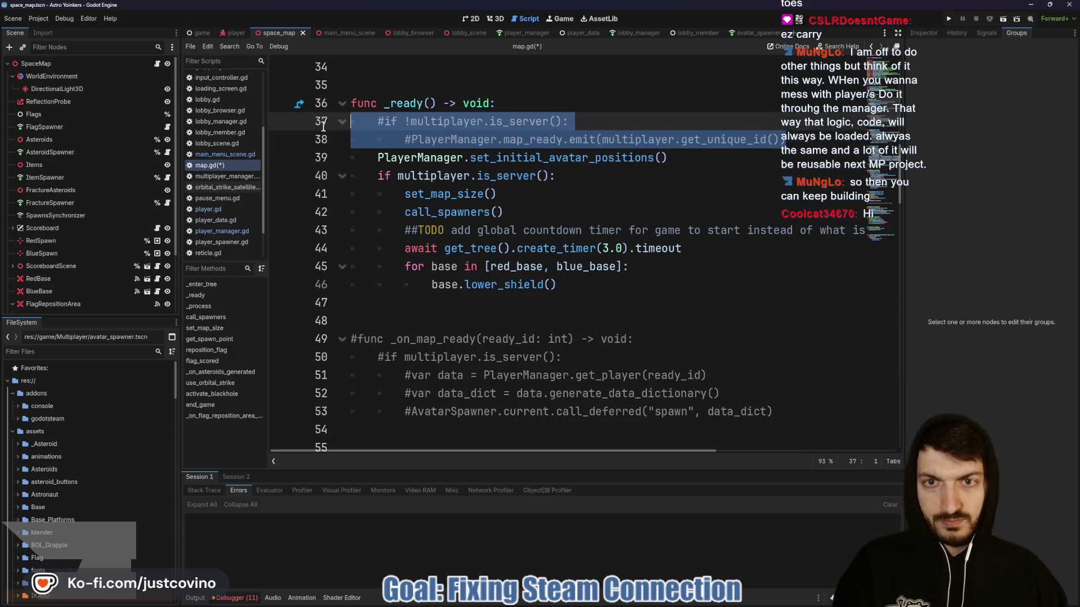
key(BackSpace)
key(BackSpace)
click(704, 119)
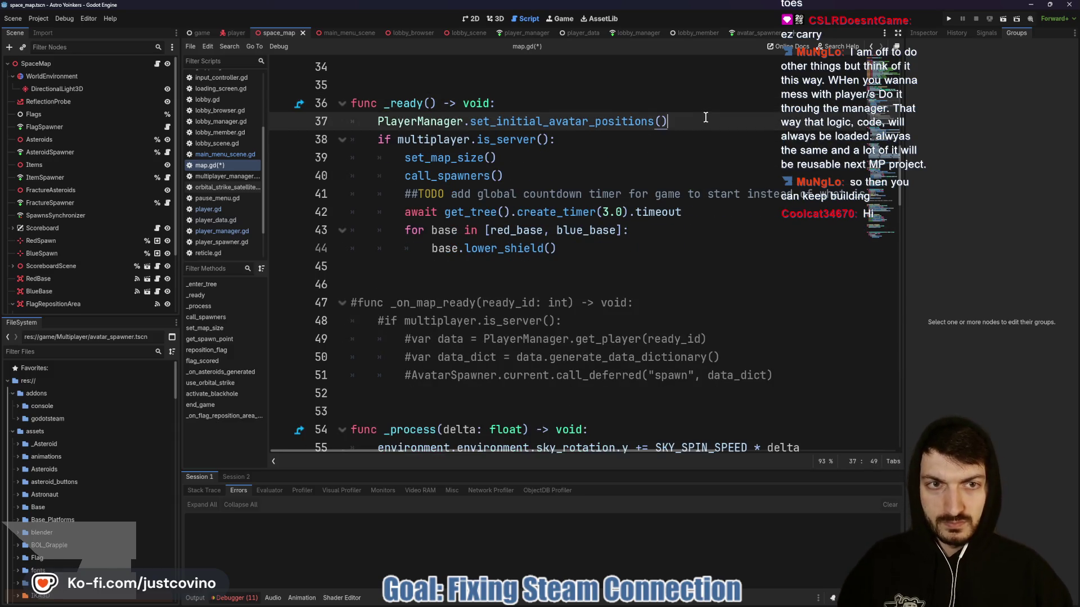
key(Return)
key(ctrl+s)
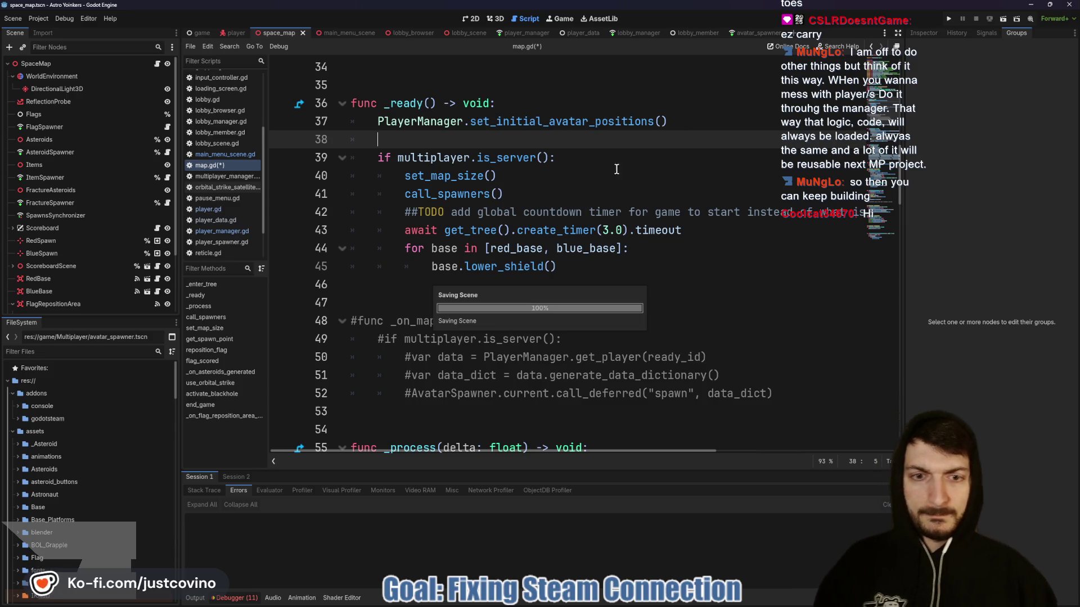
Delete the commented-out _on_map_ready function and save map.gd.
scroll(733, 307, down, 1)
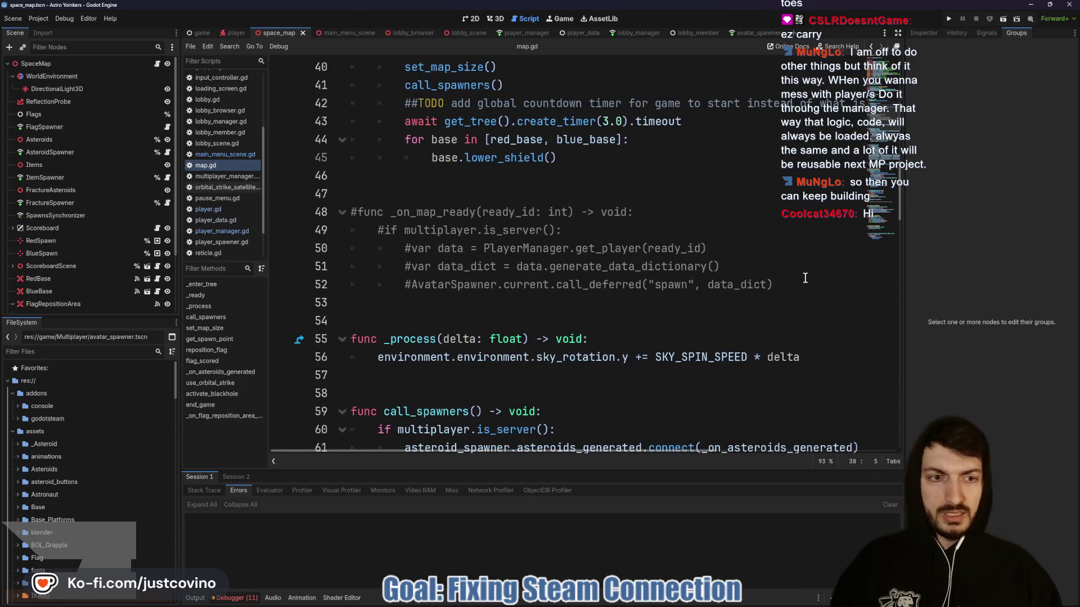
mouse_move(804, 281)
mouse_down()
mouse_move(700, 284)
mouse_move(328, 211)
mouse_up()
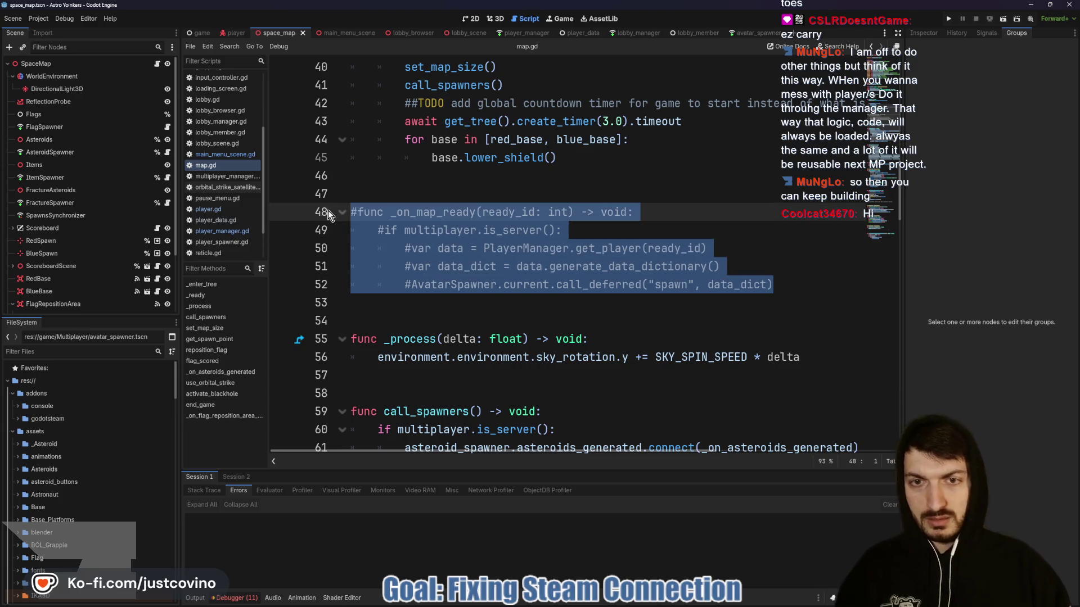
key(BackSpace)
key(BackSpace)
key(BackSpace)
key(BackSpace)
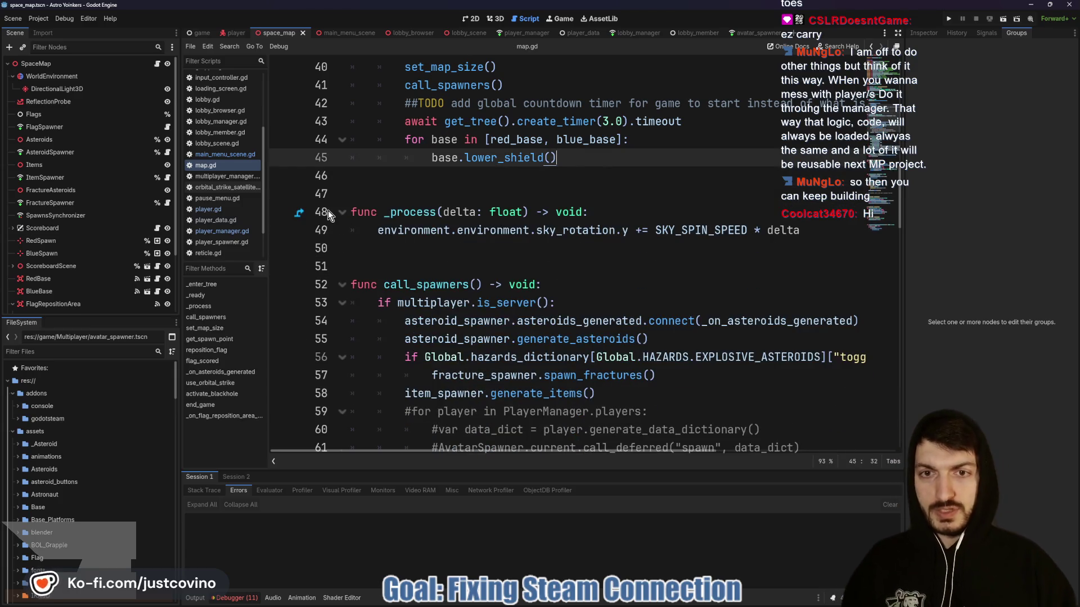
click(398, 181)
key(ctrl+s)
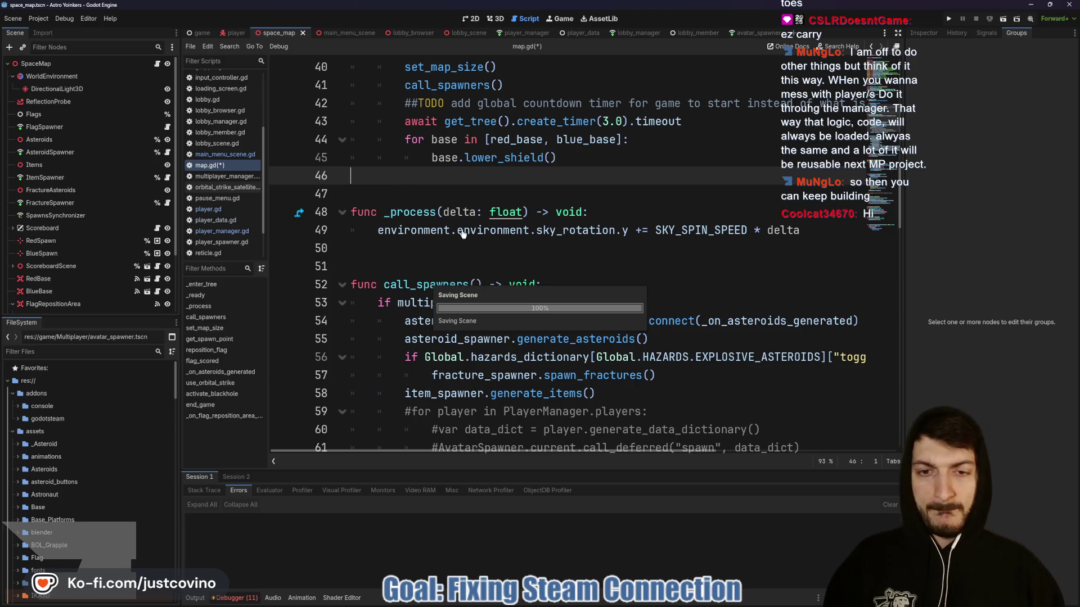
Delete the commented player spawn loop from call_spawners and save map.gd.
scroll(464, 247, down, 2)
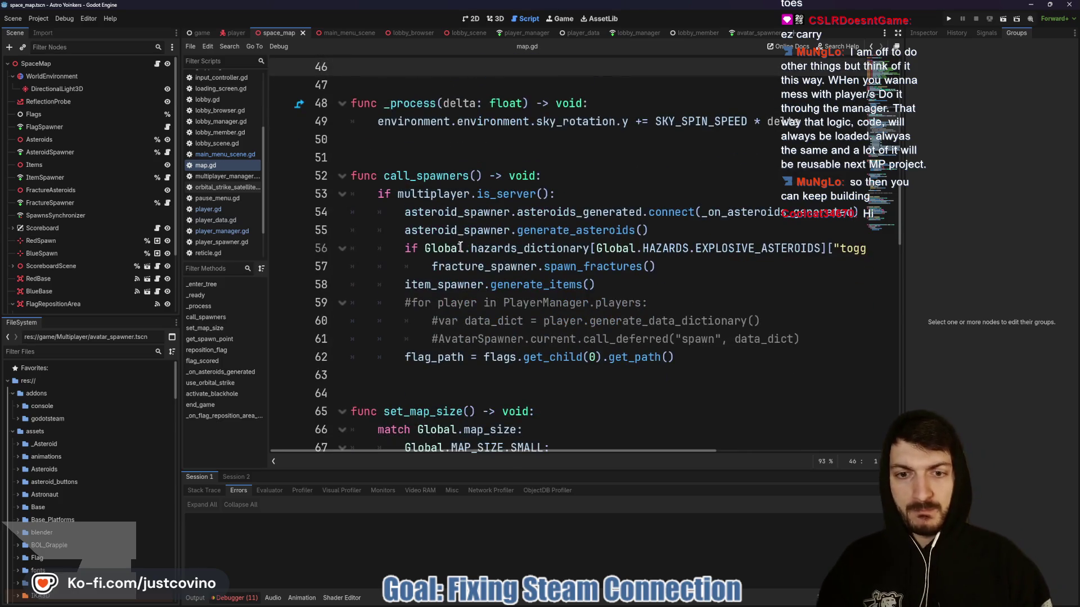
drag(816, 340, 337, 303)
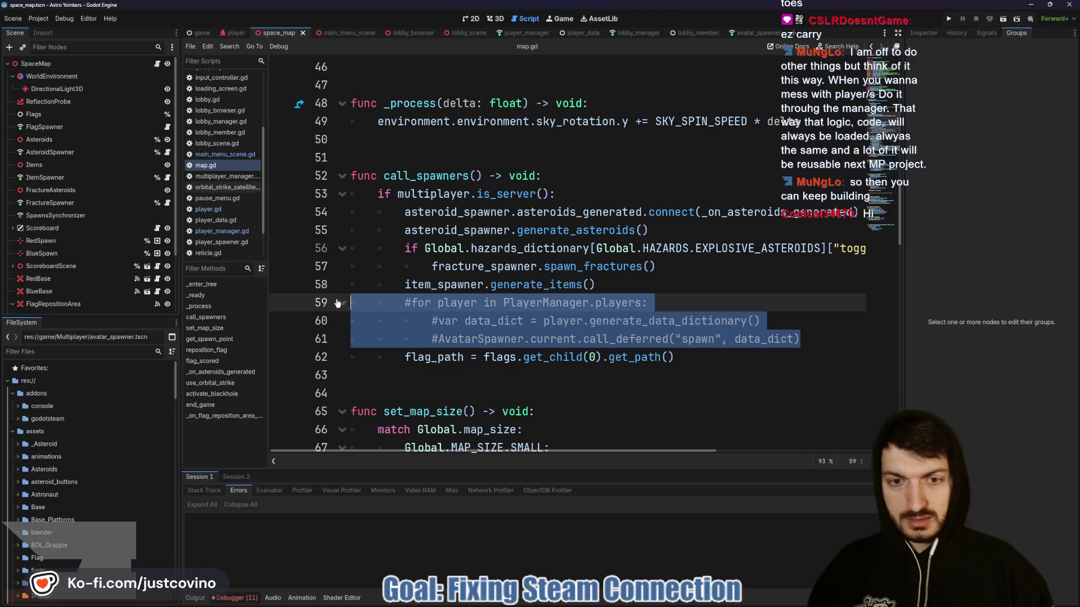
key(BackSpace)
key(BackSpace)
key(ctrl+s)
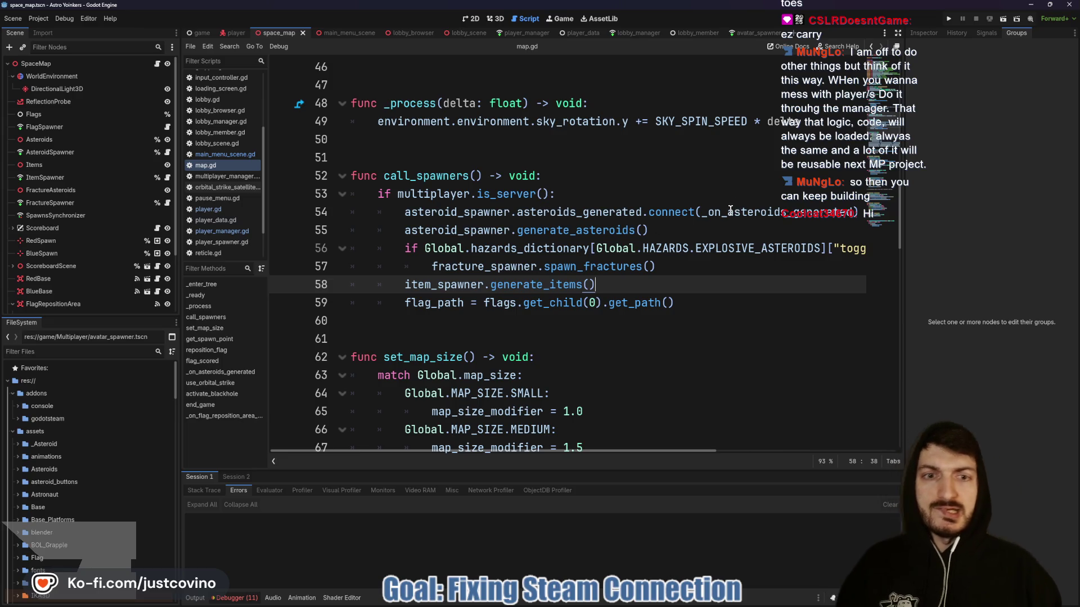
mouse_move(568, 234)
click(701, 227)
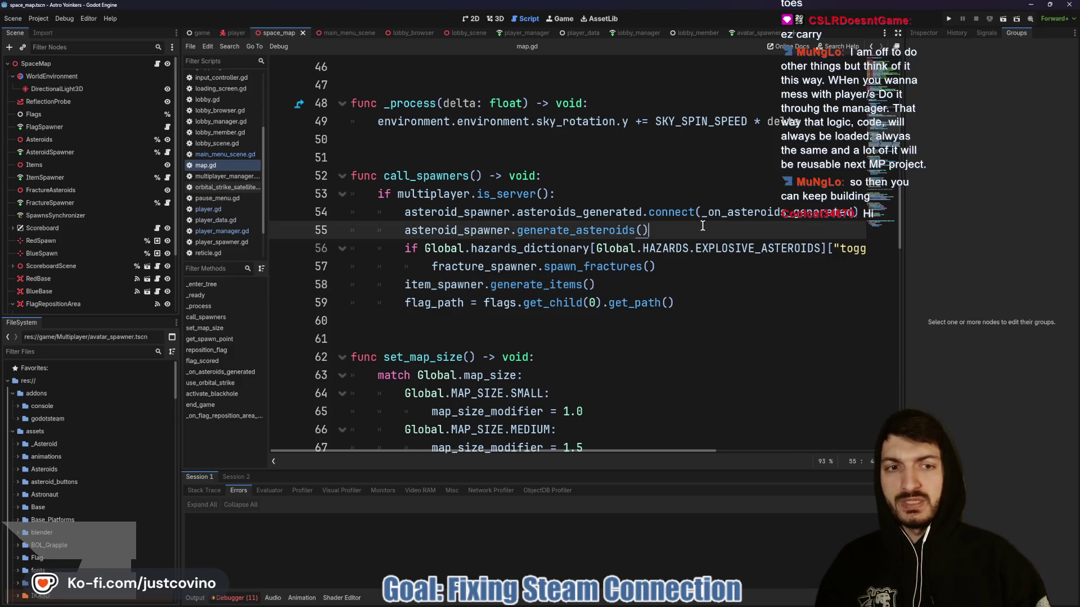
key(ctrl+s)
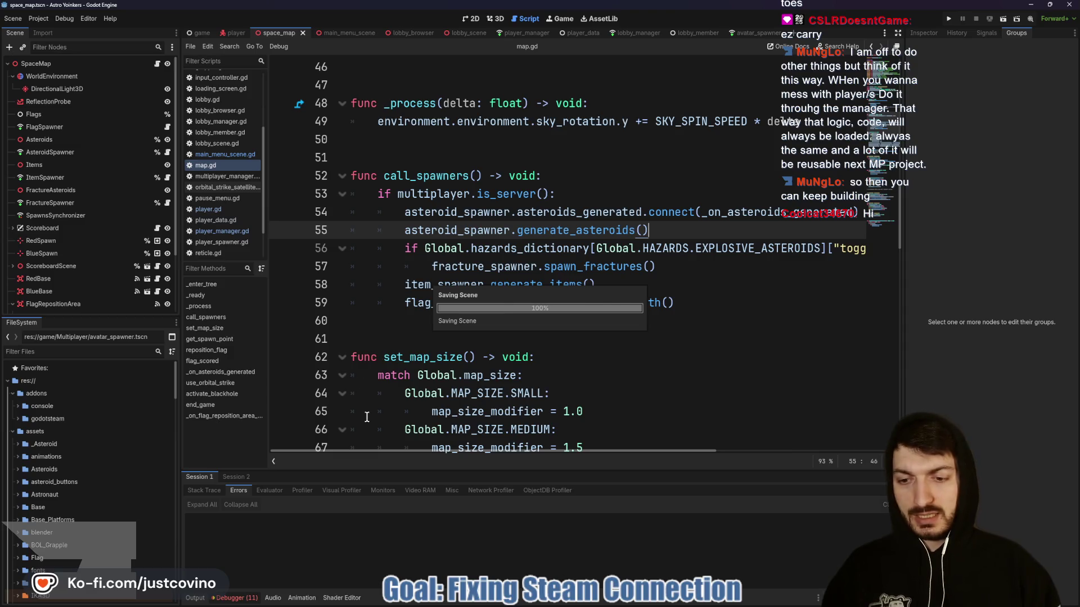
click(450, 339)
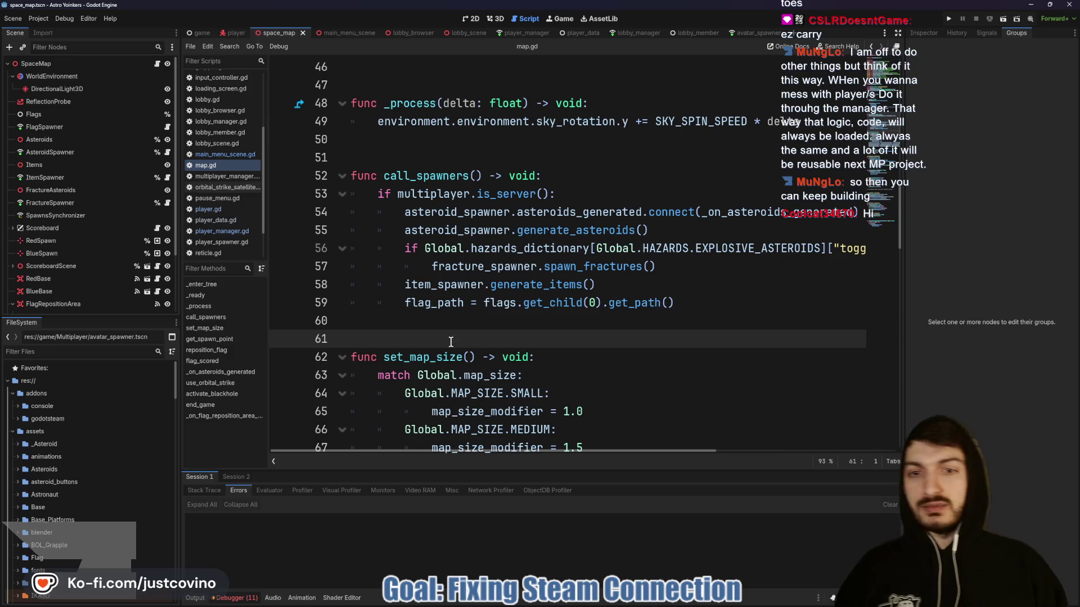
key(ctrl+s)
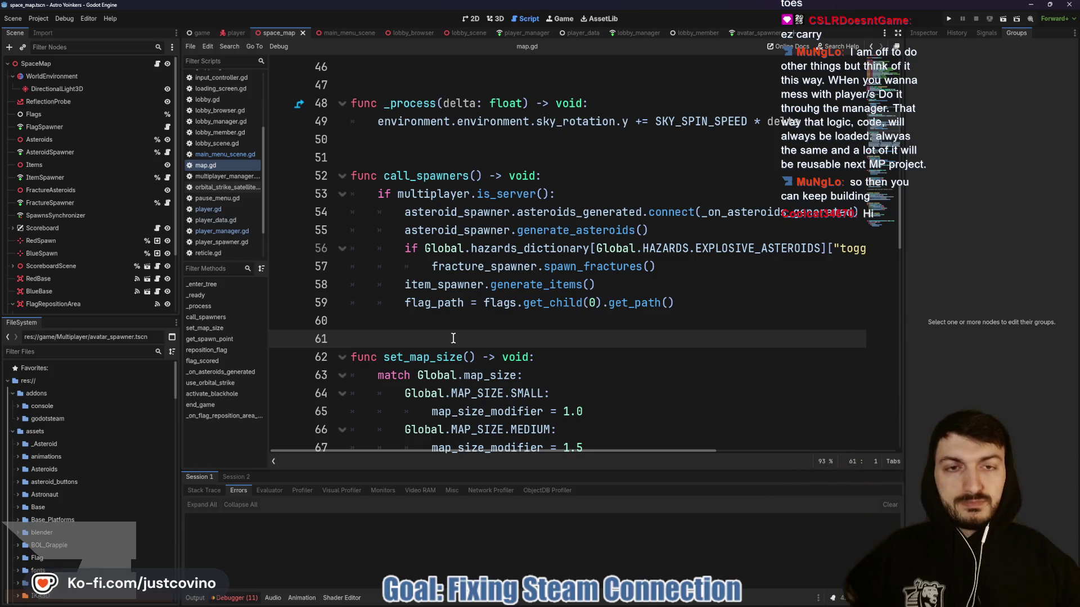
click(435, 157)
key(ctrl+s)
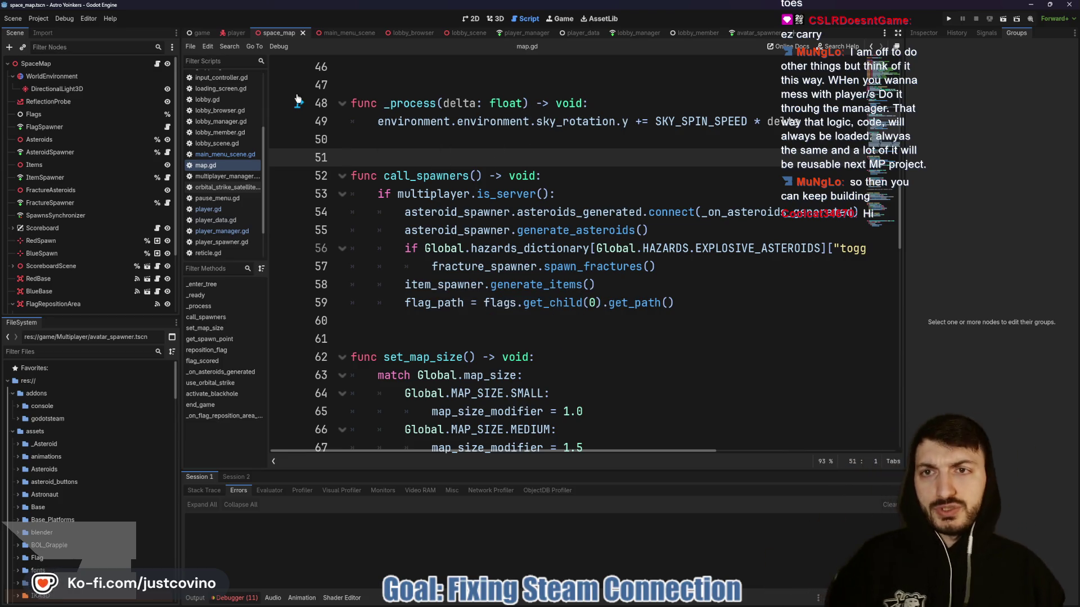
click(202, 32)
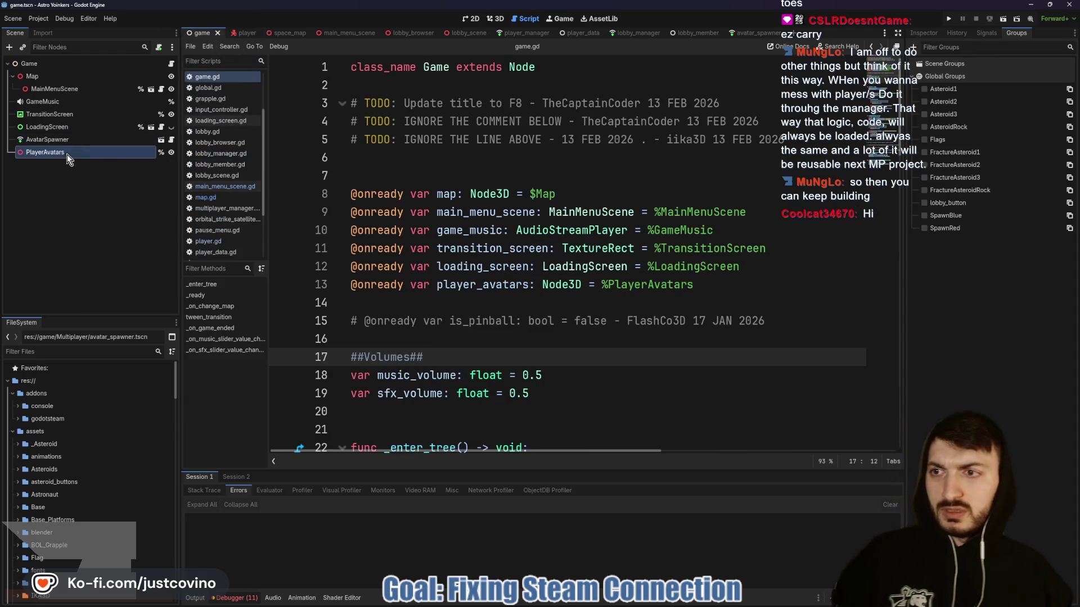
click(152, 129)
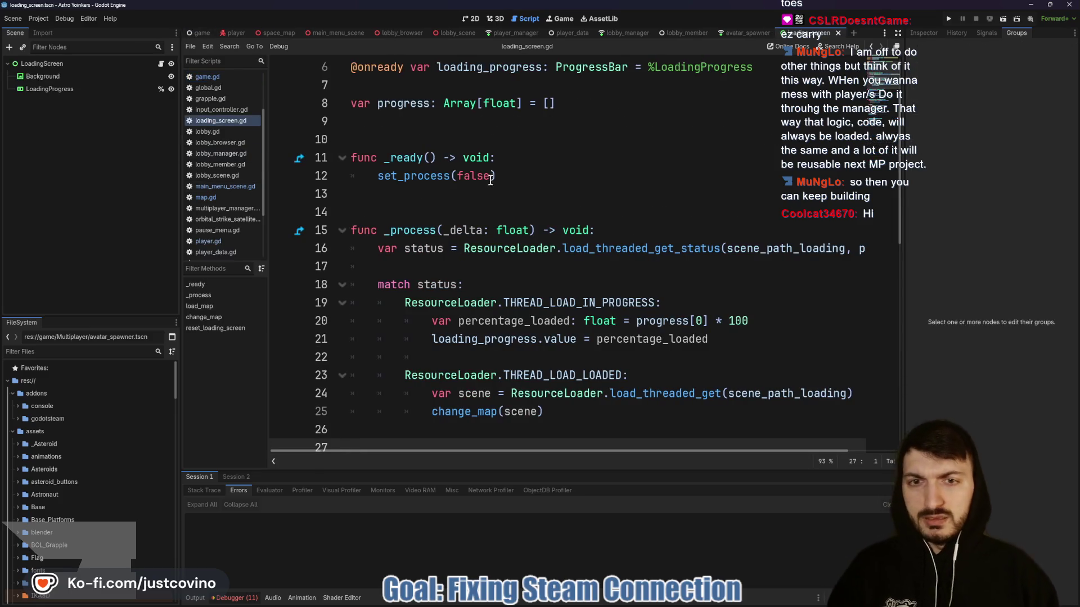
scroll(518, 168, down, 2)
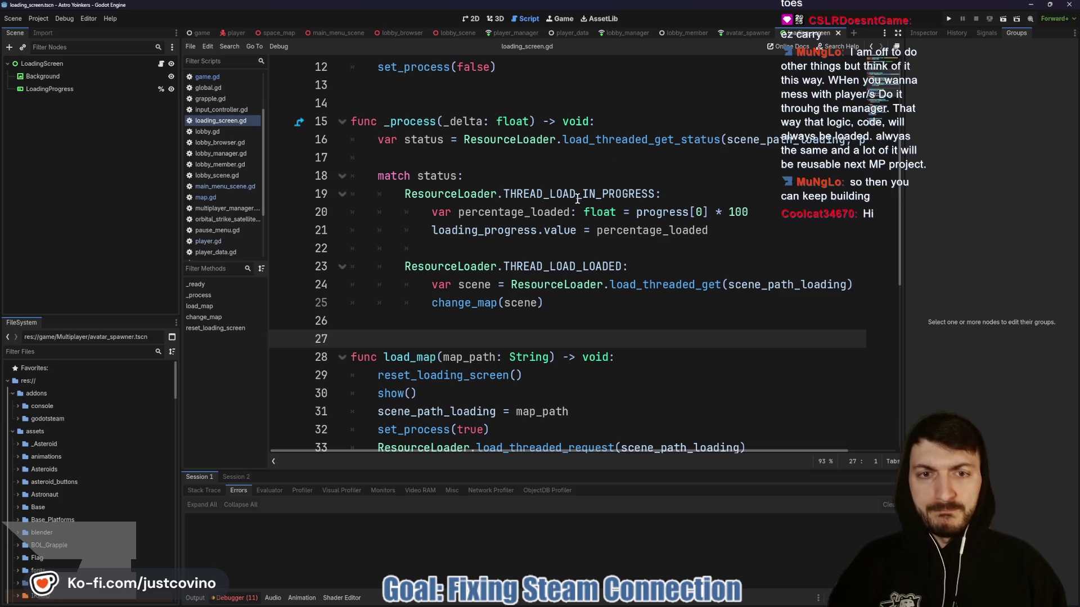
mouse_move(571, 194)
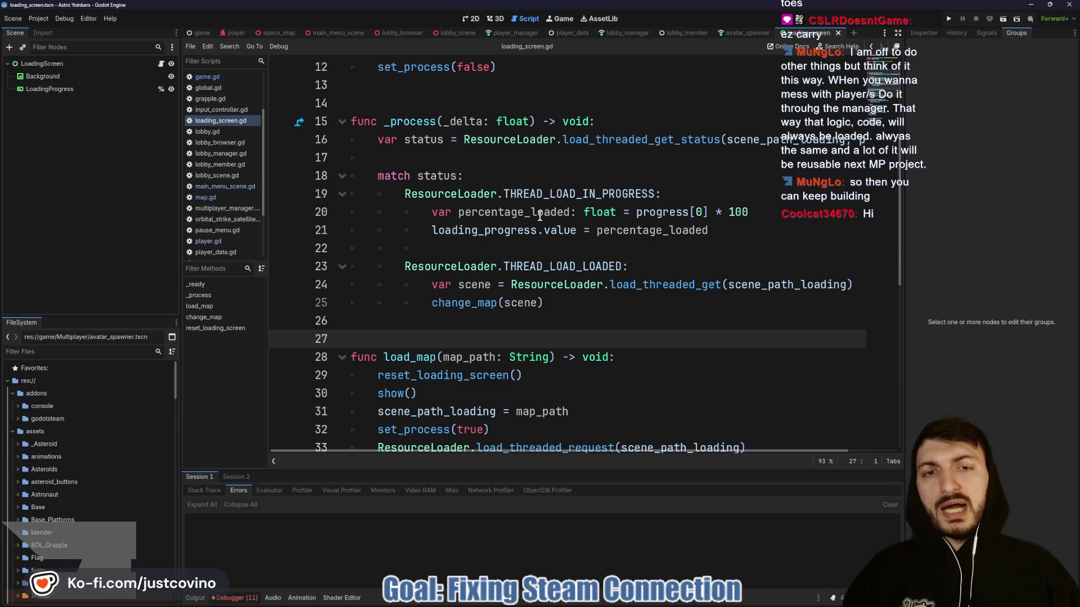
mouse_move(594, 216)
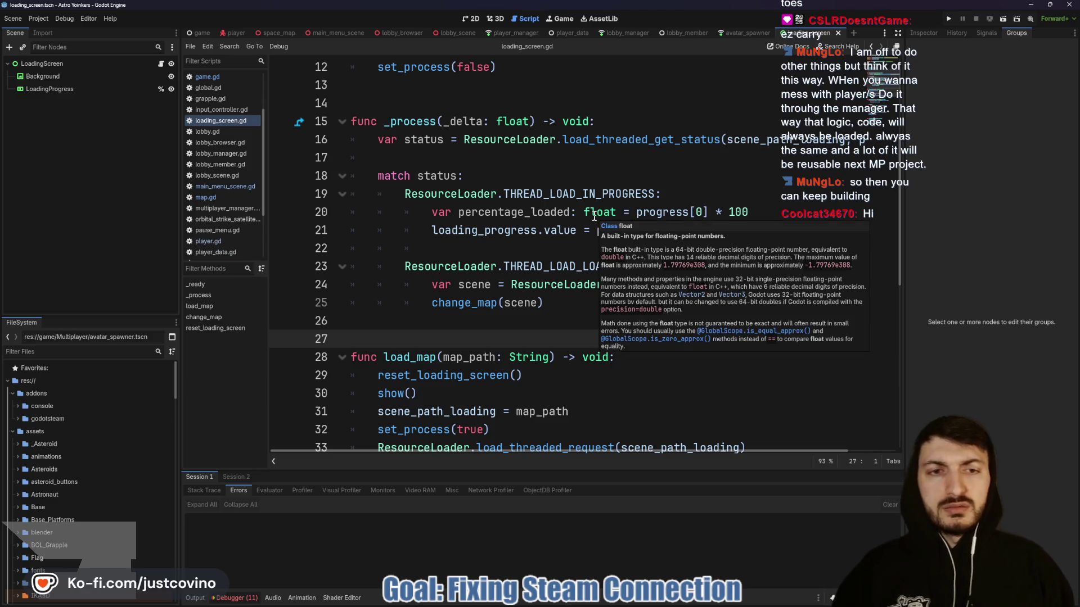
mouse_move(528, 234)
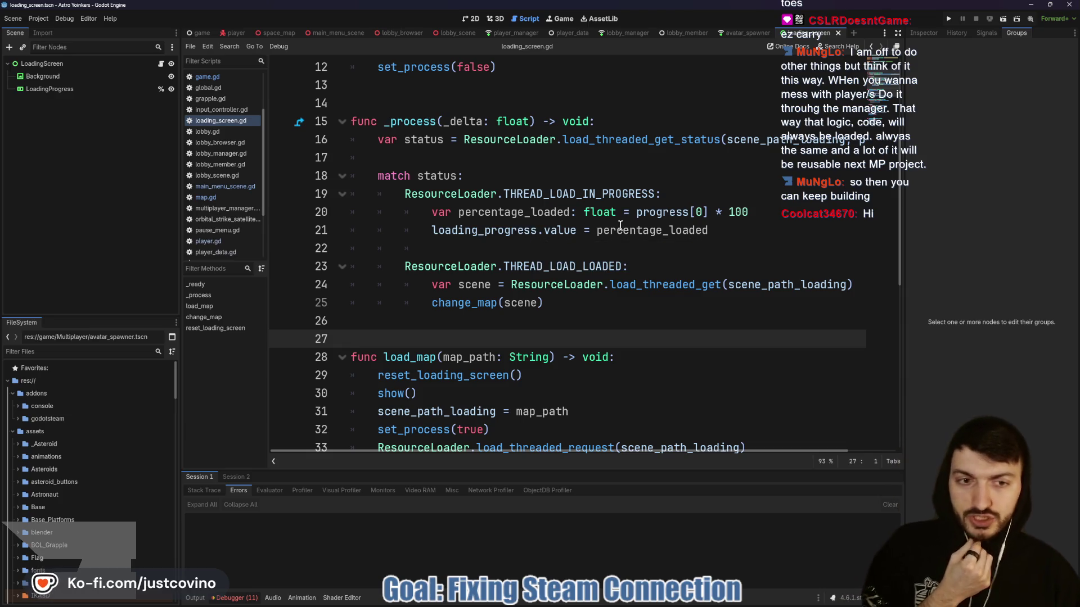
mouse_move(648, 279)
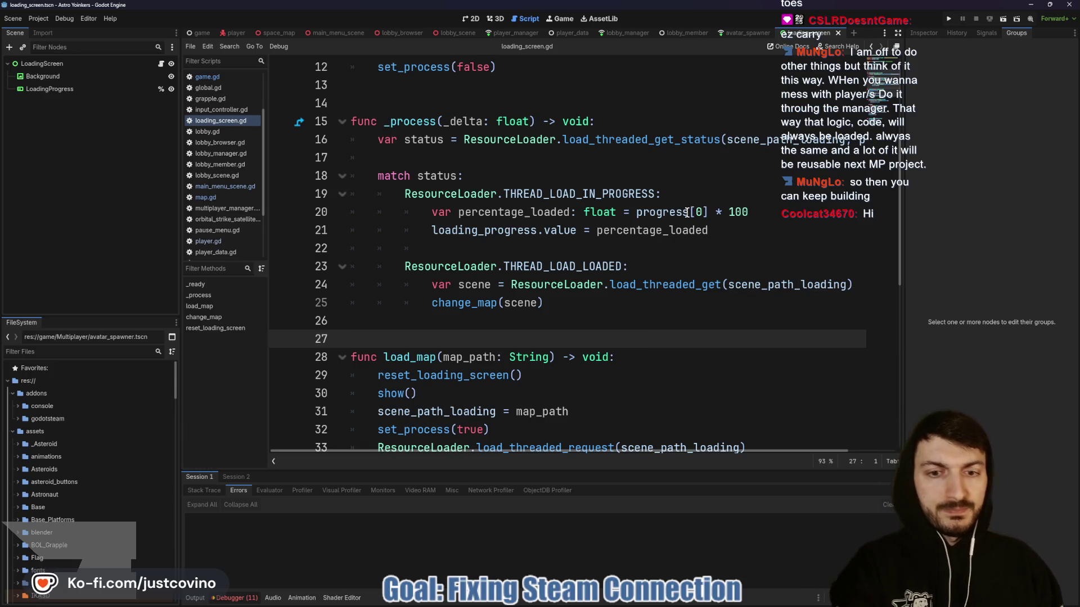
scroll(595, 261, down, 3)
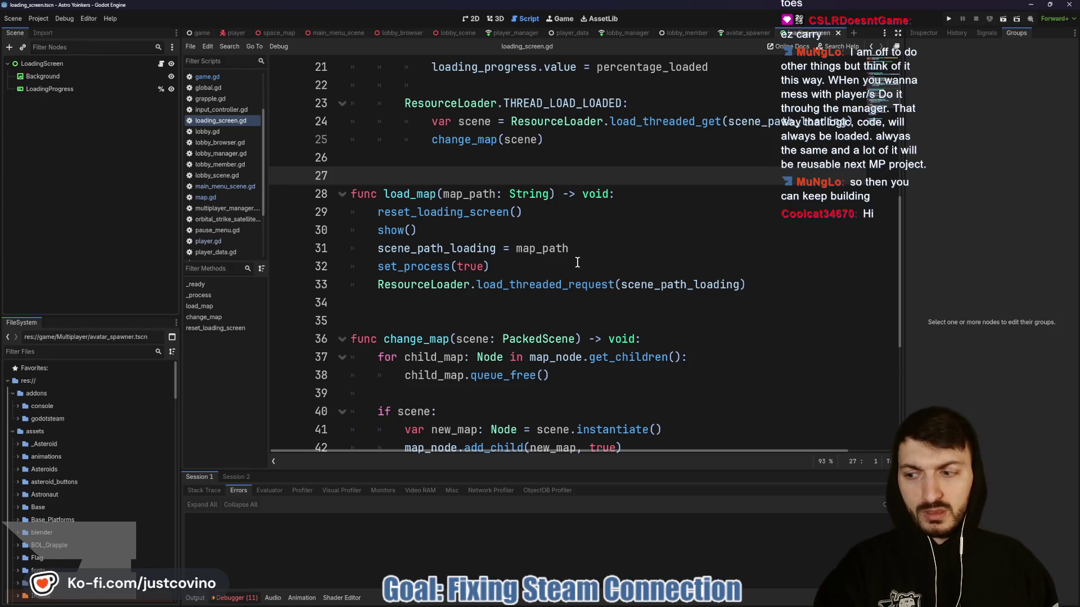
mouse_move(557, 257)
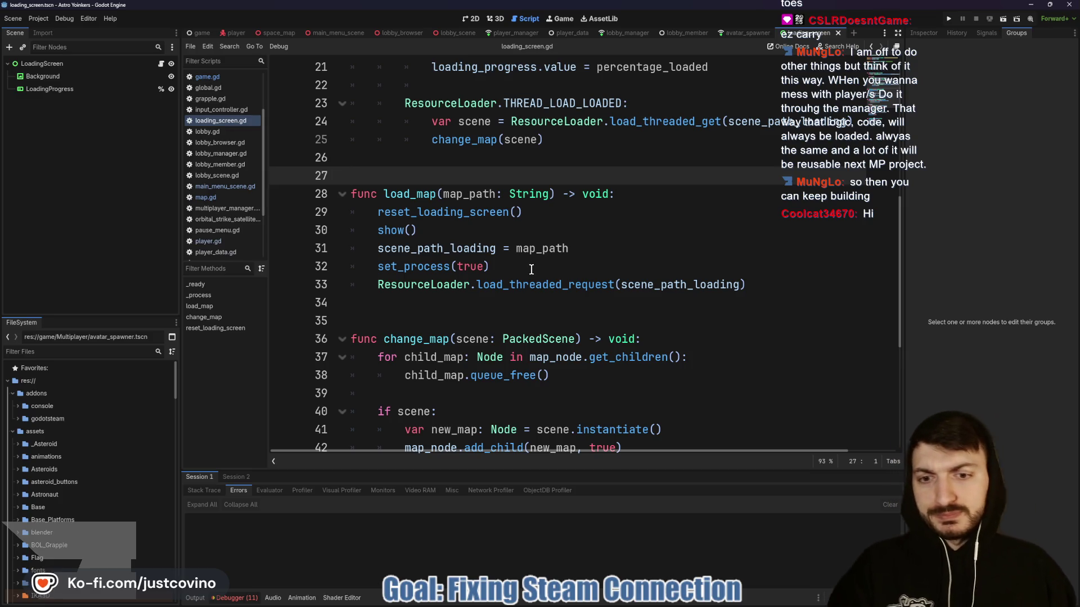
scroll(531, 270, down, 4)
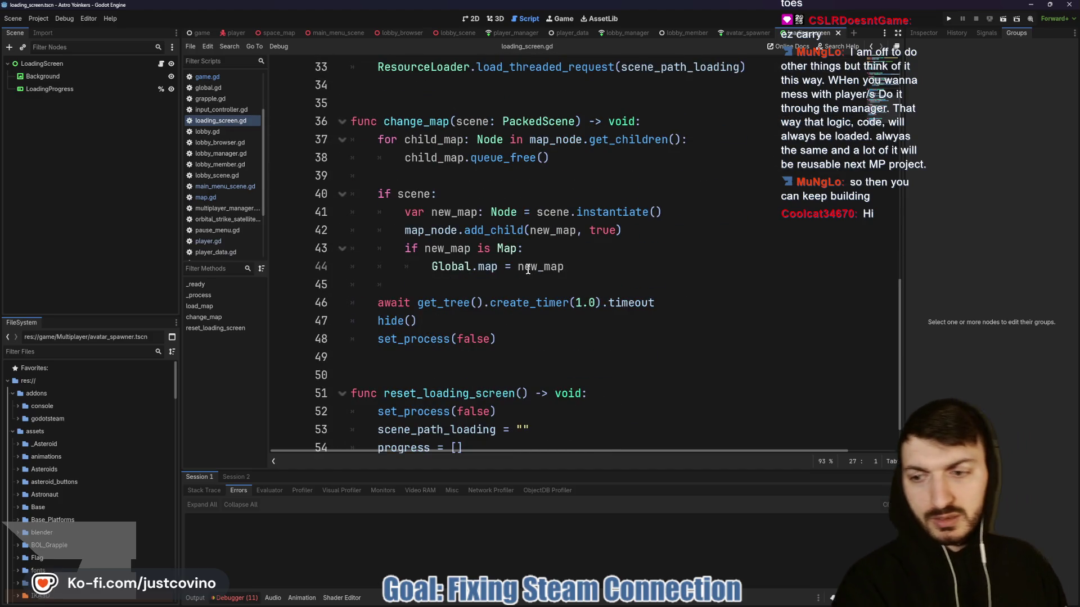
scroll(530, 266, down, 1)
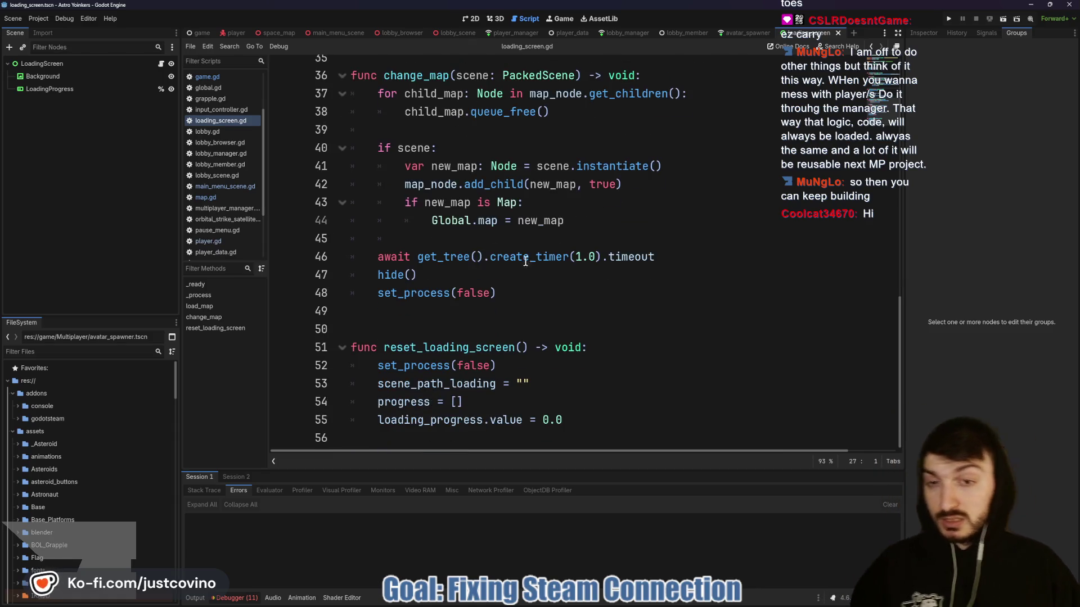
click(471, 239)
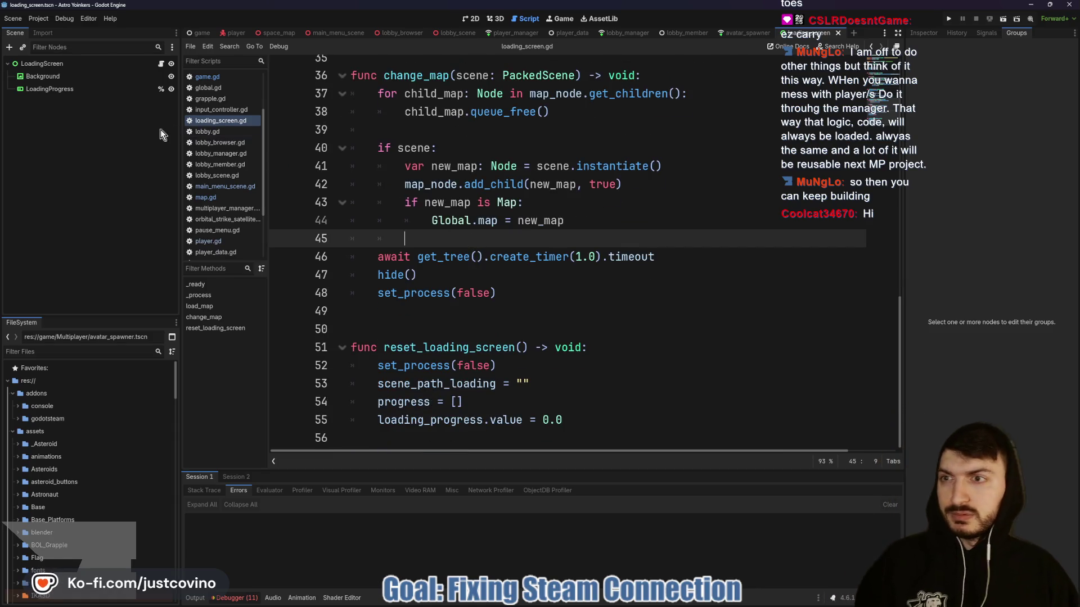
In lobby_browser.gd's join_lobby, change change_map's second argument on line 99 from false to true.
click(336, 33)
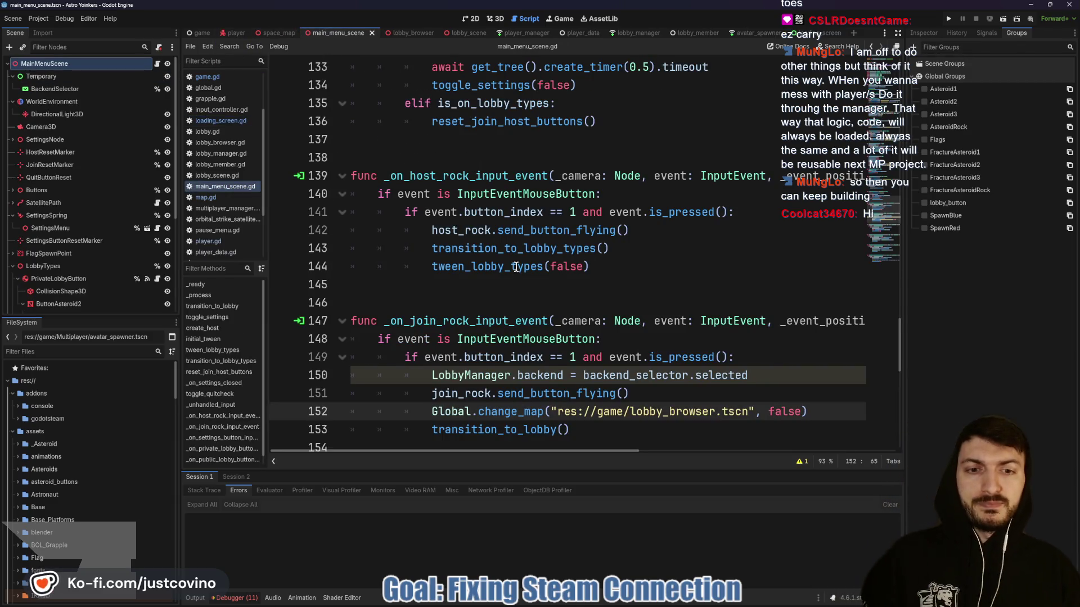
scroll(515, 272, down, 2)
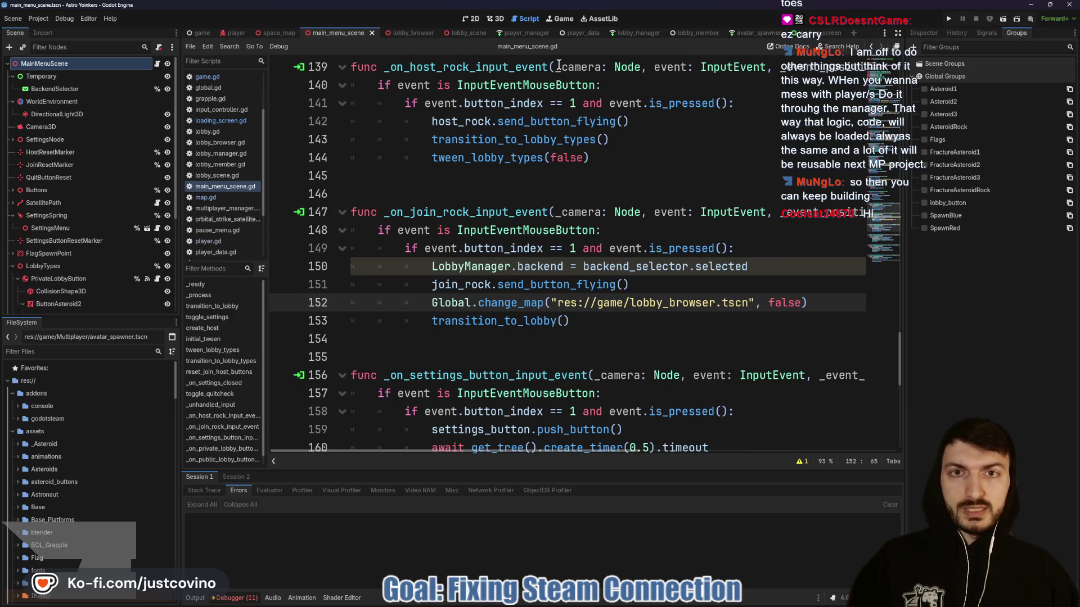
click(418, 34)
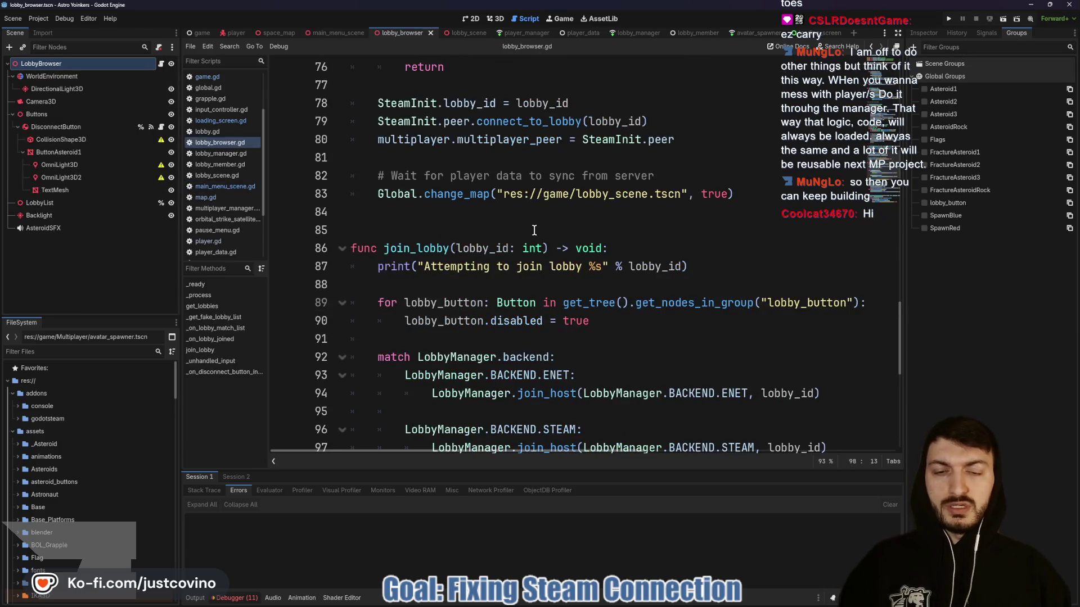
scroll(569, 259, down, 1)
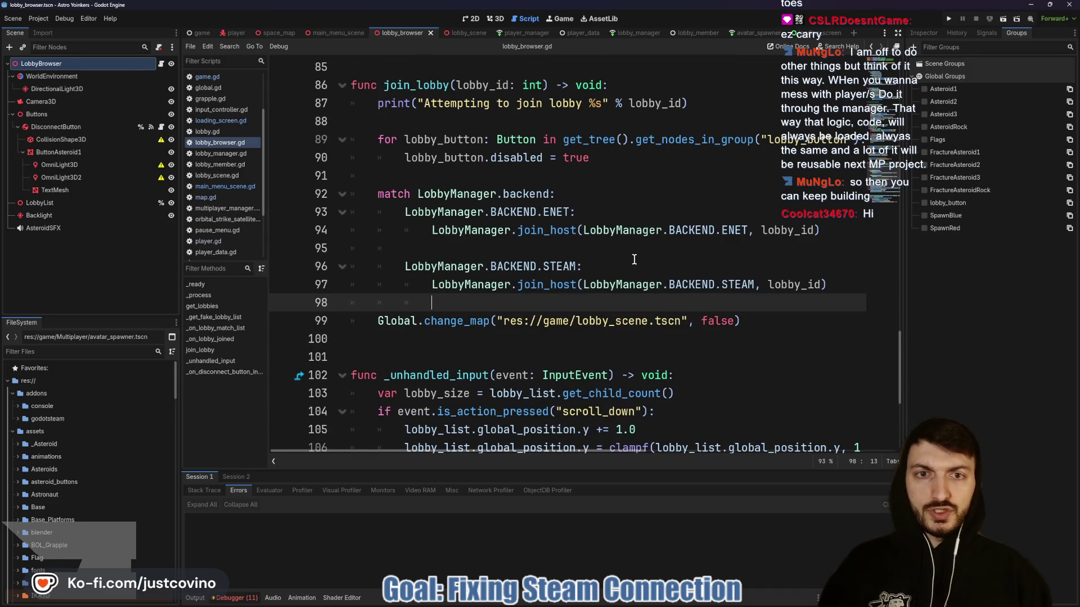
drag(703, 322, 736, 321)
text(true)
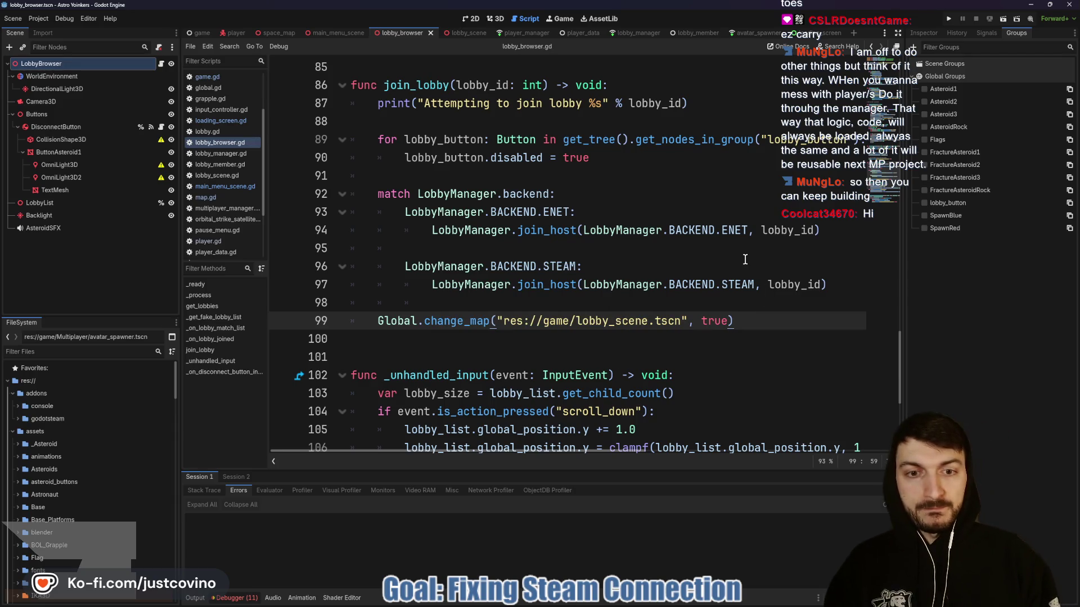
scroll(687, 221, down, 3)
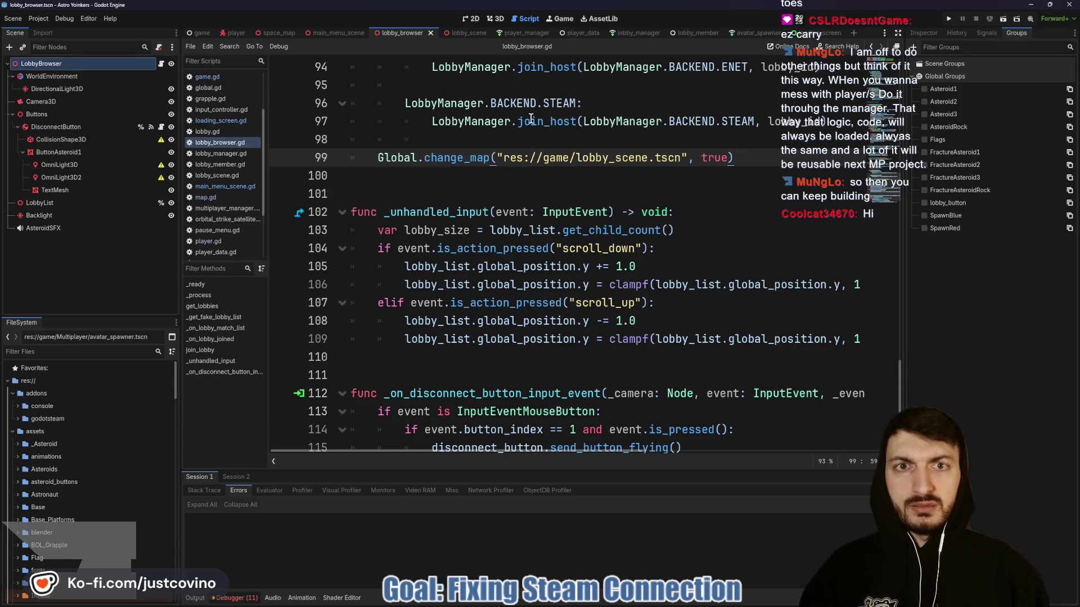
click(520, 32)
Browse lobby_manager.gd's join_host and Steam callbacks, ending on the ENET branch of start_host.
click(628, 33)
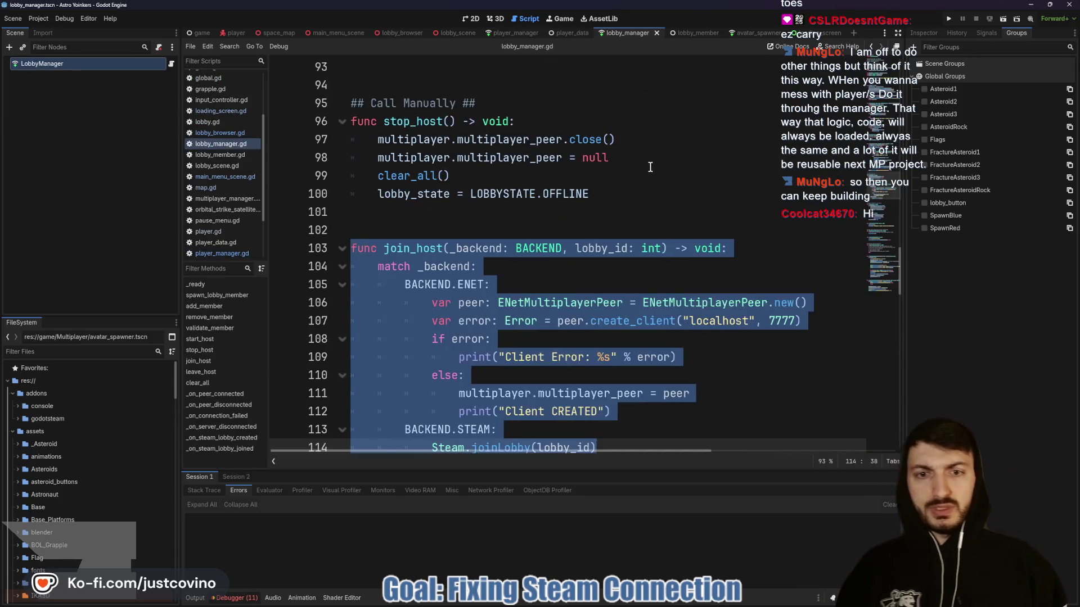
scroll(597, 225, down, 4)
click(598, 176)
scroll(597, 193, up, 1)
scroll(597, 194, up, 4)
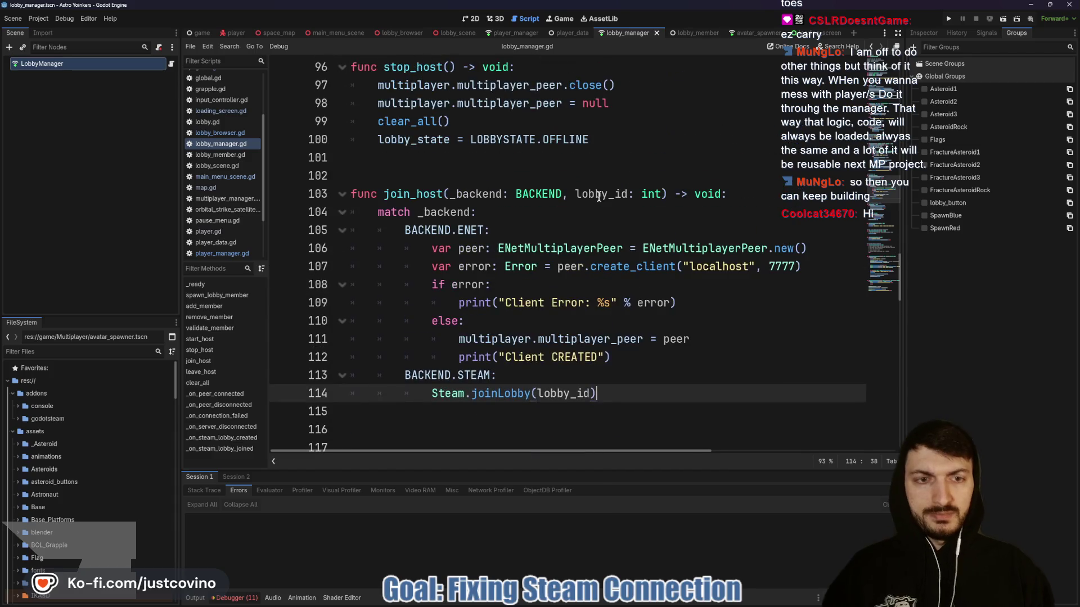
scroll(599, 203, down, 6)
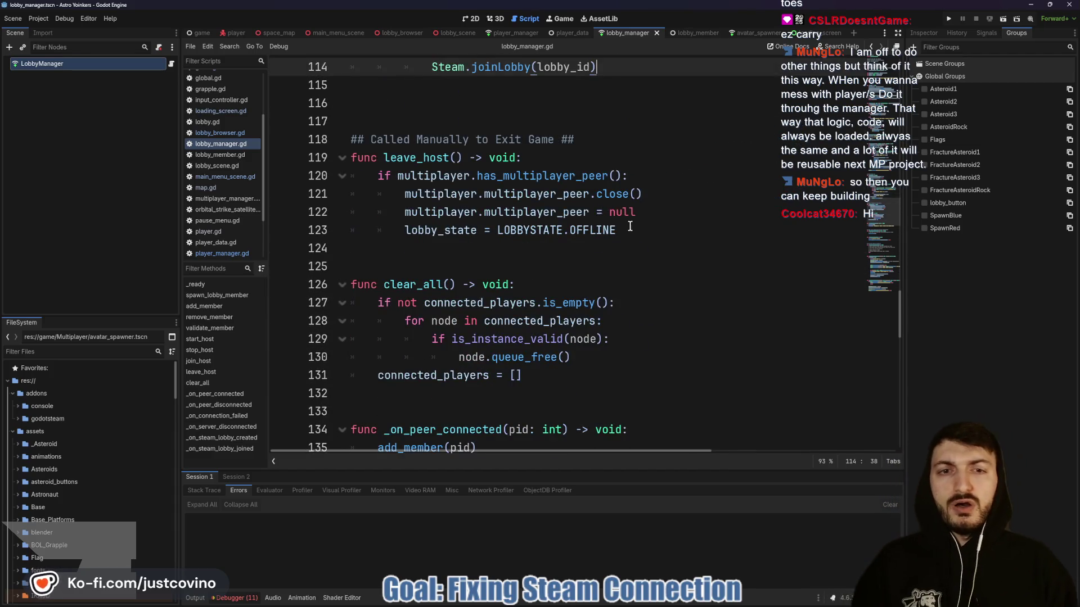
scroll(624, 222, down, 2)
scroll(624, 220, down, 11)
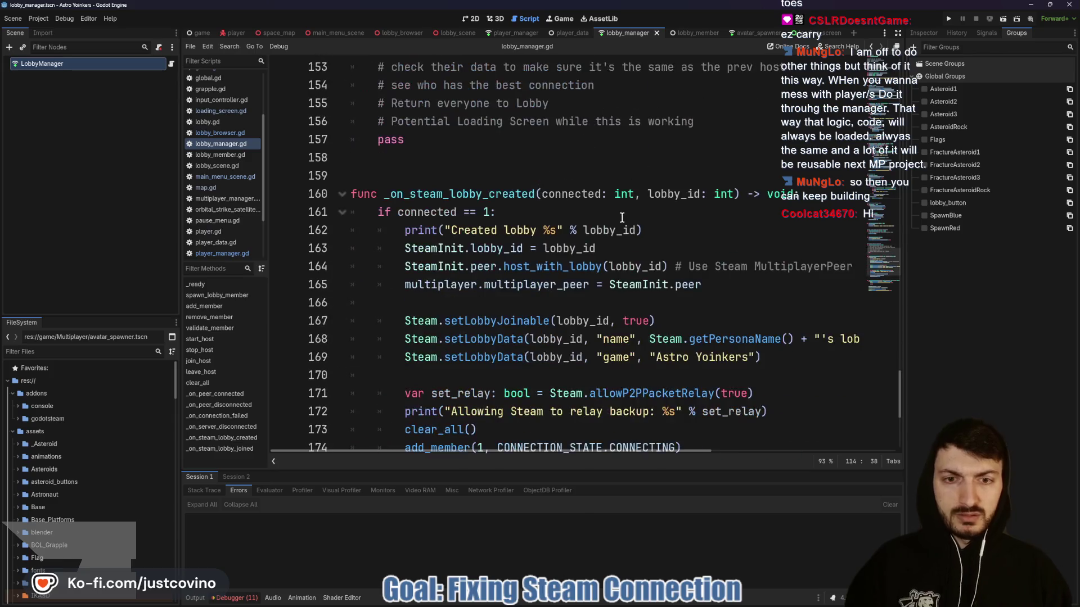
scroll(624, 188, down, 2)
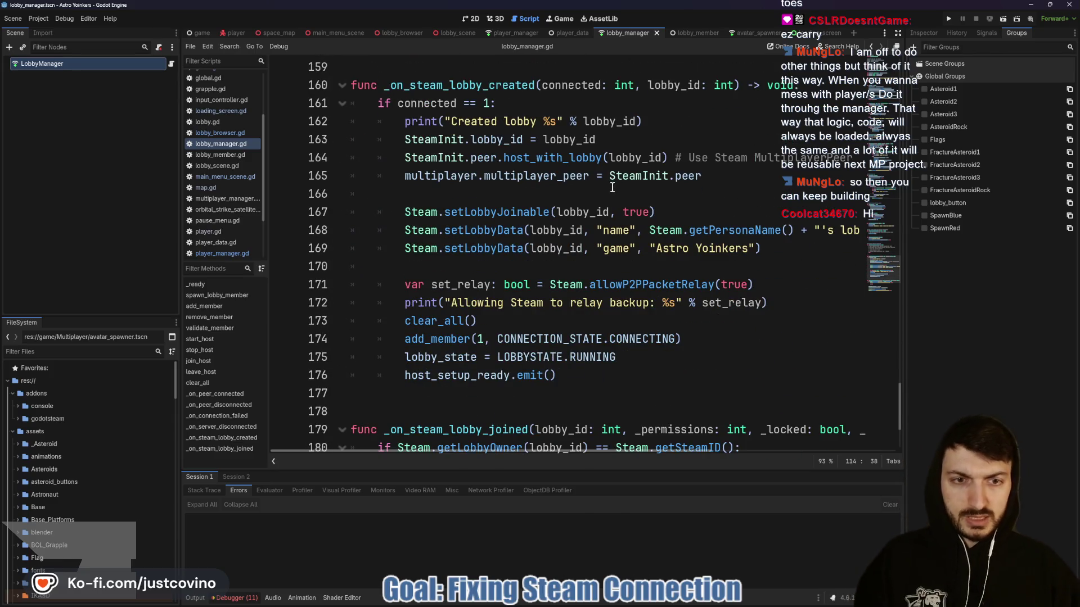
scroll(612, 188, down, 1)
scroll(612, 187, down, 2)
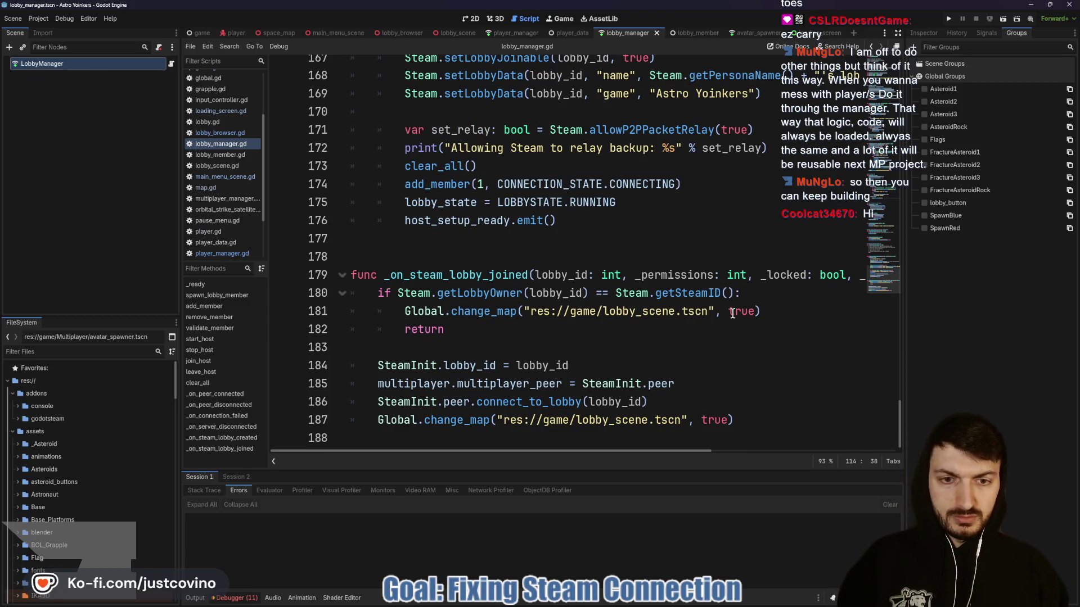
scroll(693, 313, up, 6)
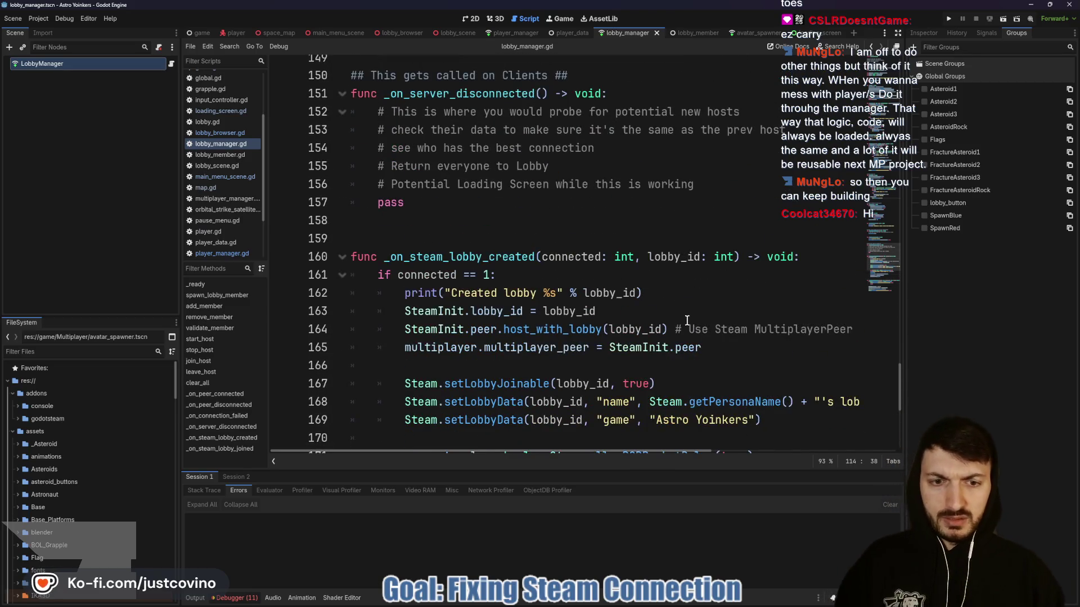
scroll(687, 320, down, 2)
scroll(678, 312, up, 9)
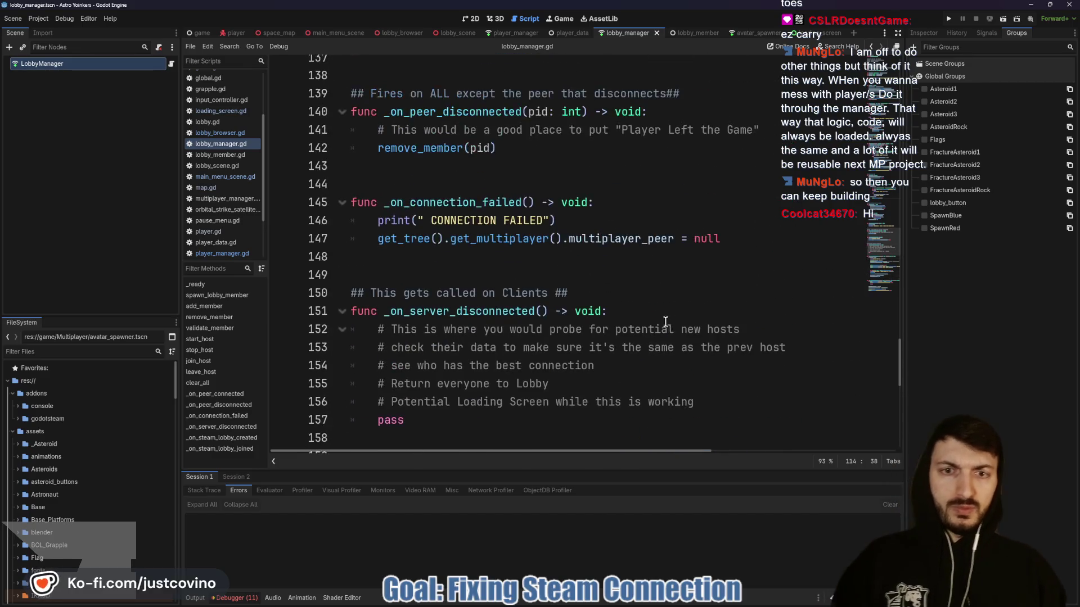
scroll(660, 326, up, 7)
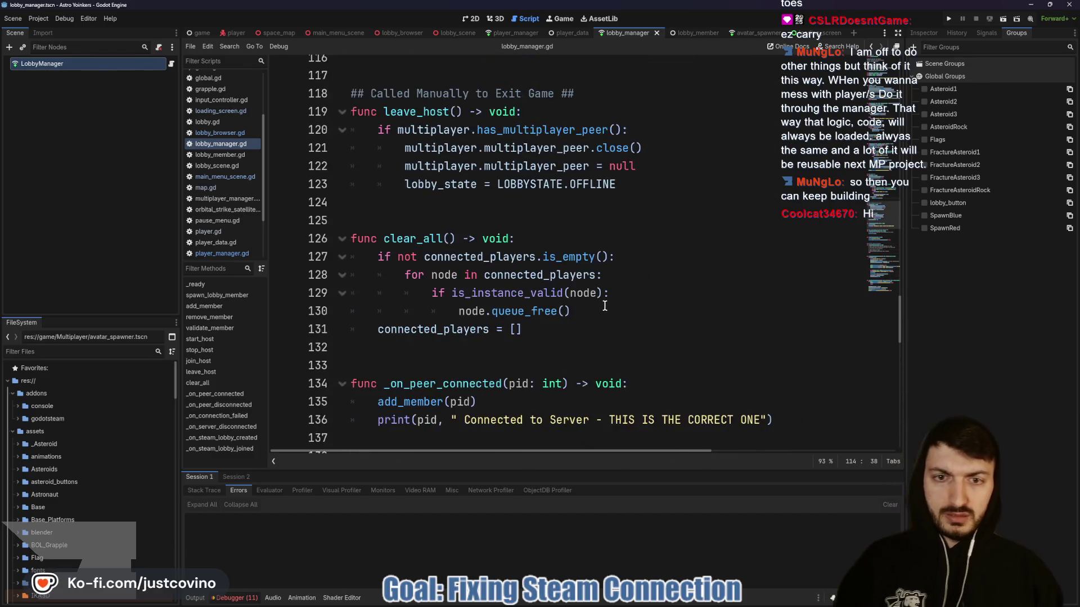
scroll(582, 314, up, 1)
key(Down)
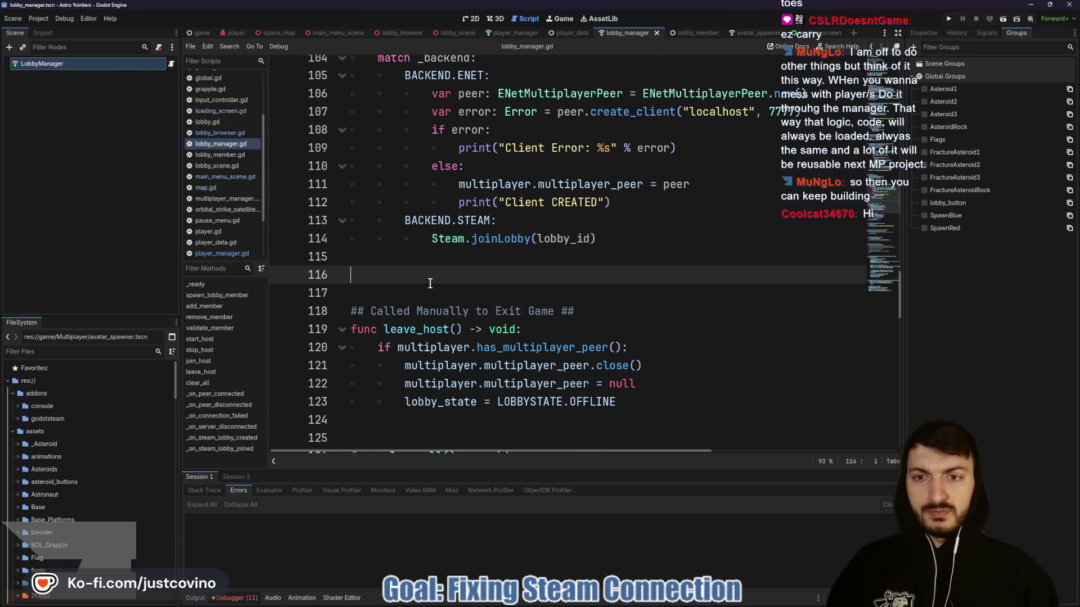
scroll(619, 227, up, 1)
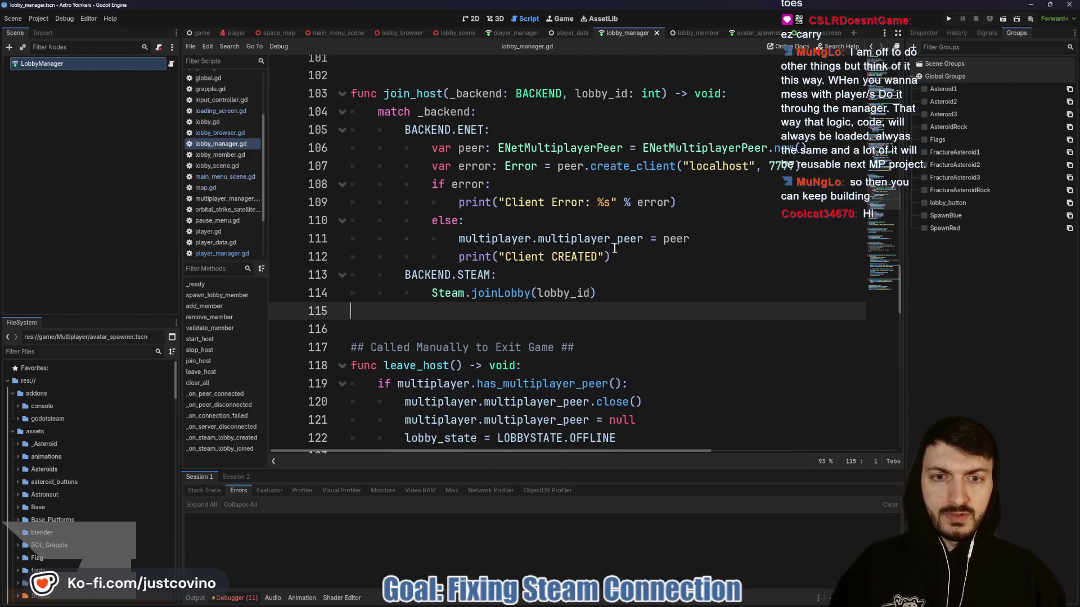
scroll(571, 234, up, 5)
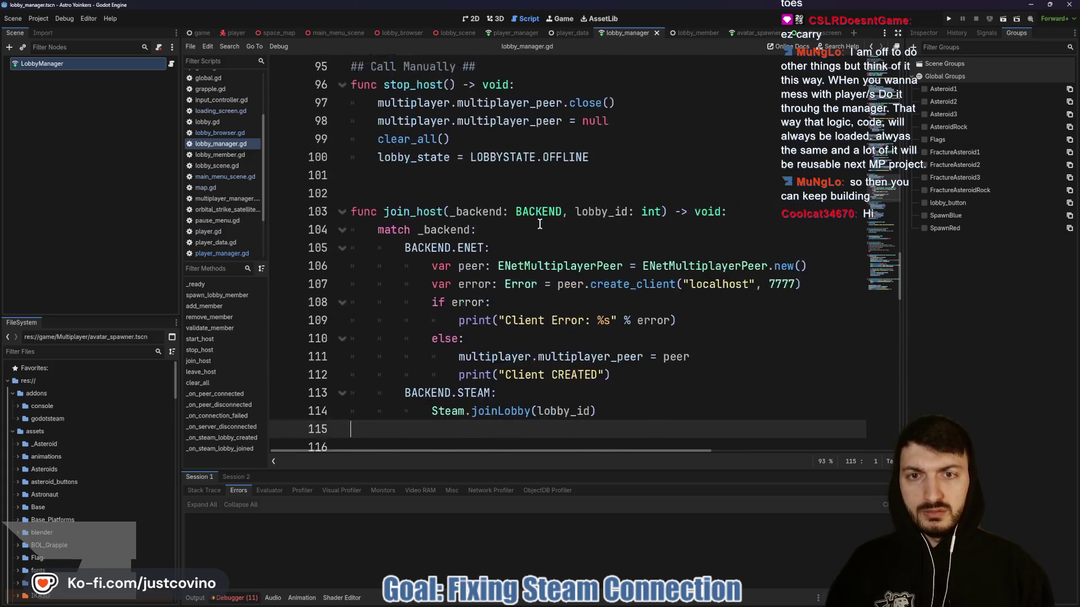
scroll(422, 272, up, 2)
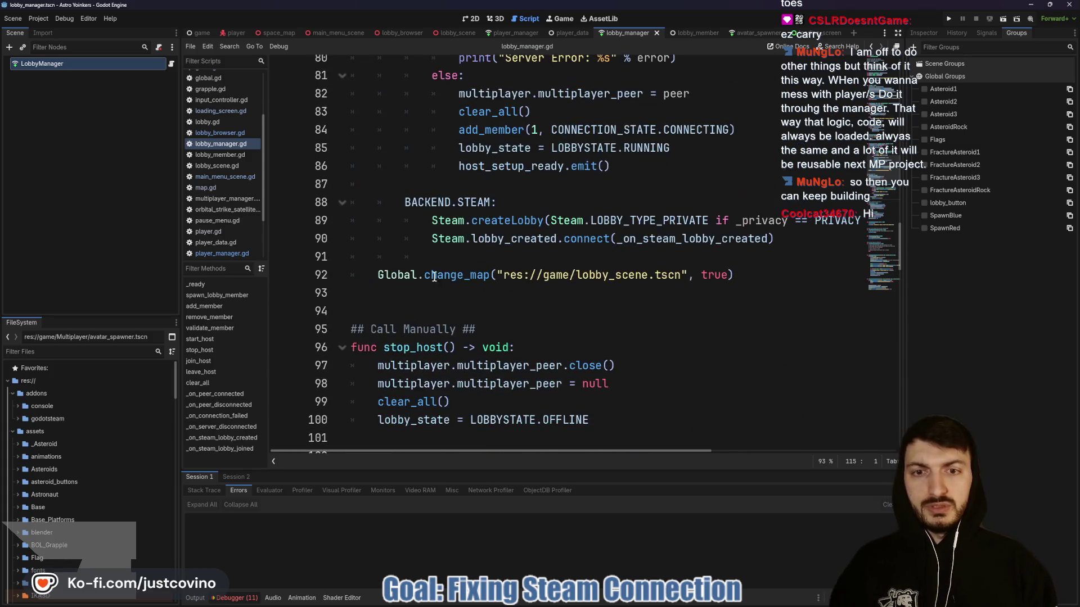
scroll(646, 287, up, 5)
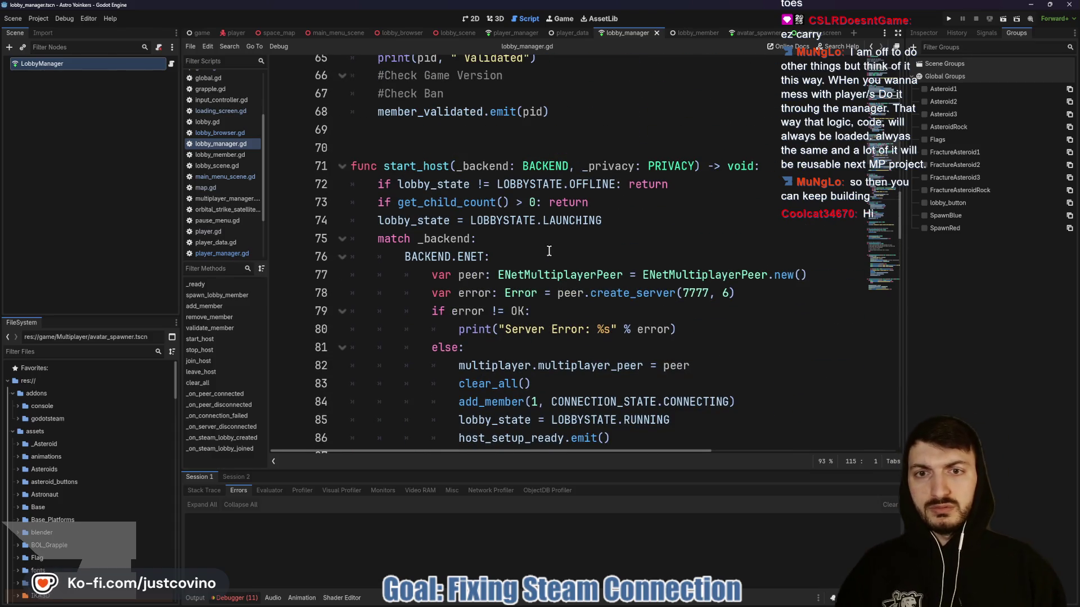
click(549, 251)
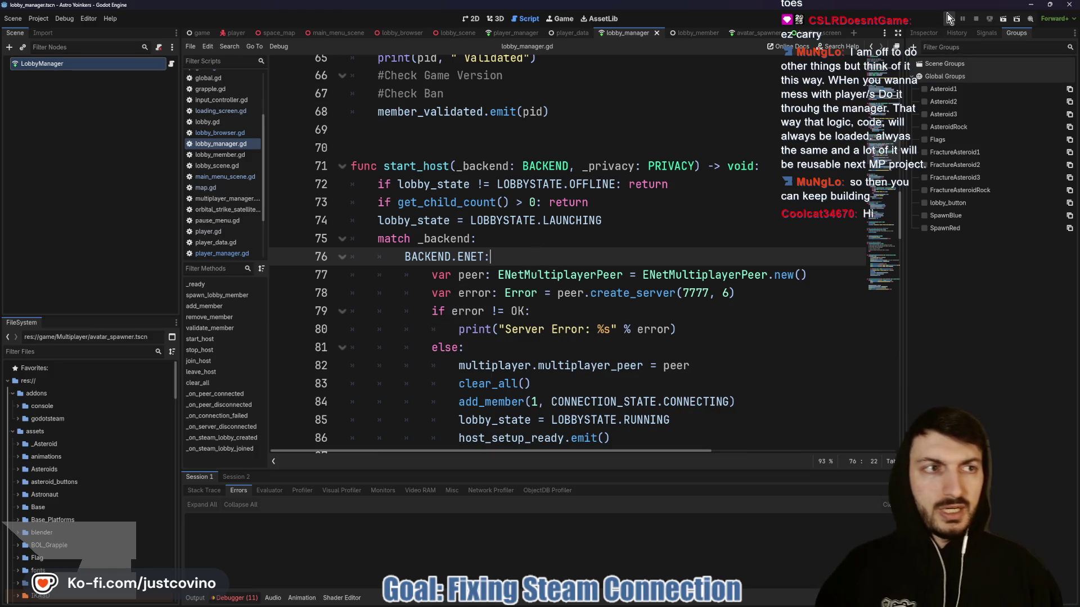
Run the game, host a lobby in one window and join Fake Lobby 98 from the other.
click(949, 18)
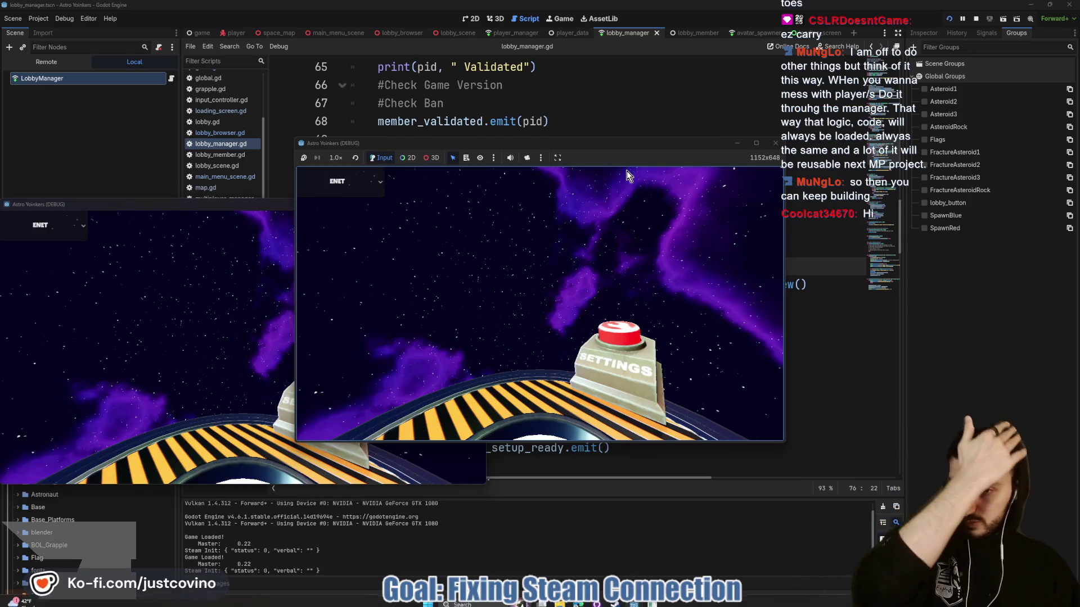
drag(259, 203, 822, 176)
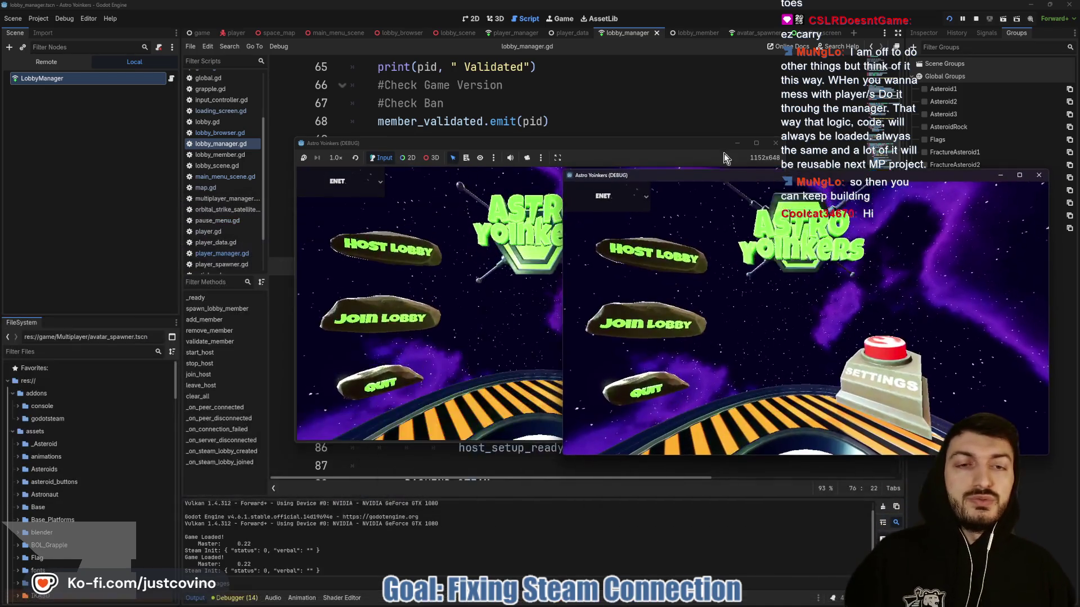
drag(616, 147, 366, 156)
click(165, 273)
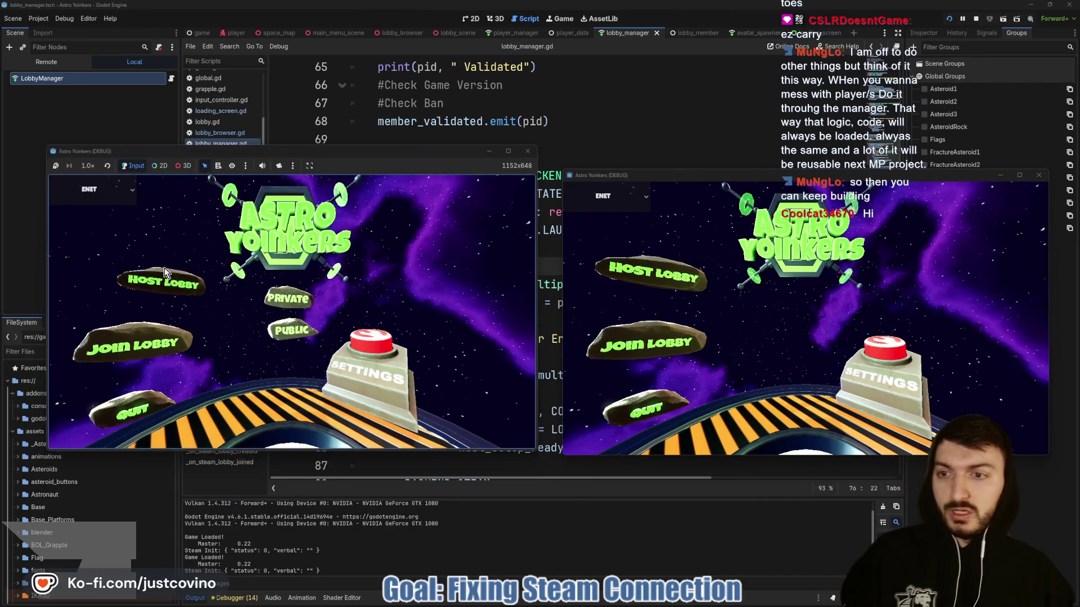
click(295, 248)
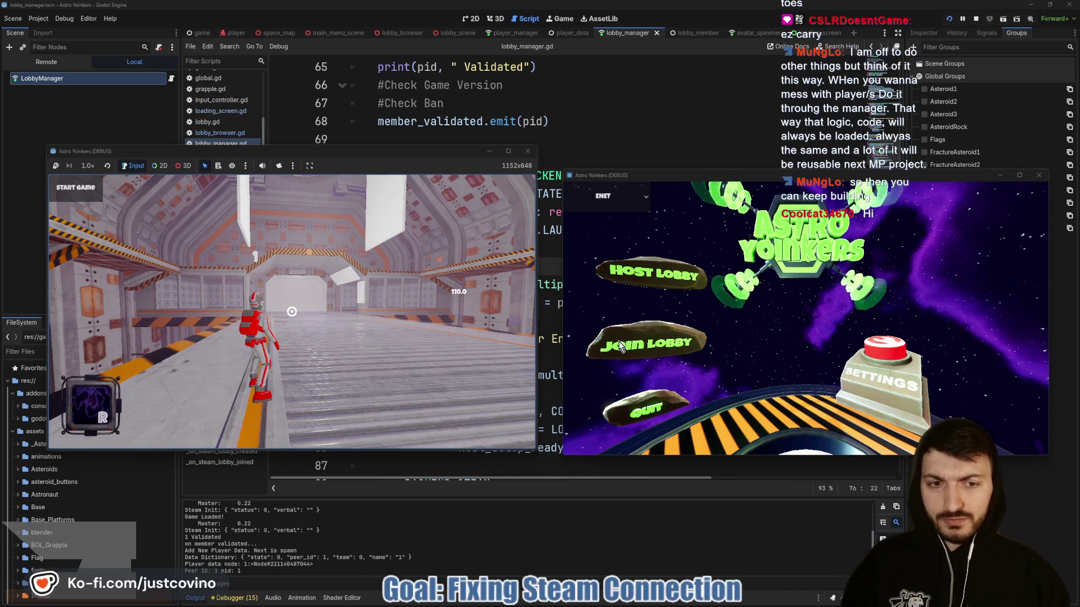
click(620, 346)
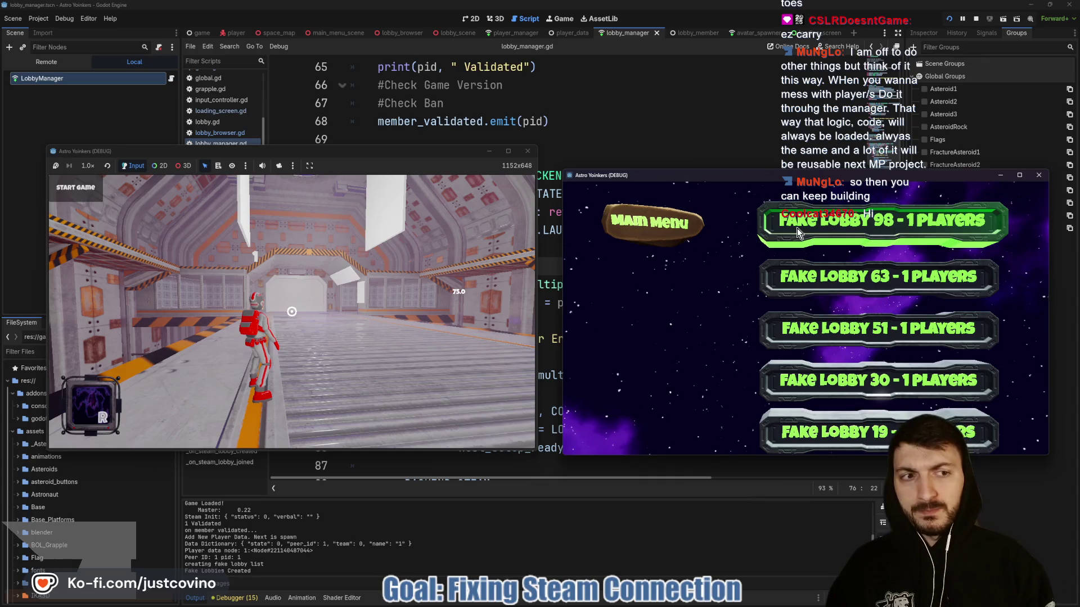
click(797, 228)
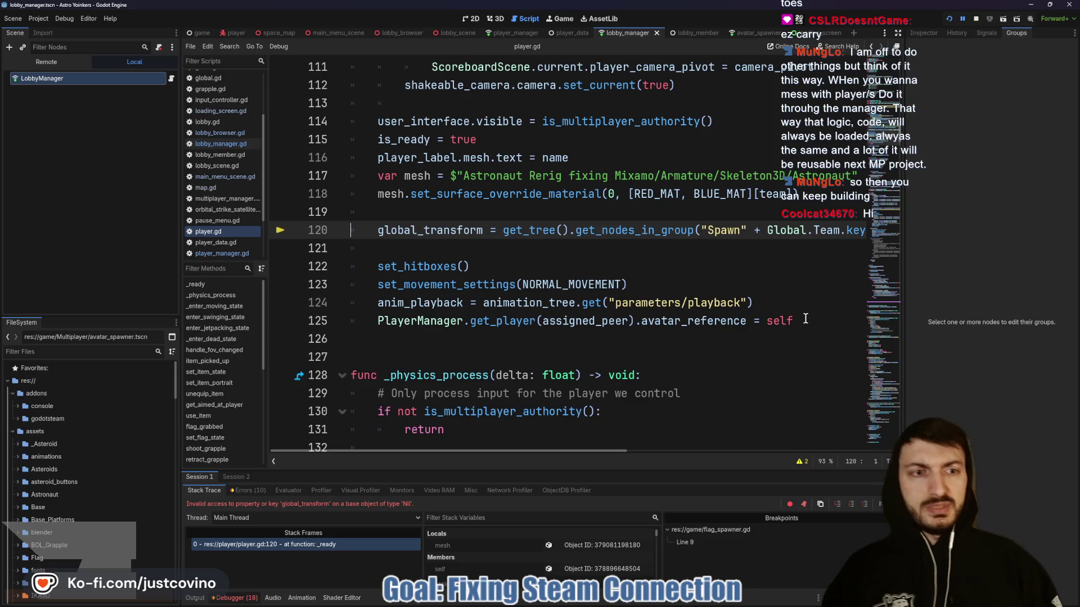
Stop the debug session, comment out player.gd line 120, and save.
double_click(391, 230)
key(Left)
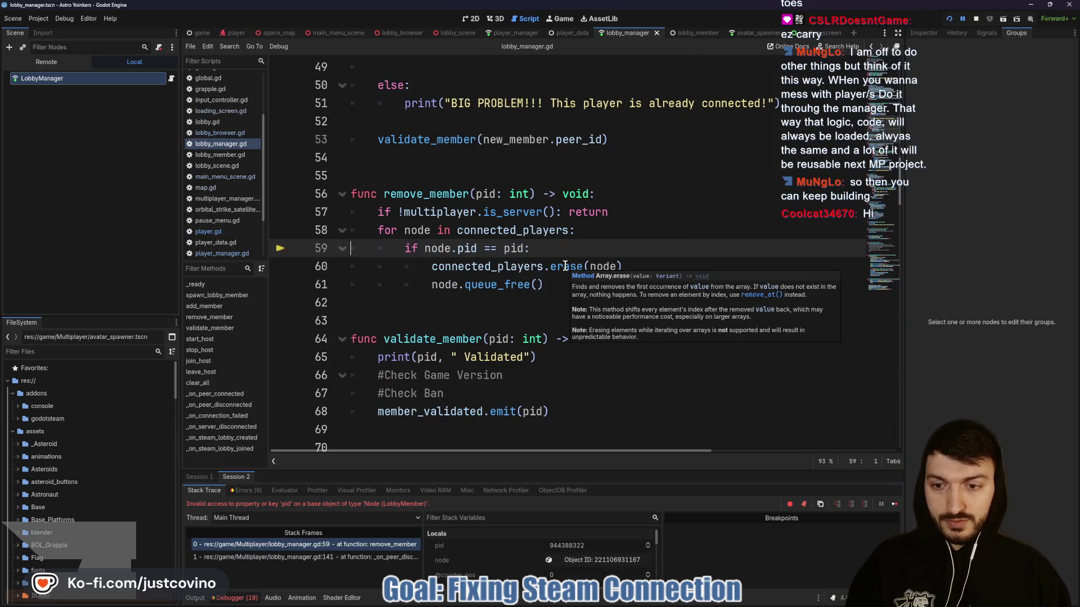
click(974, 21)
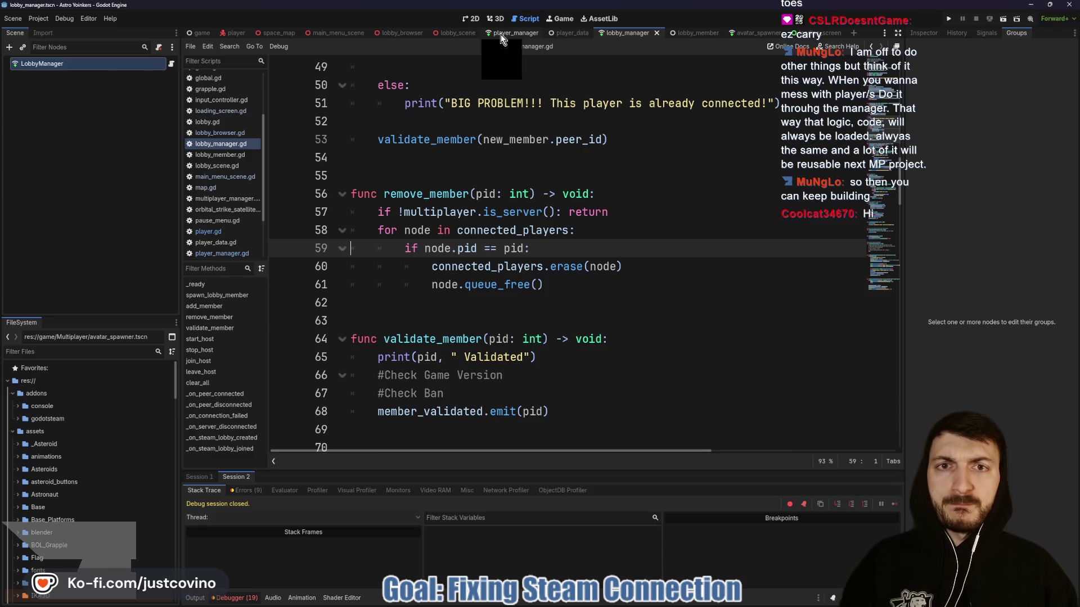
click(236, 34)
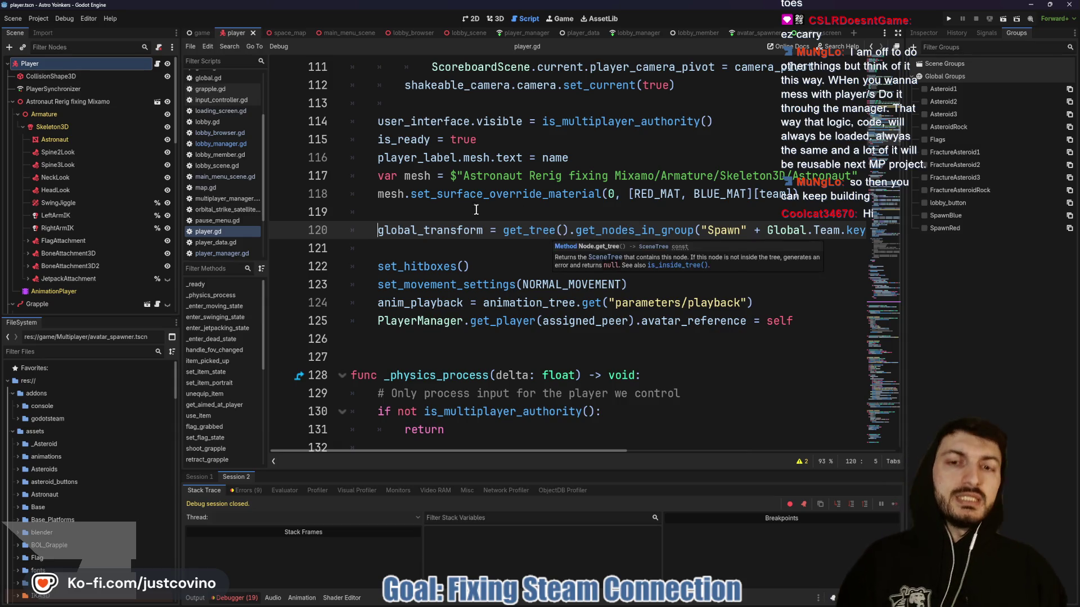
key(ctrl+k)
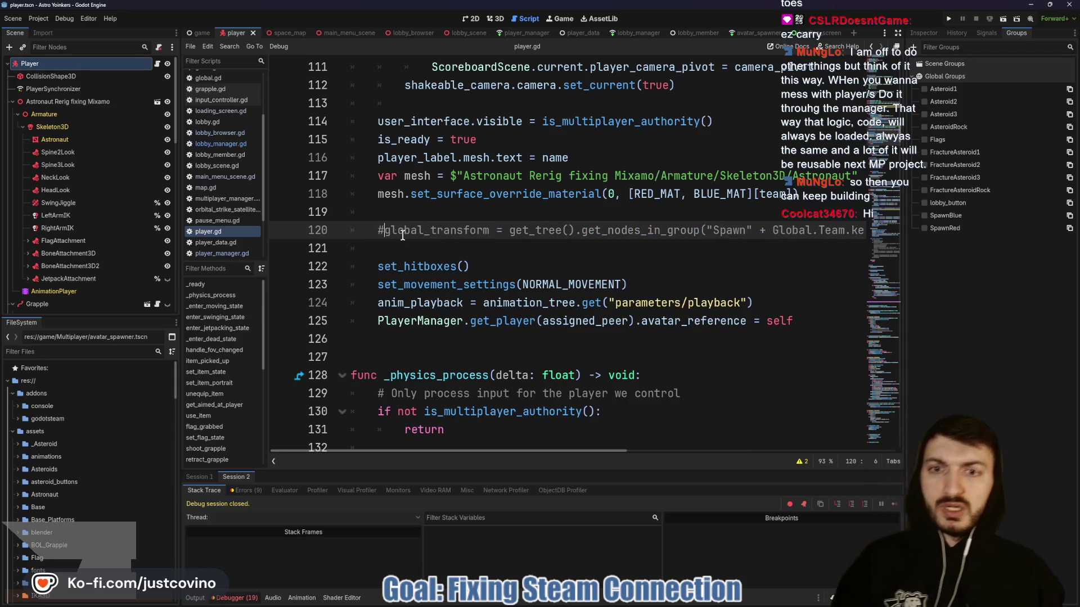
click(433, 244)
key(ctrl+s)
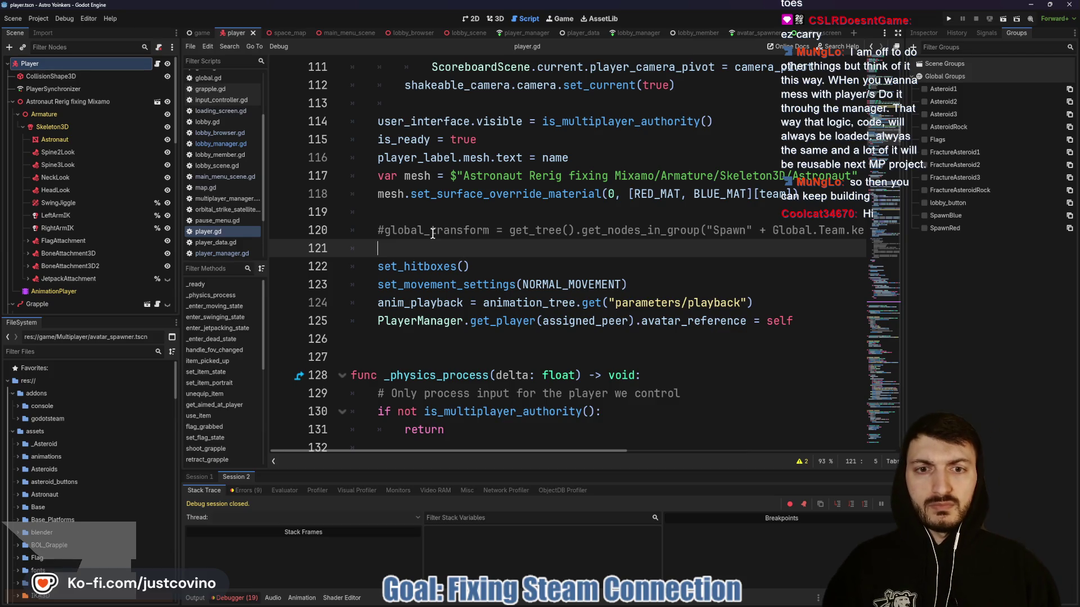
Uncomment line 120's global_transform spawn assignment again.
click(385, 230)
scroll(471, 233, up, 1)
scroll(488, 258, right, 2)
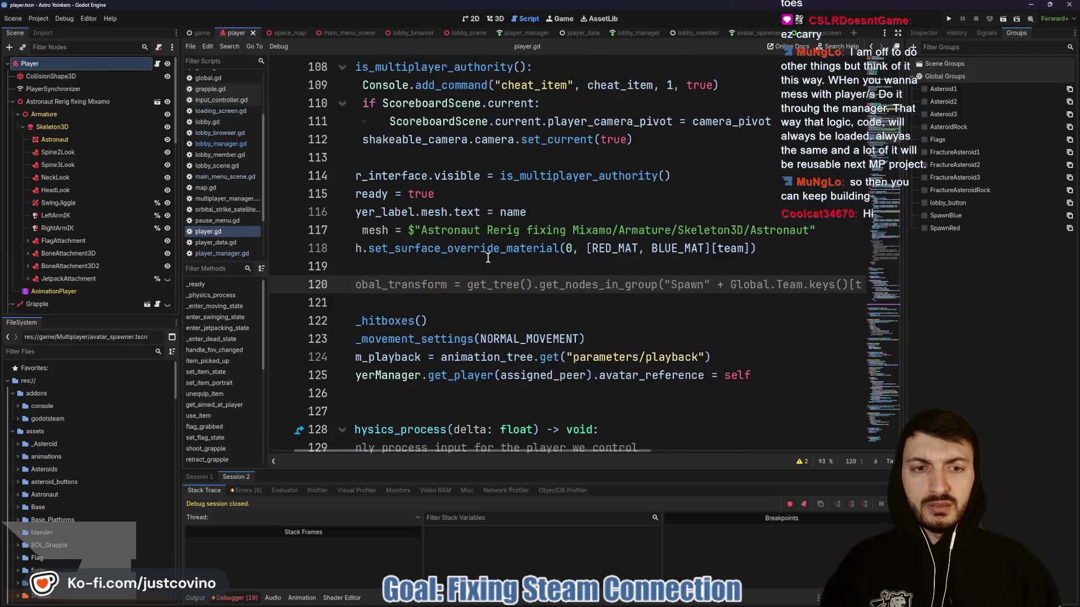
scroll(488, 257, right, 10)
scroll(498, 262, left, 8)
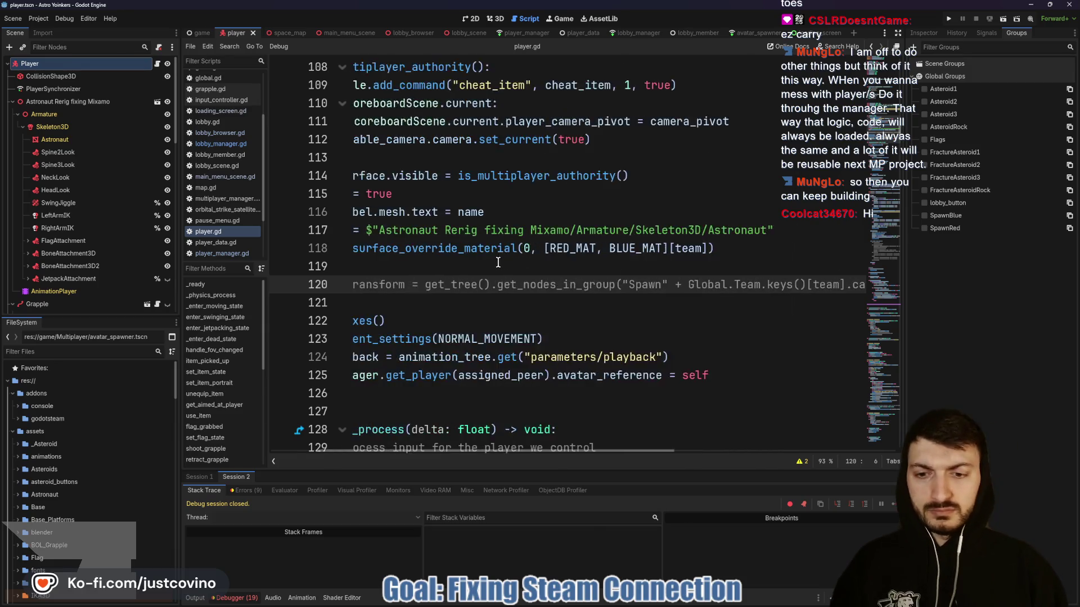
scroll(498, 262, left, 3)
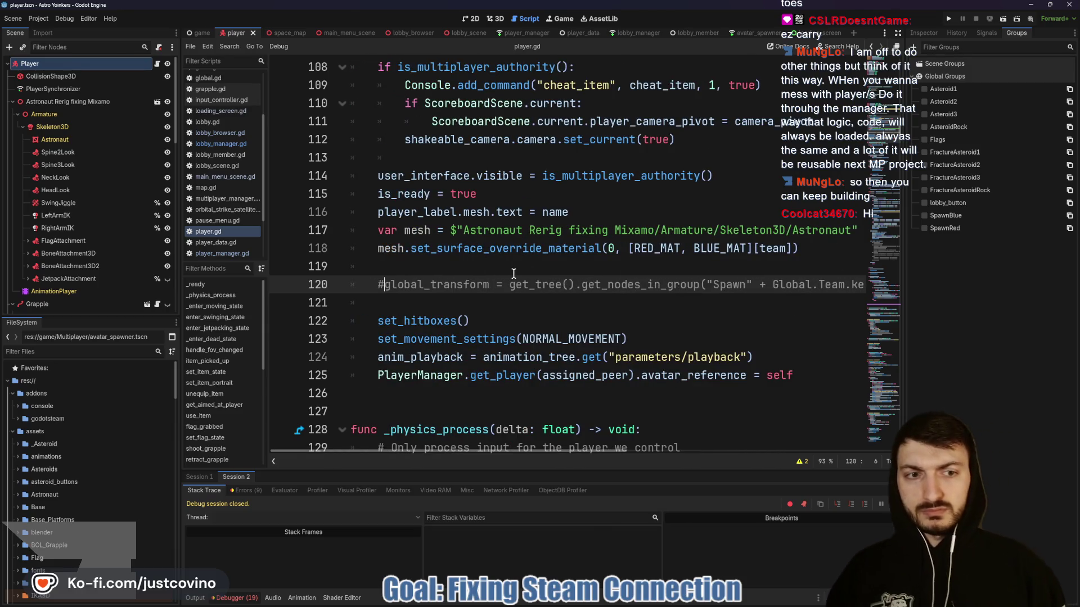
key(BackSpace)
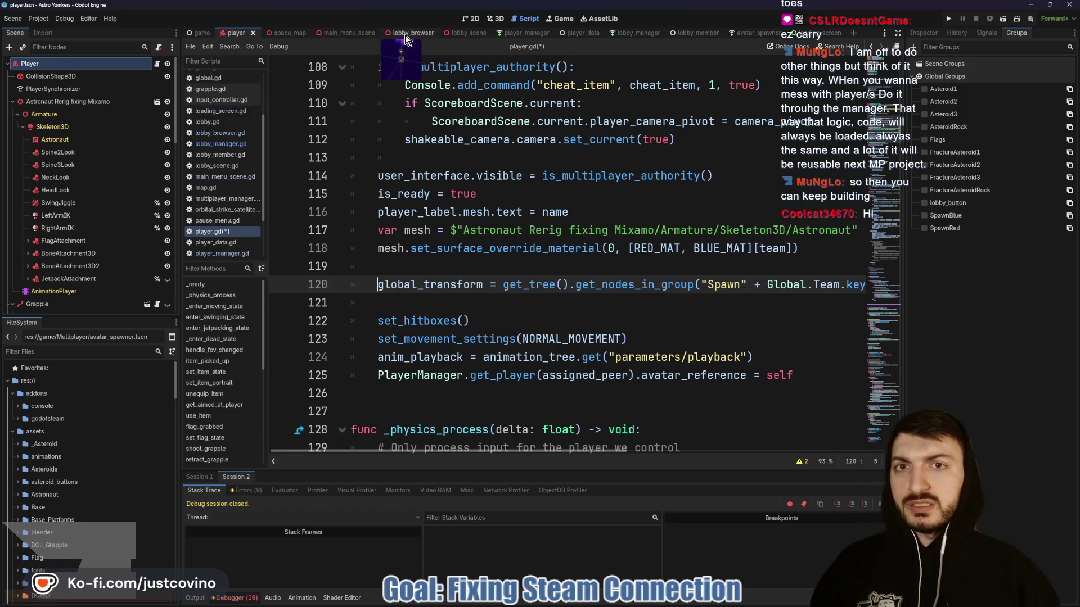
In the lobby scene, confirm RedSpawn and BlueSpawn belong to the SpawnRed and SpawnBlue groups.
click(457, 35)
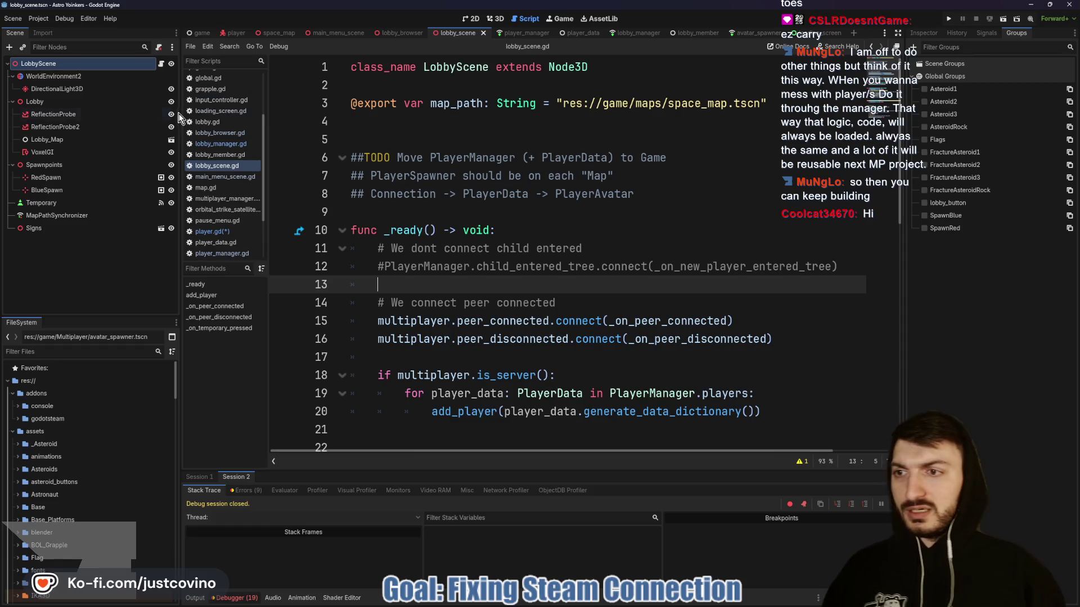
click(80, 178)
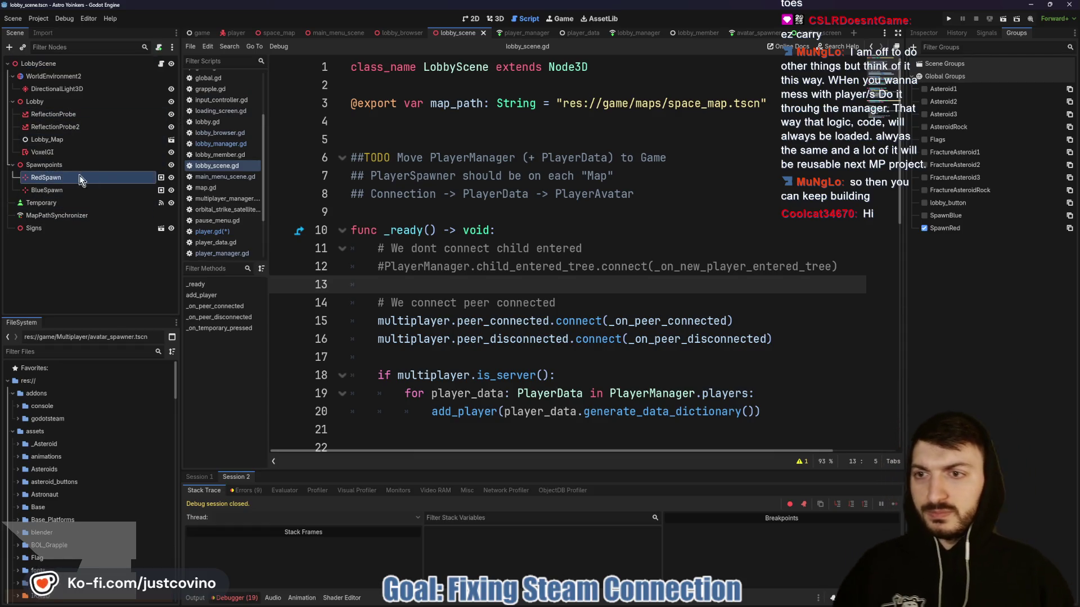
click(111, 192)
Look over the lobby script, then return to the player scene and player.gd.
click(618, 218)
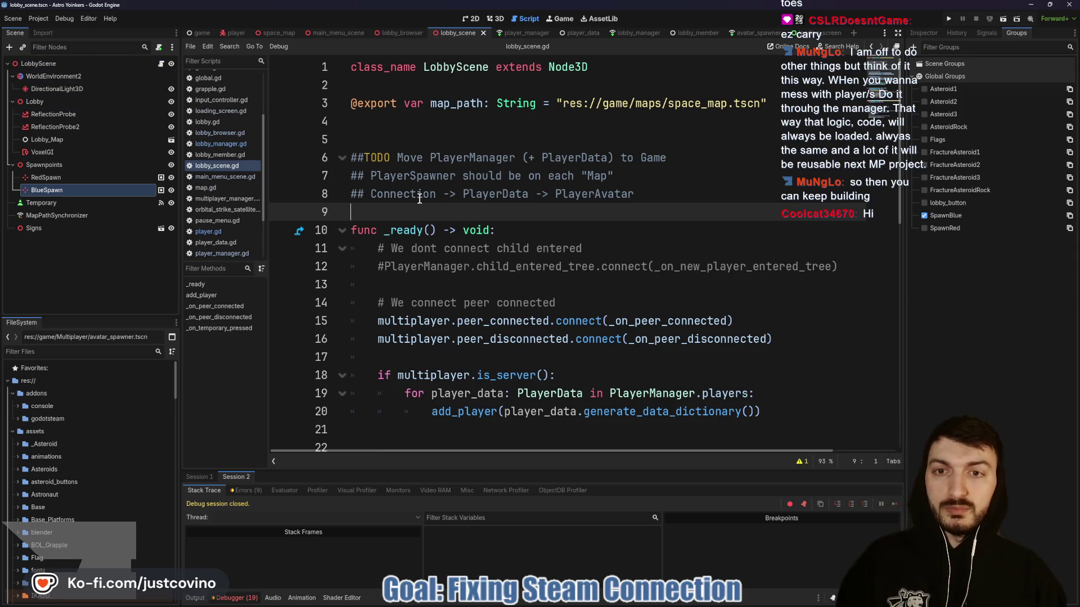
scroll(419, 199, down, 9)
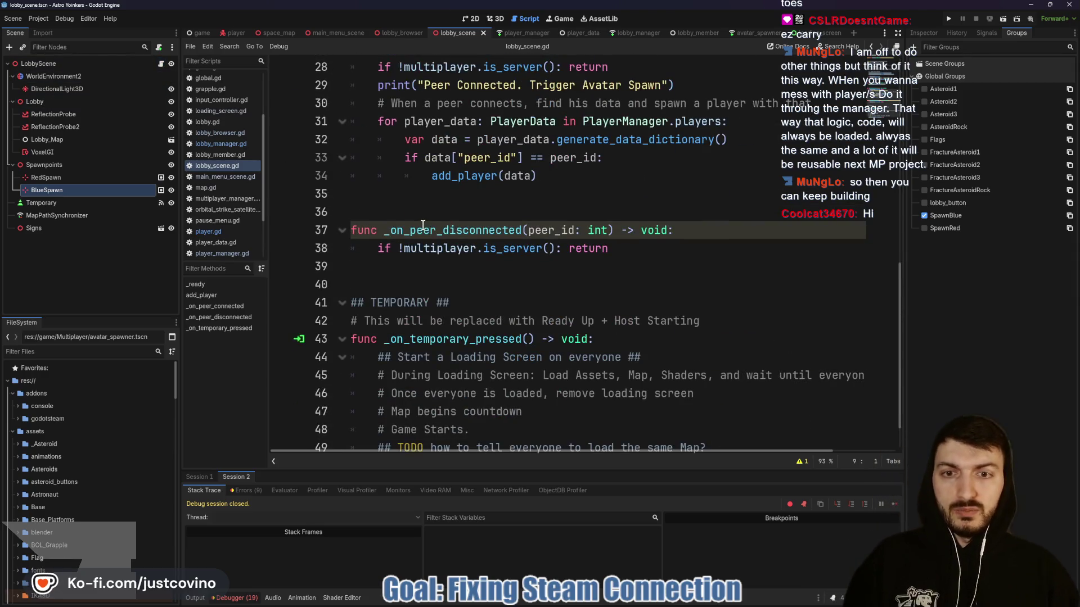
scroll(423, 225, up, 9)
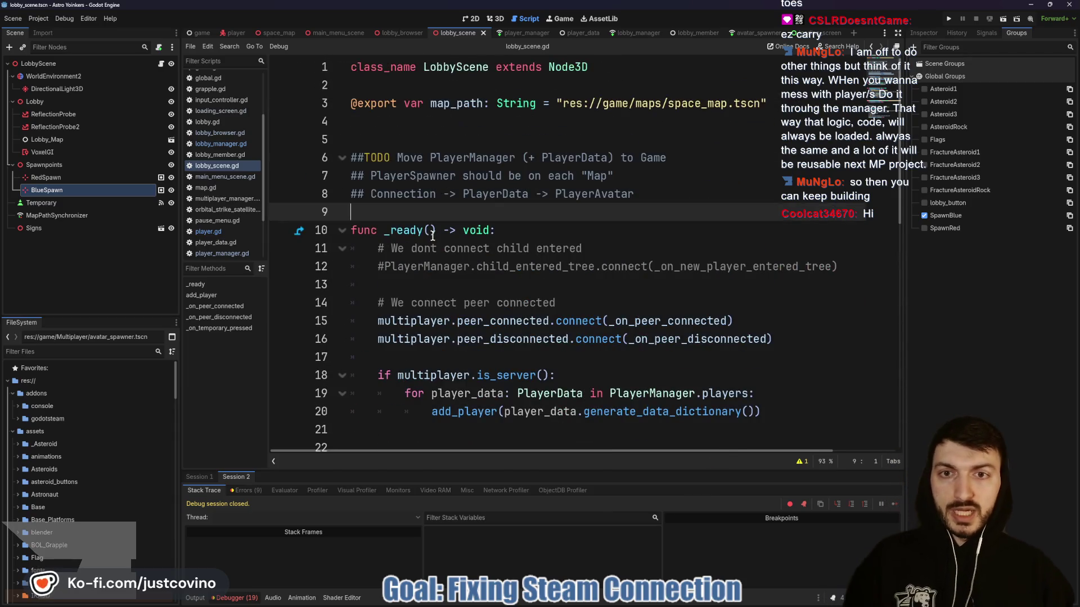
click(235, 32)
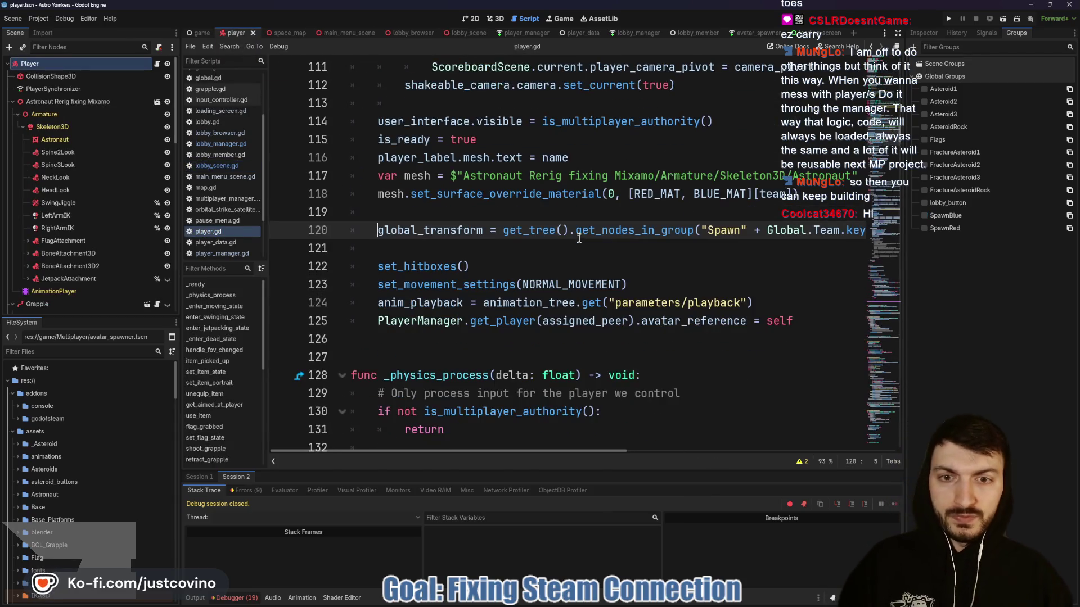
Read player.gd line 120's spawn global_transform assignment, then show Session 1's errors in the debugger.
drag(386, 231, 610, 228)
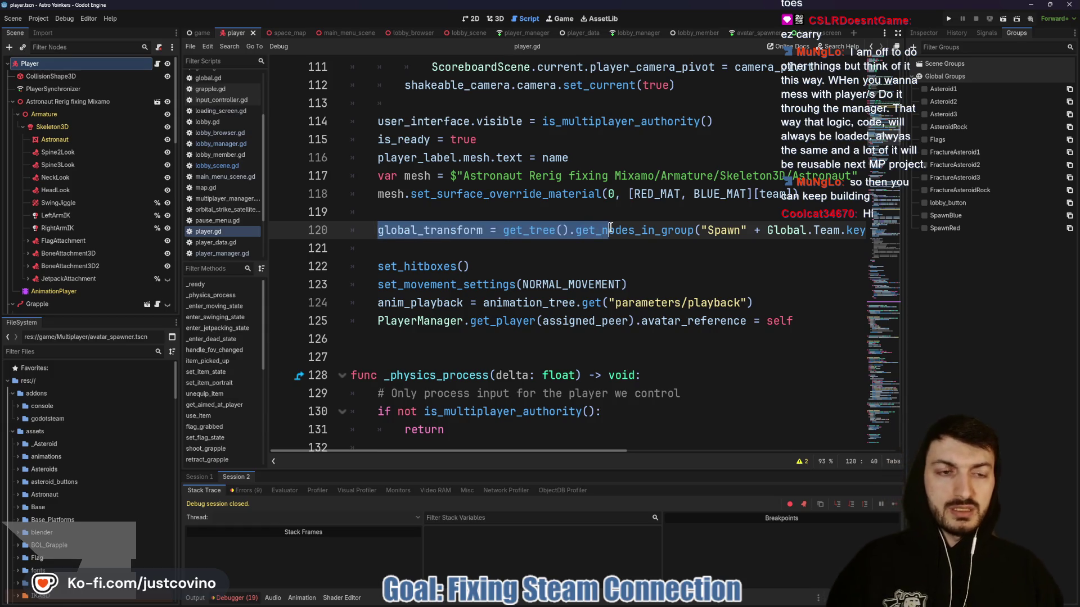
scroll(562, 225, up, 4)
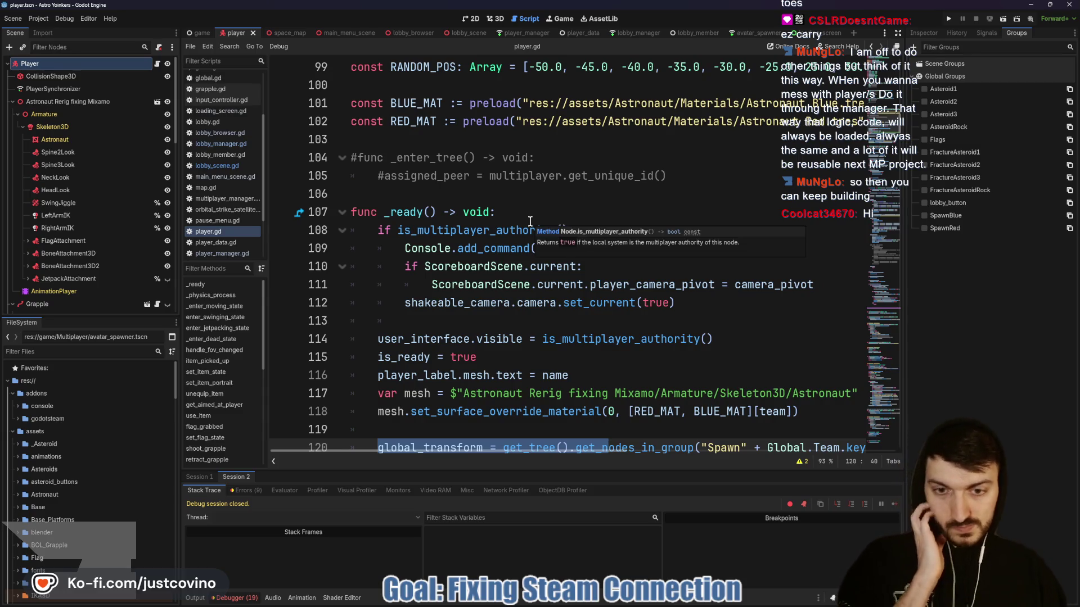
scroll(510, 228, down, 1)
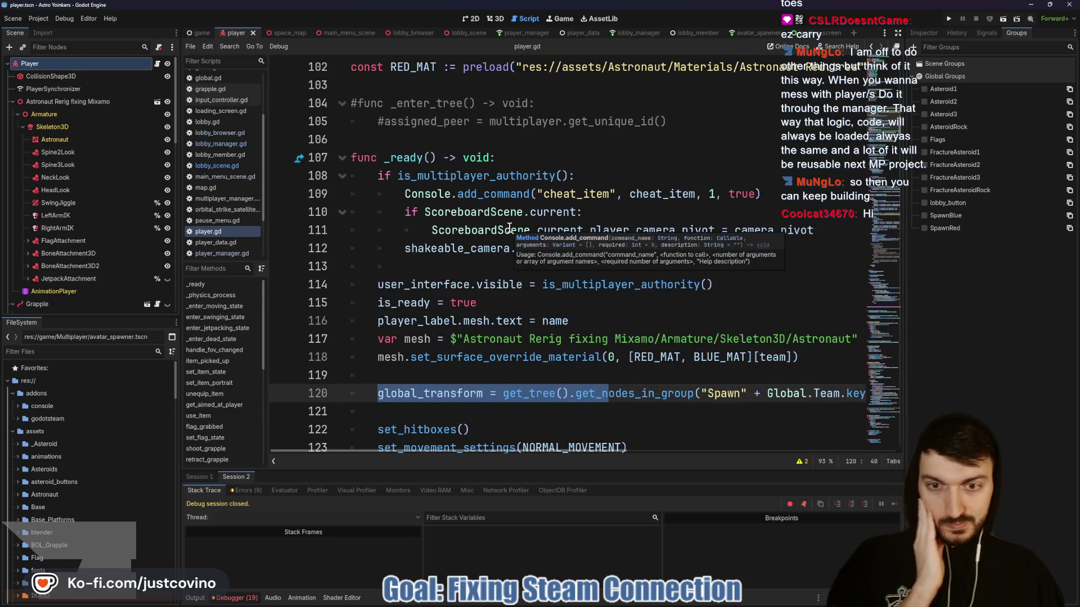
scroll(506, 224, down, 1)
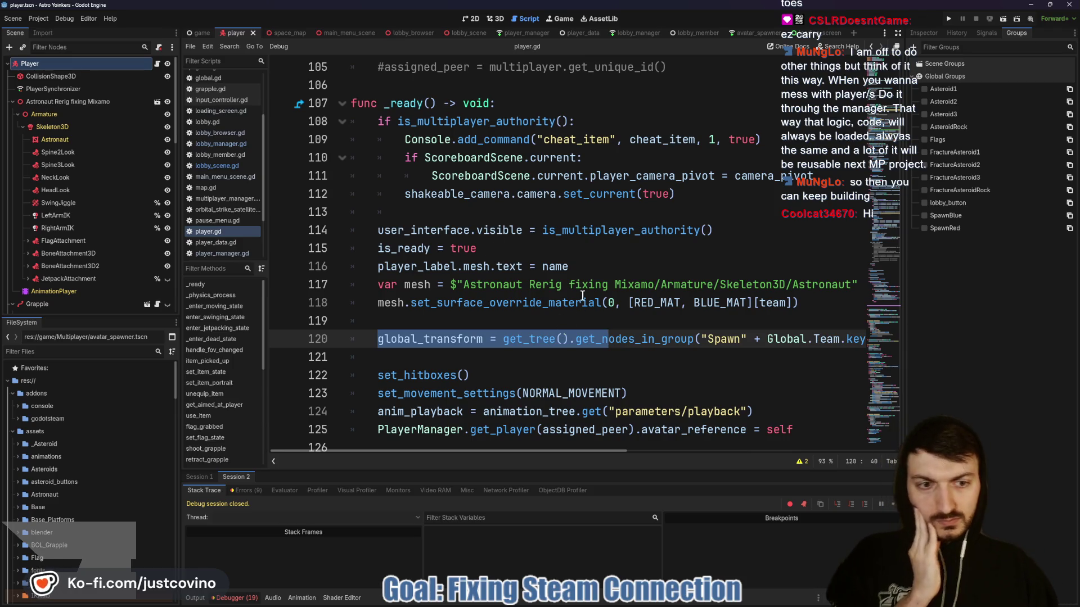
scroll(566, 324, right, 3)
scroll(565, 324, right, 6)
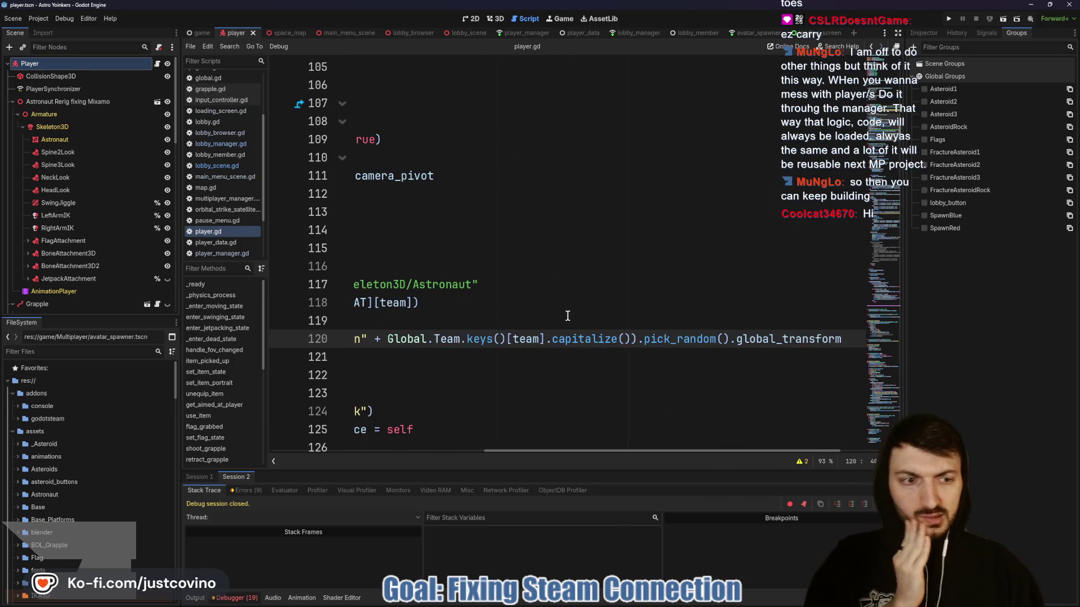
scroll(602, 337, left, 9)
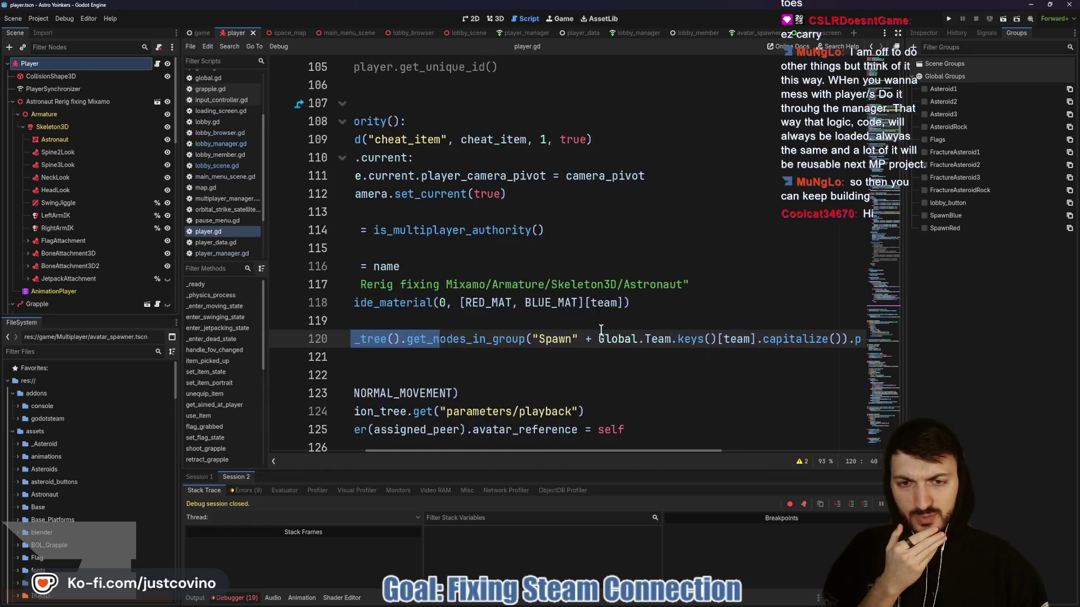
click(210, 476)
click(252, 488)
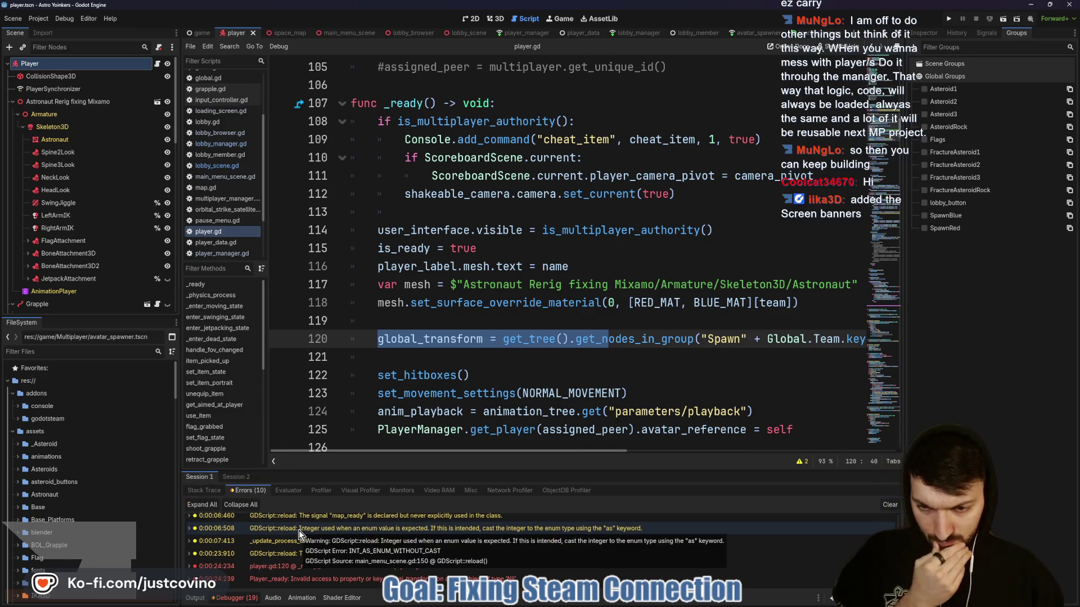
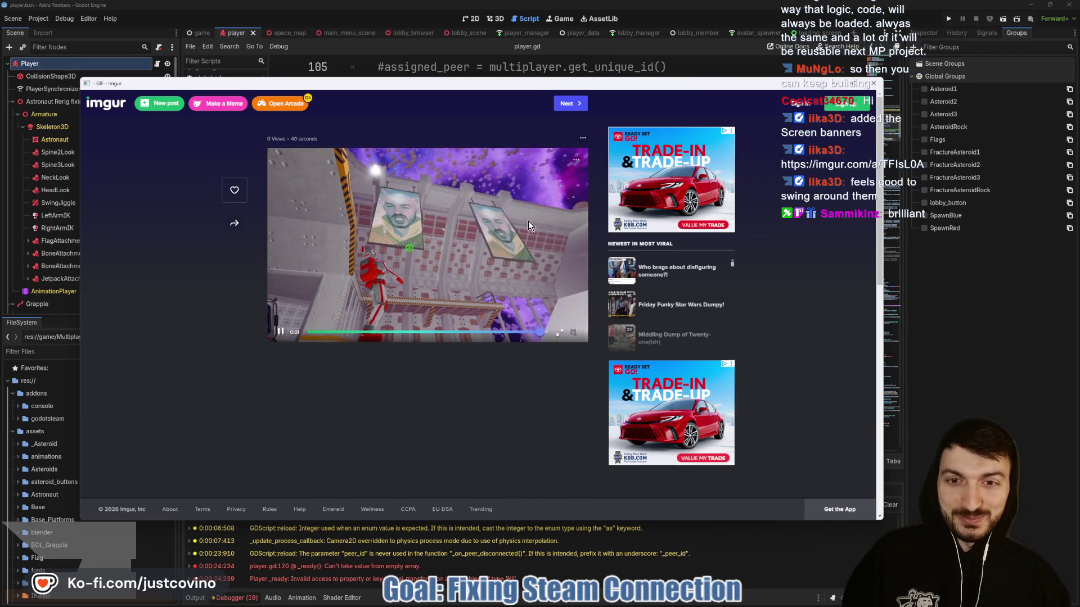
Close the Imgur GIF viewer to return to the player.gd script in Godot.
click(873, 83)
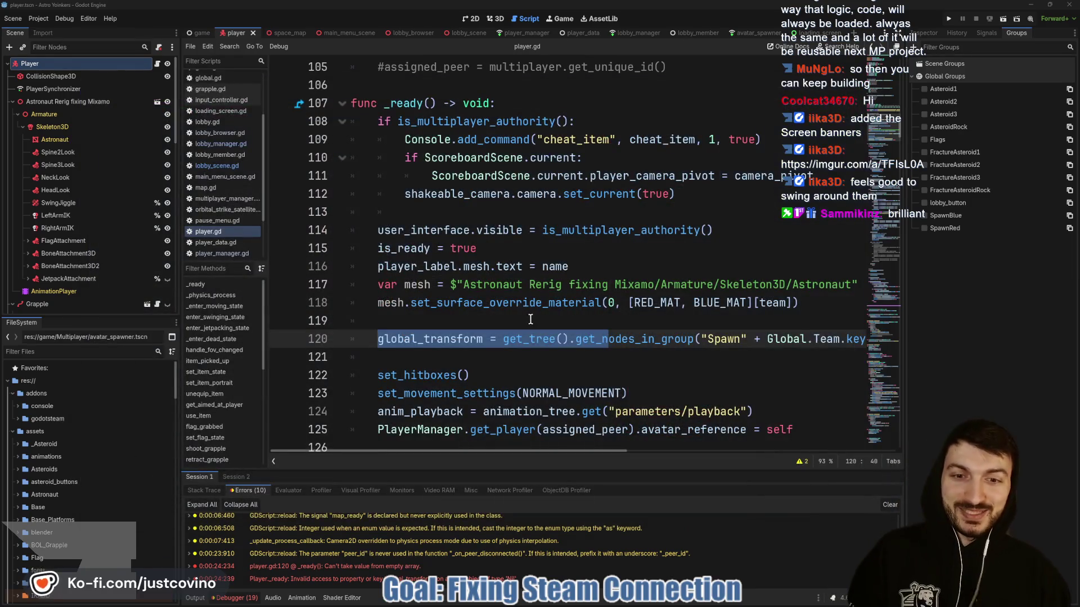
click(403, 326)
Comment out the global_transform spawn line 120 in player.gd, save, and run two debug instances.
click(378, 338)
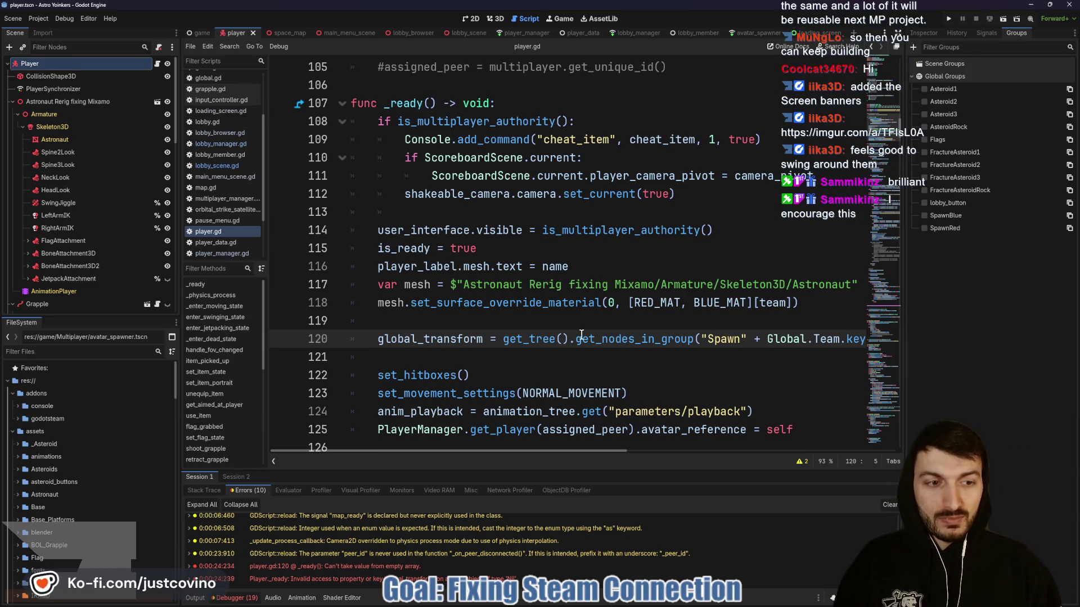
mouse_move(612, 338)
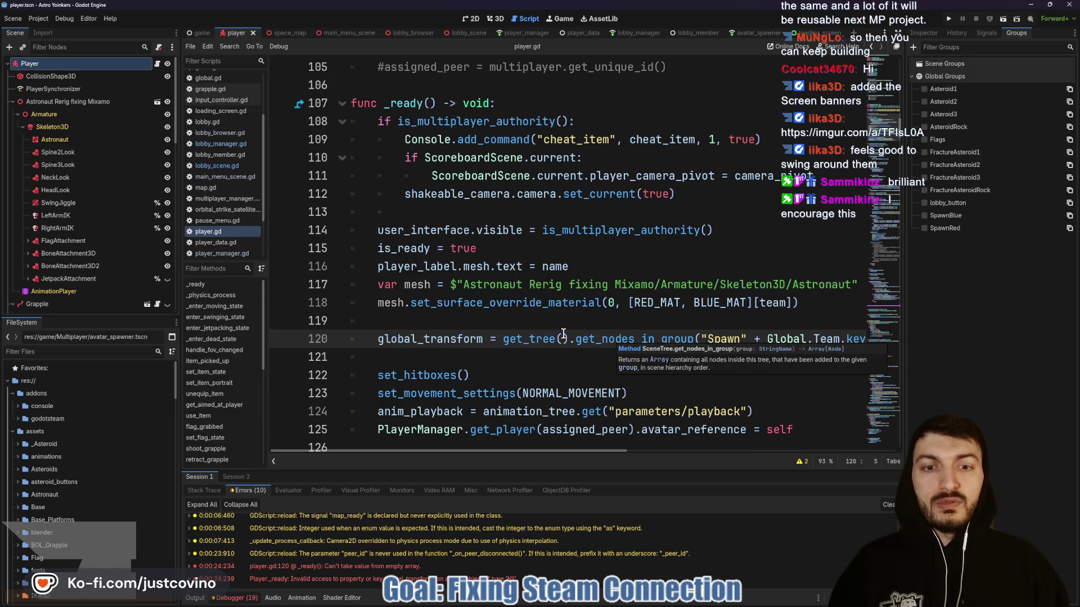
mouse_move(379, 338)
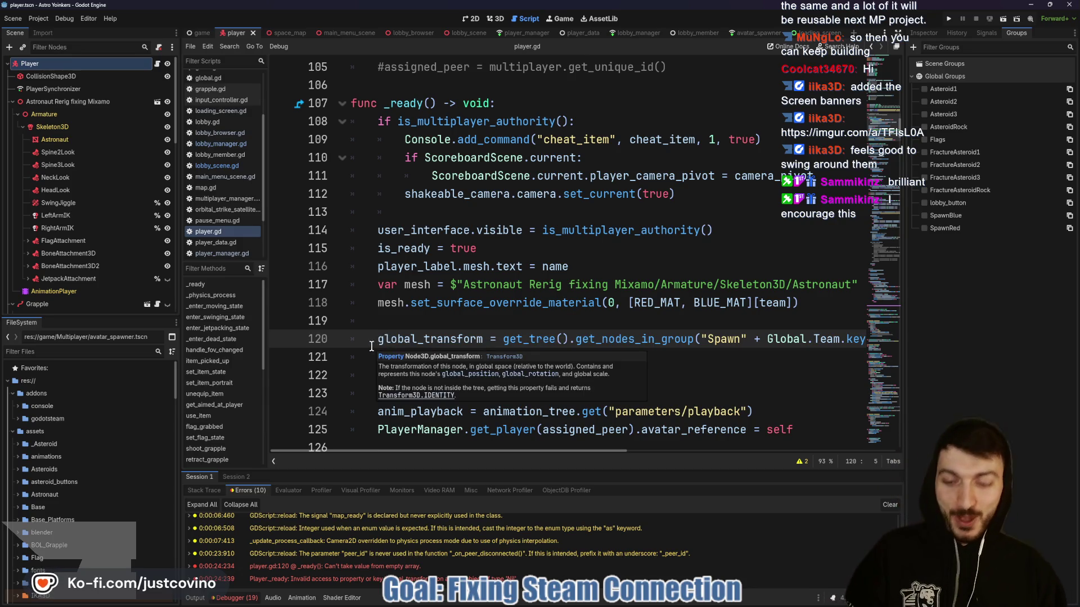
text(#)
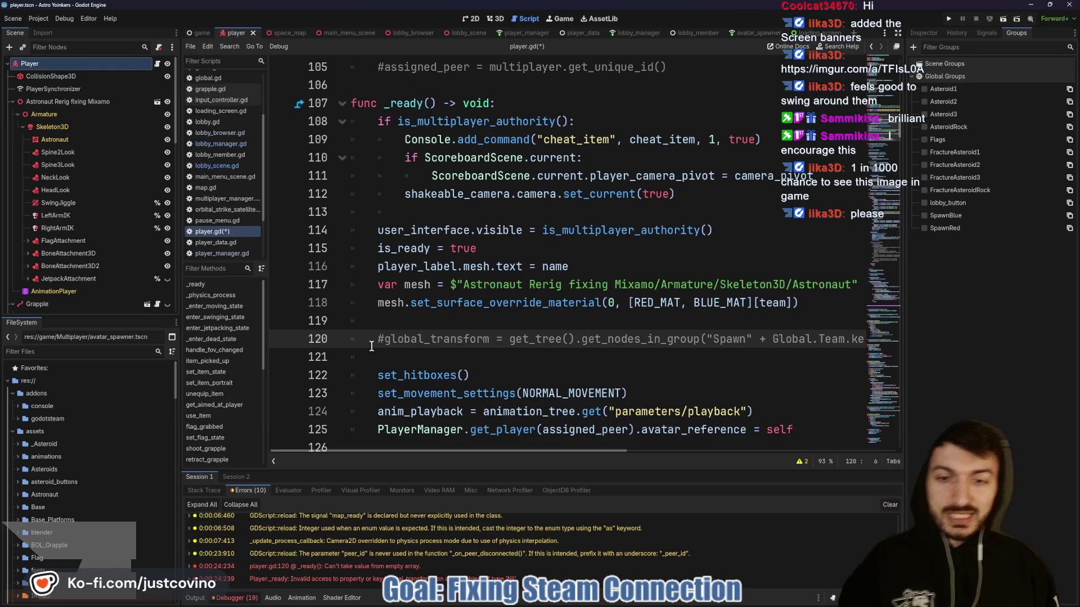
key(ctrl+s)
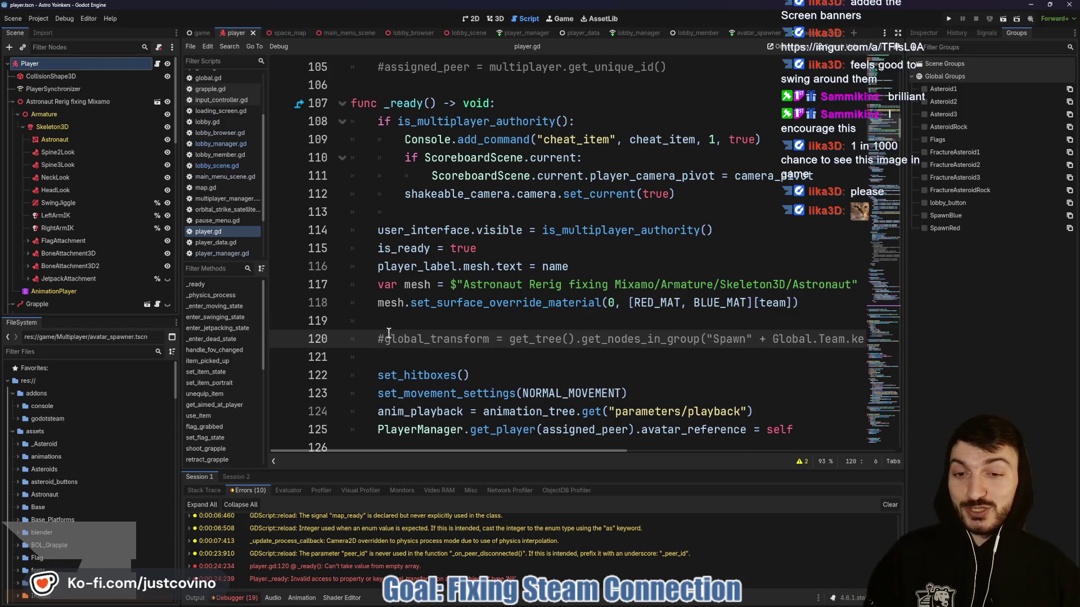
click(389, 325)
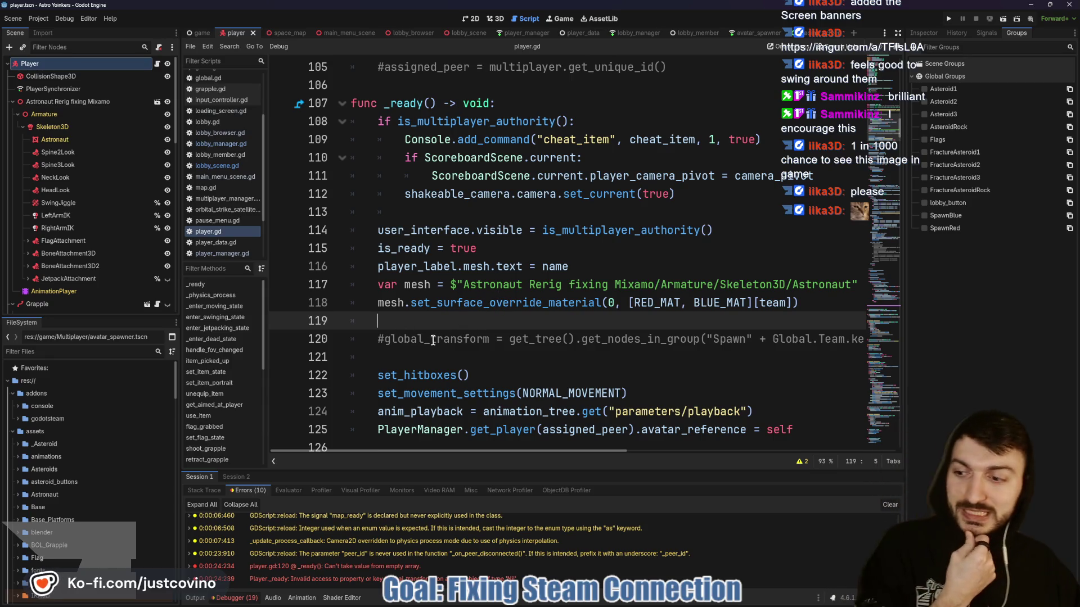
click(947, 20)
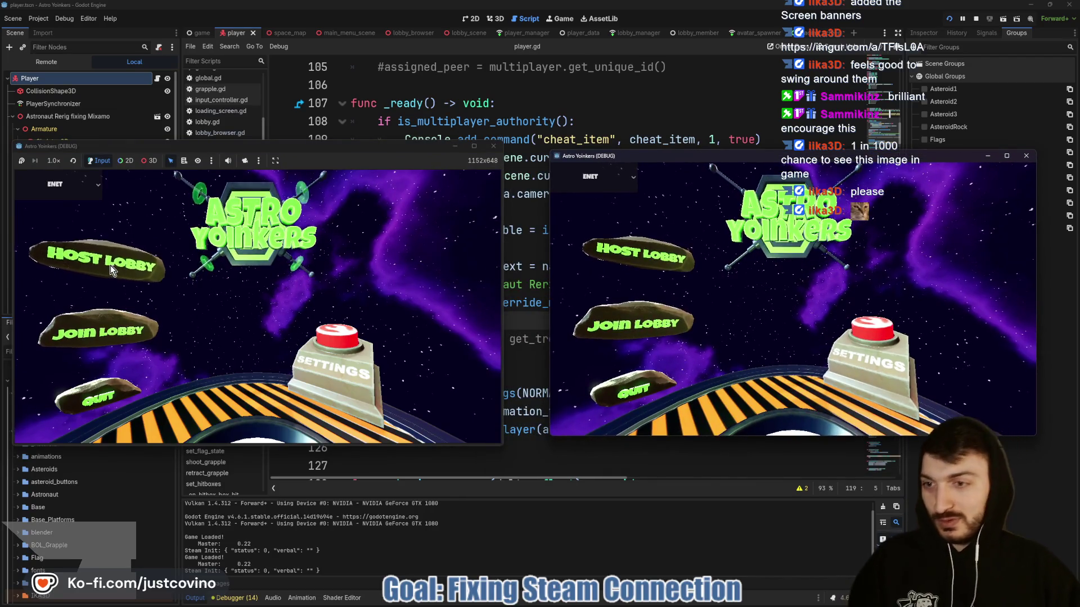
Host a lobby in one debug window, join it from the other, then stop the run.
click(110, 265)
click(256, 270)
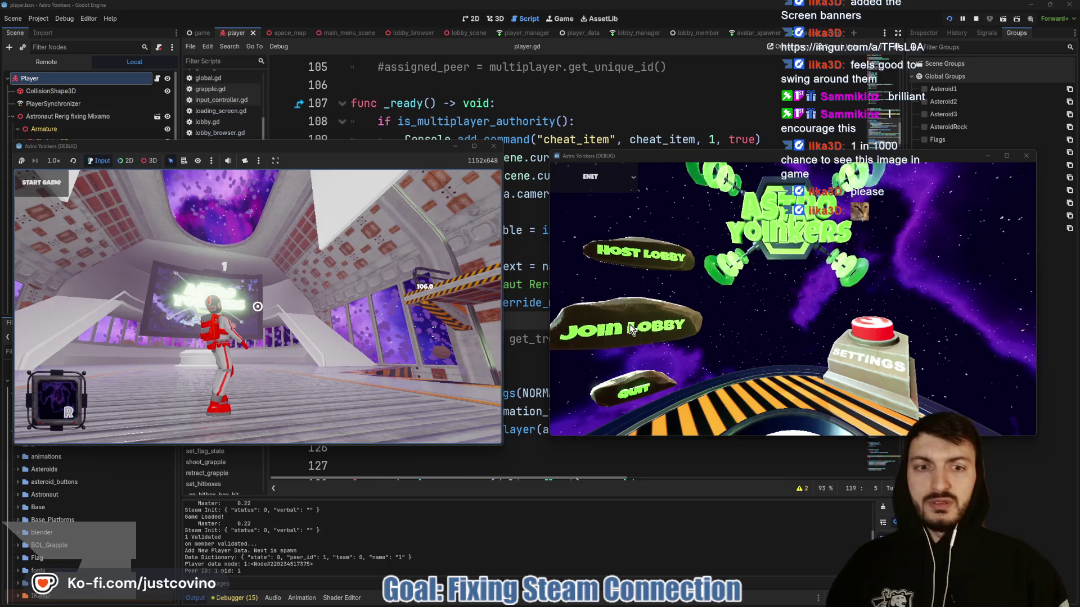
click(630, 323)
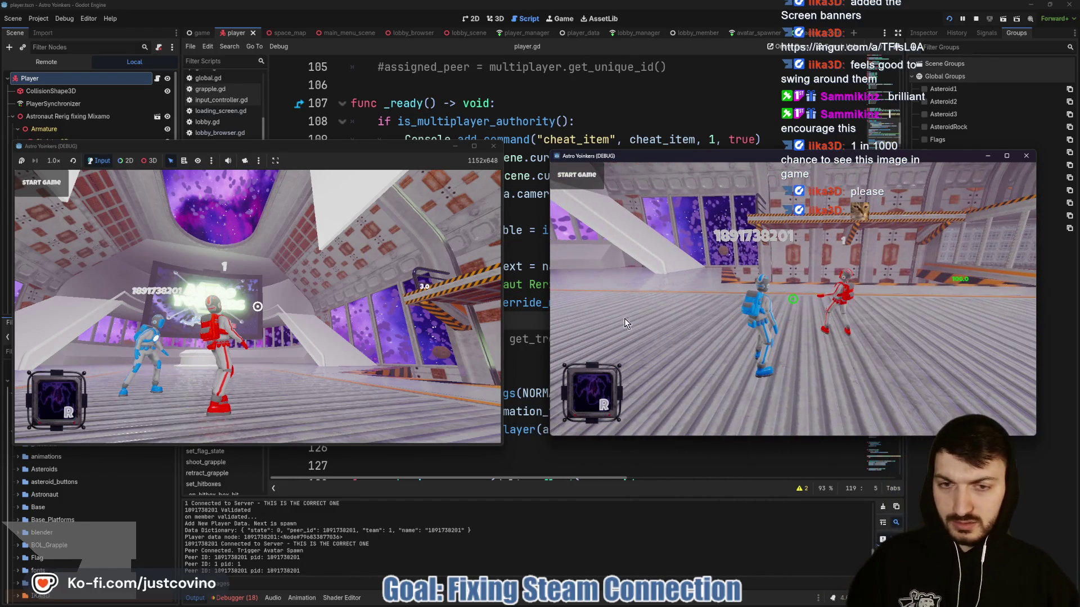
click(977, 19)
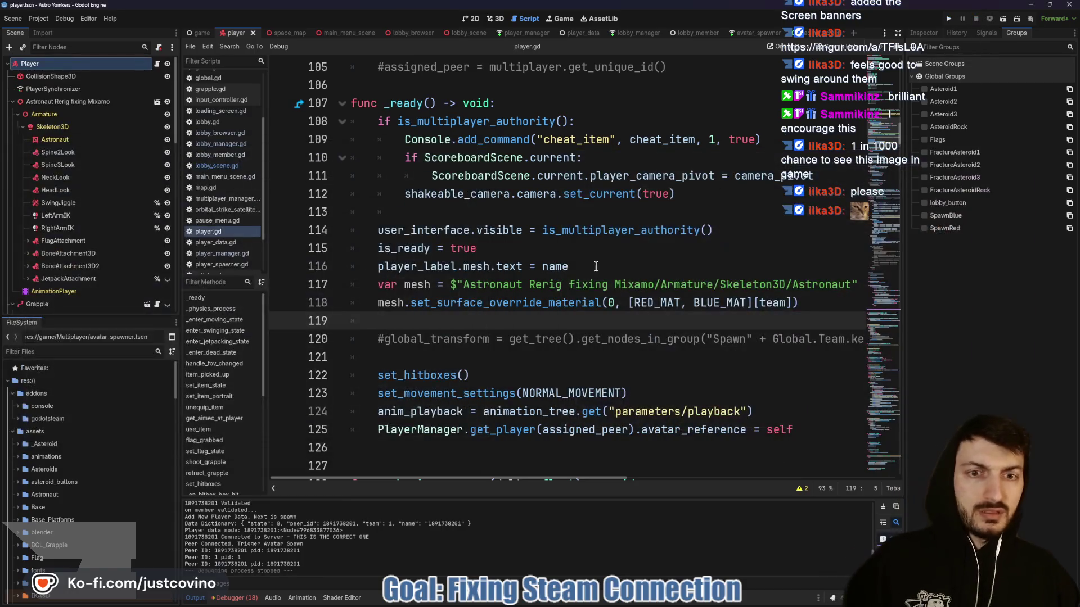
Delete the commented spawn line 120 and its blank line from player.gd, save, and open lobby_scene.
click(590, 266)
key(ctrl+s)
click(430, 339)
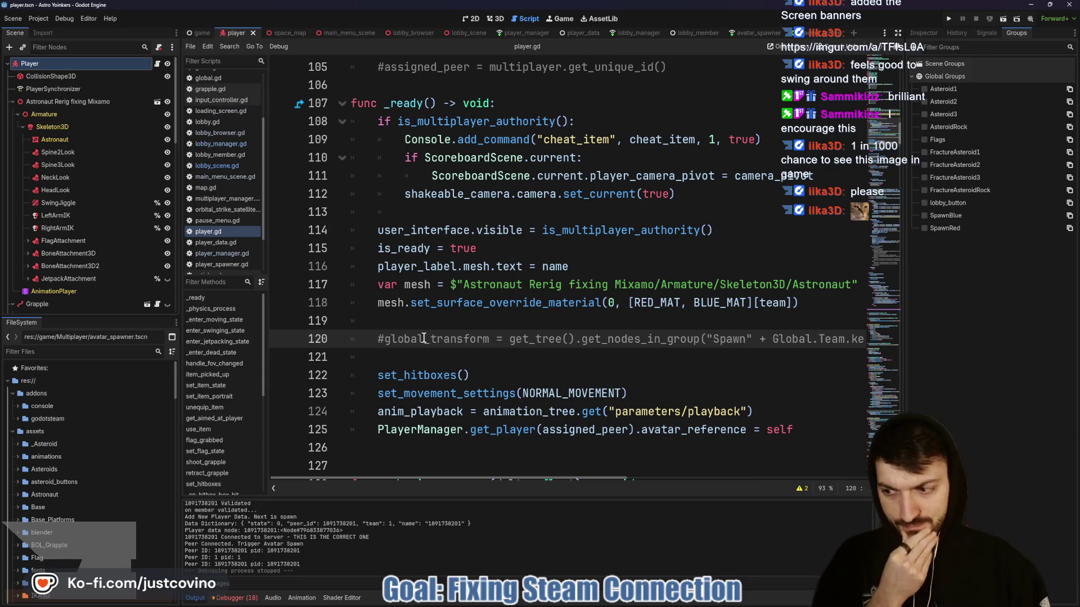
drag(377, 339, 866, 342)
key(ctrl+x)
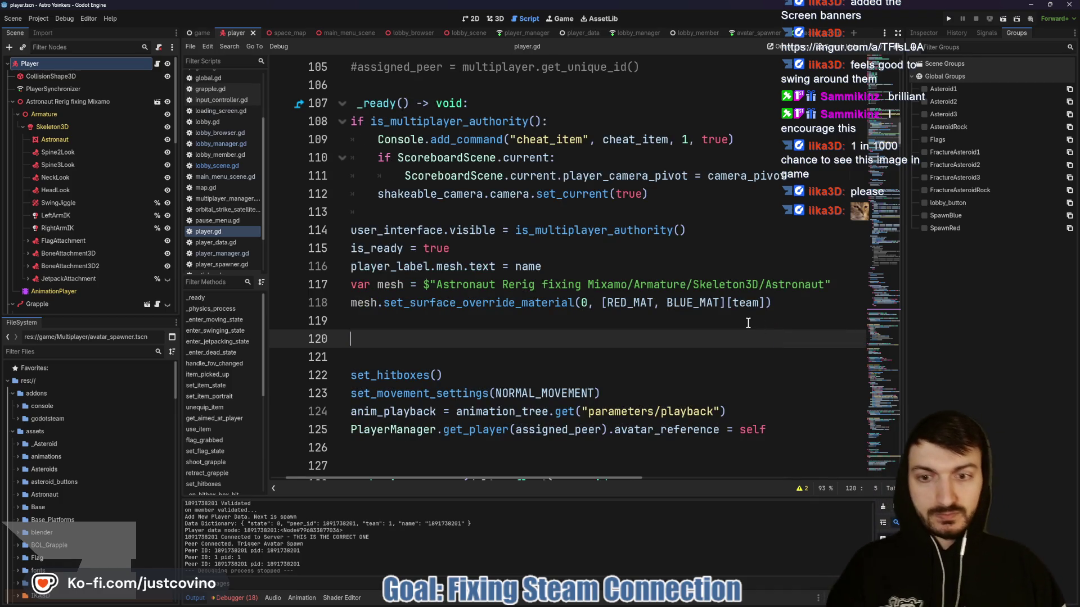
key(Up)
key(BackSpace)
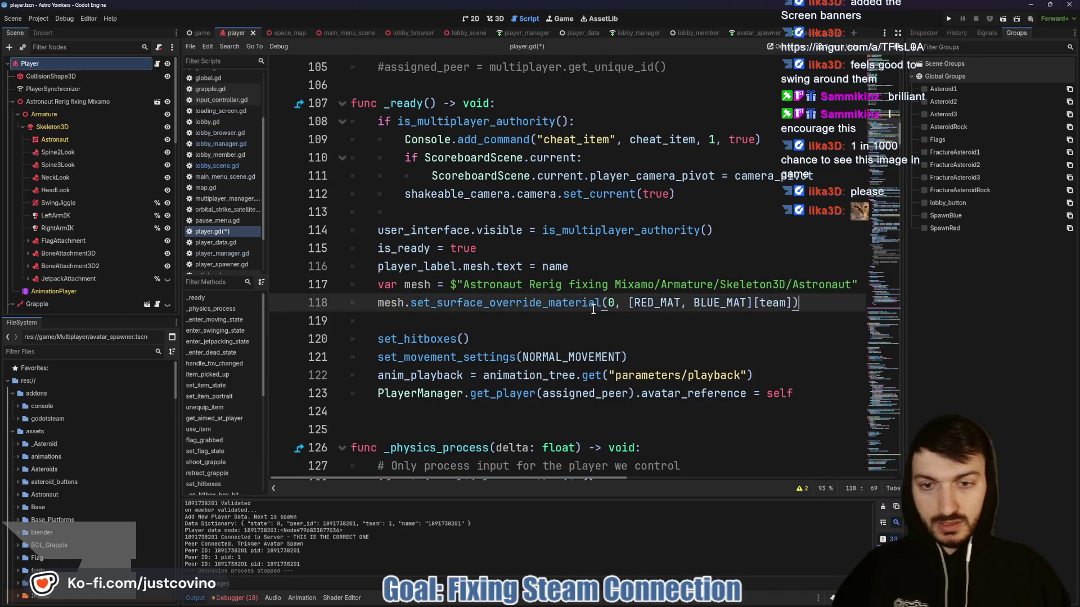
key(ctrl+s)
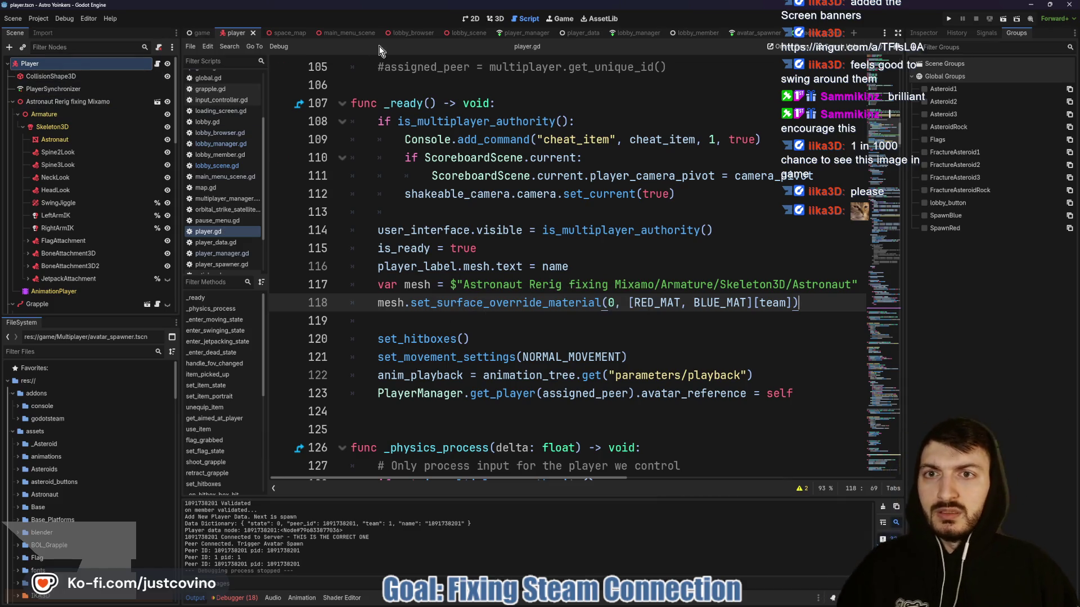
click(457, 32)
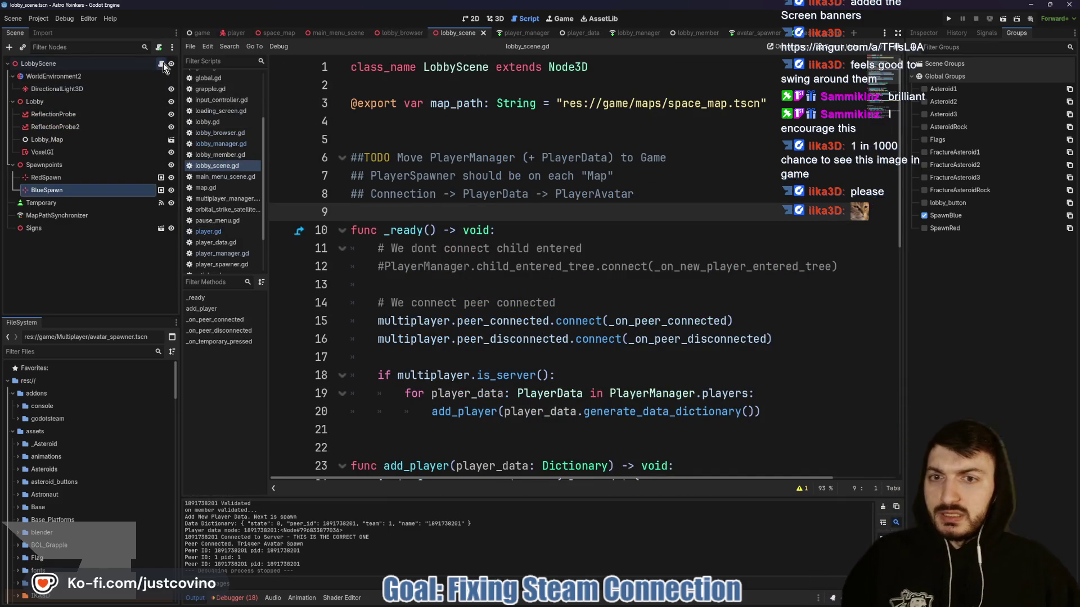
Add a PlayerManager.set_initial_avatar_positions() call to _ready in lobby_scene.gd, save, and run the project.
click(508, 281)
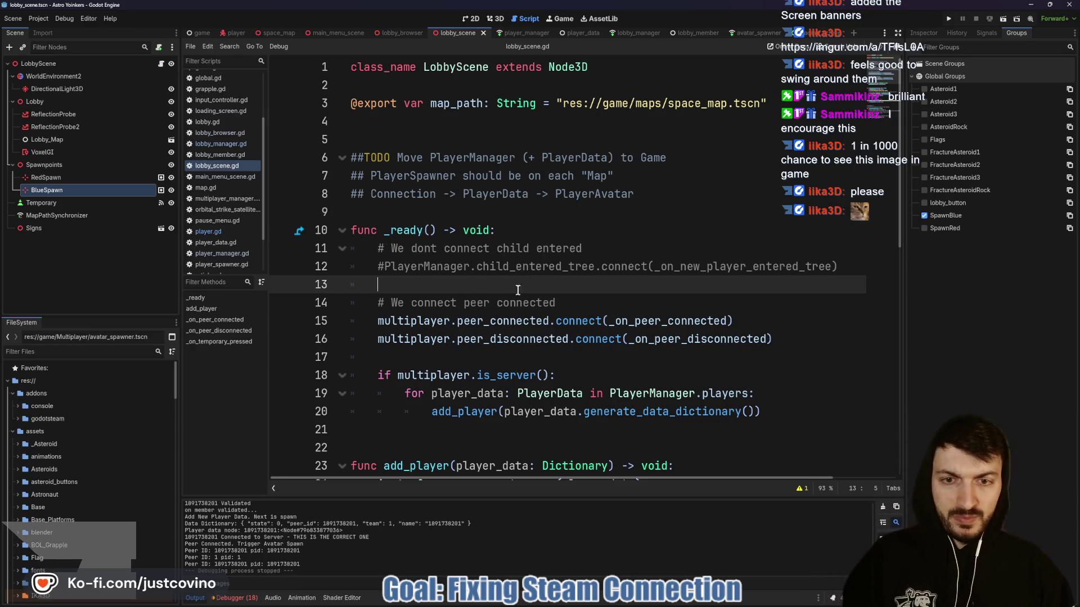
key(Return)
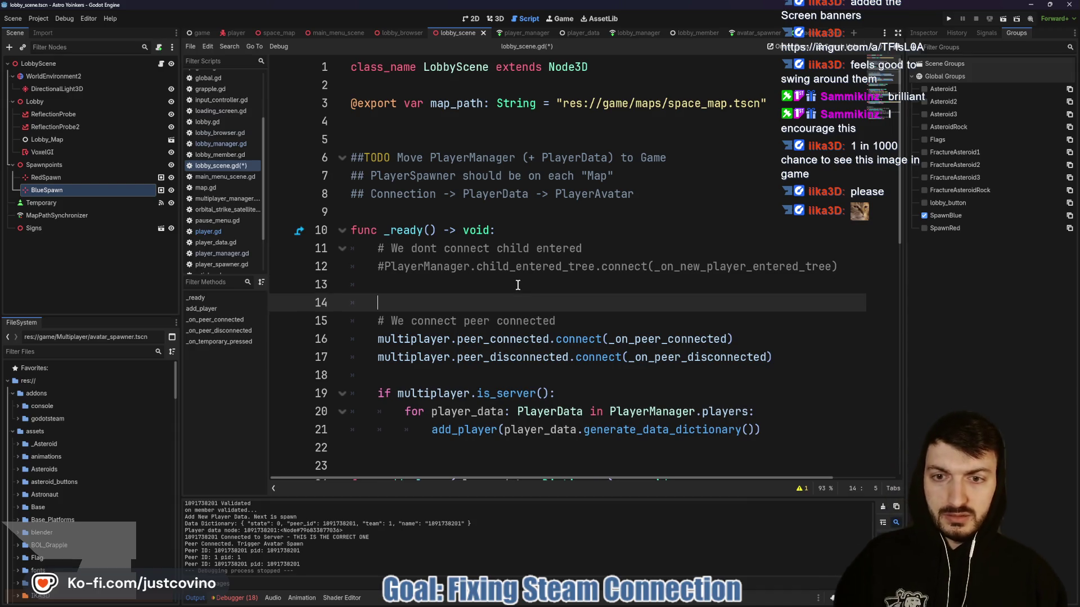
text(PlayerMan)
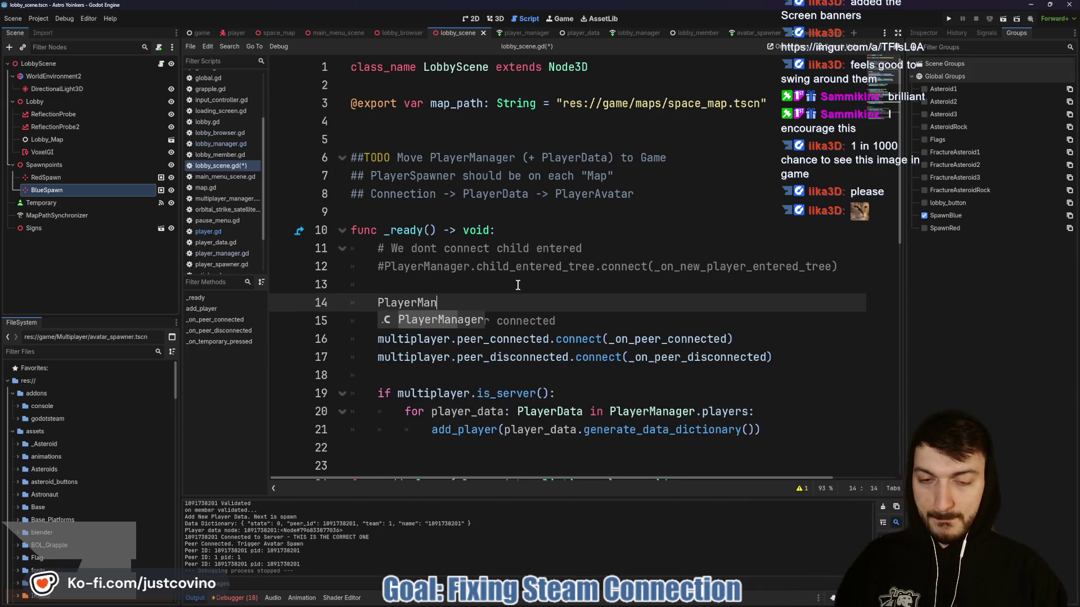
text(ager.set)
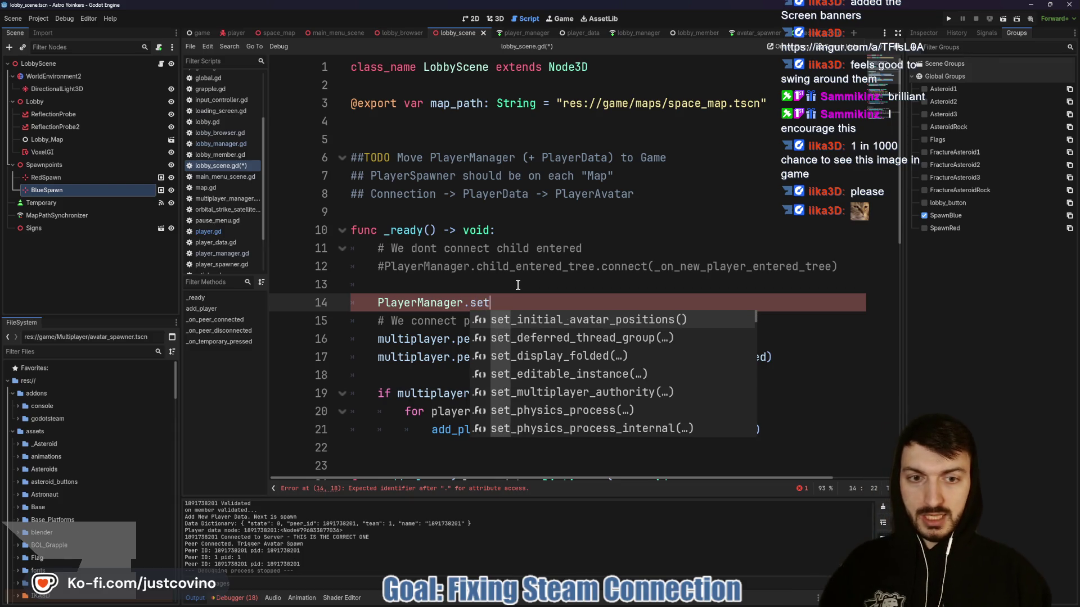
key(Return)
key(ctrl+s)
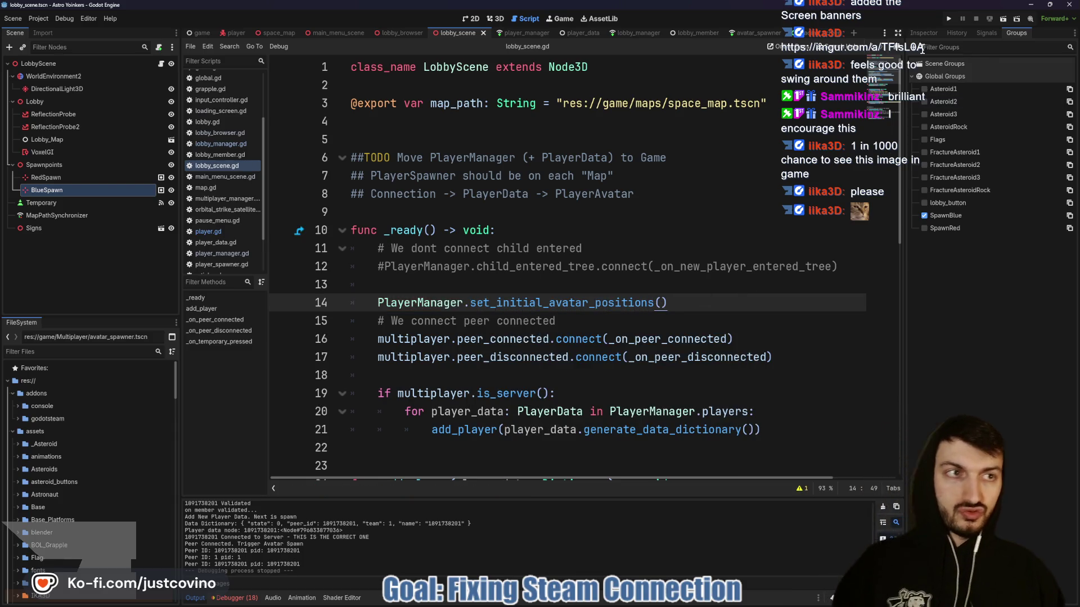
click(949, 18)
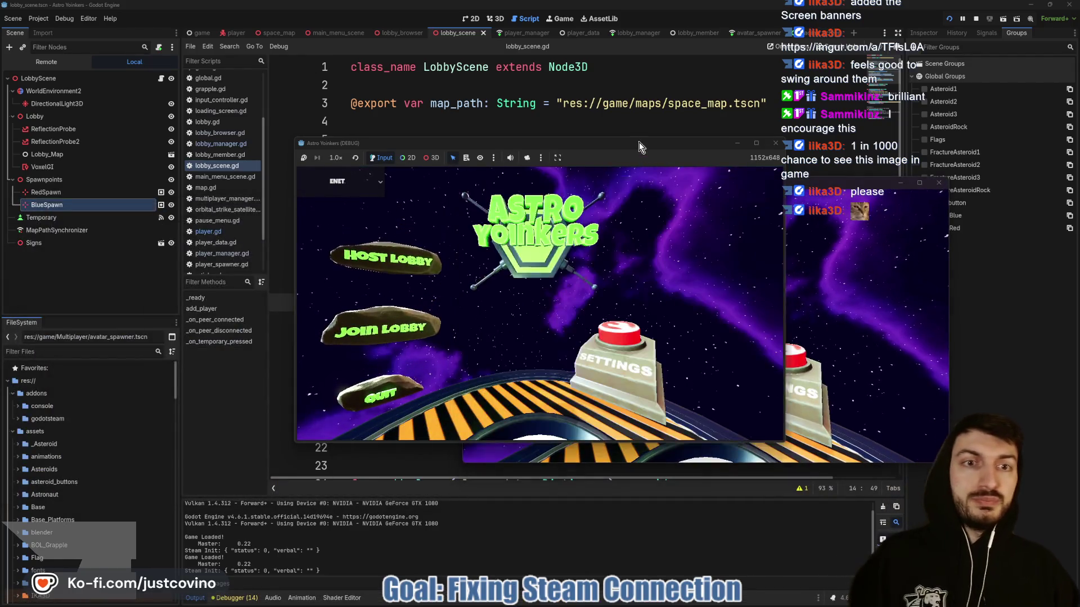
Move the first game window to the left and join the hosted lobby from the second window.
mouse_move(639, 147)
mouse_down()
mouse_move(385, 140)
mouse_move(356, 160)
mouse_up()
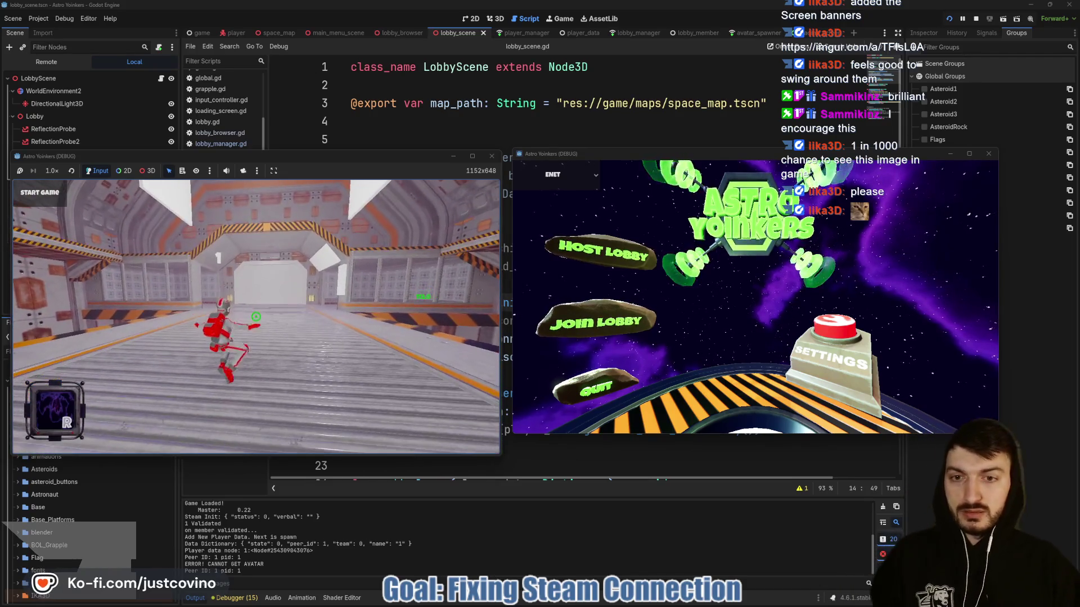
click(575, 324)
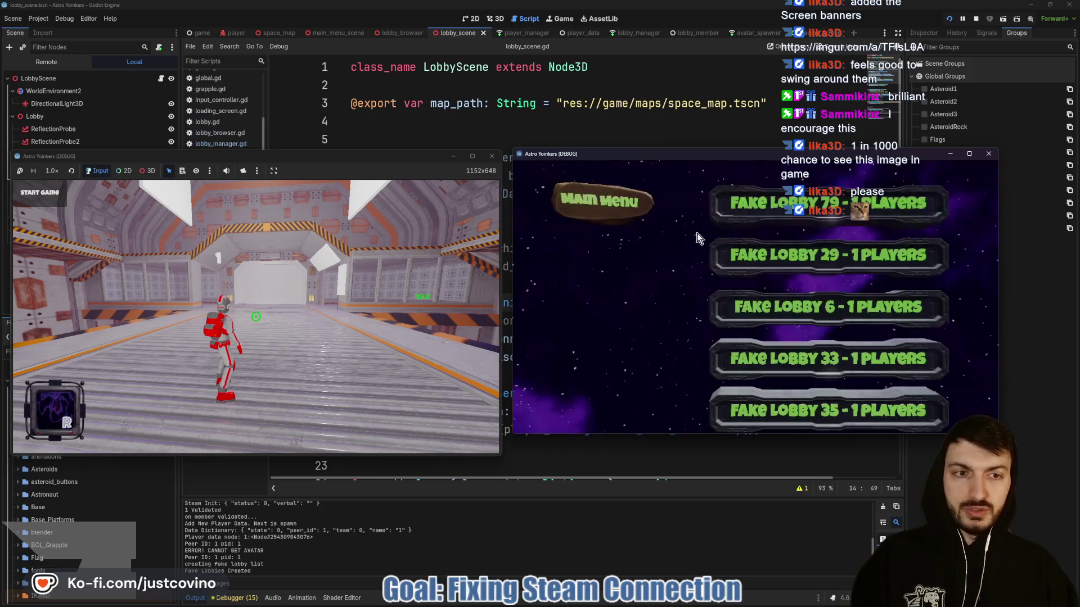
click(810, 255)
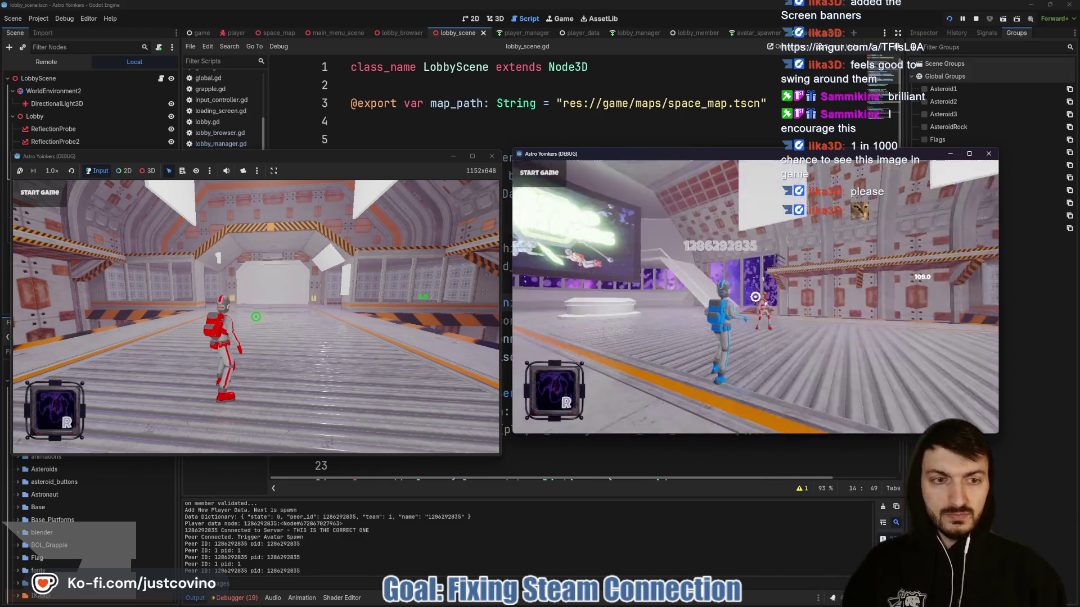
Grapple along the wall several times to test movement, then stop the game with F8.
click(755, 297)
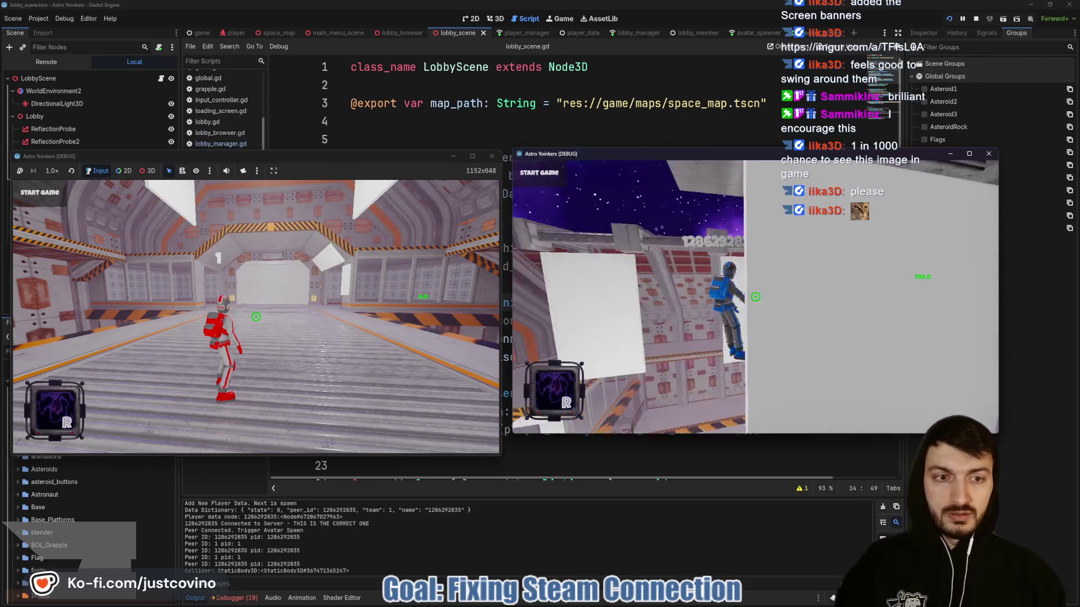
click(755, 296)
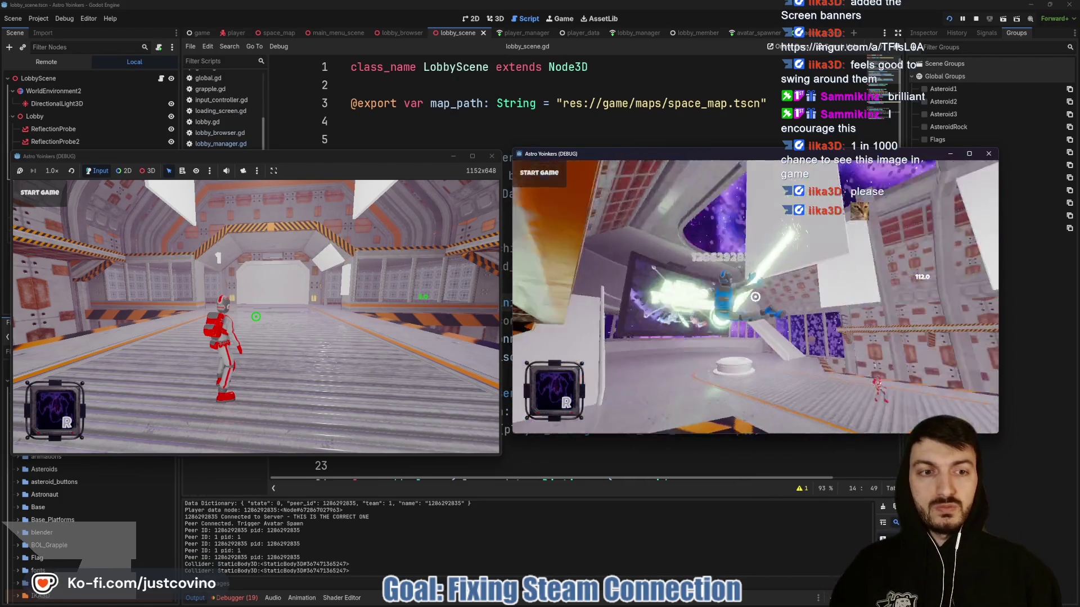
click(755, 296)
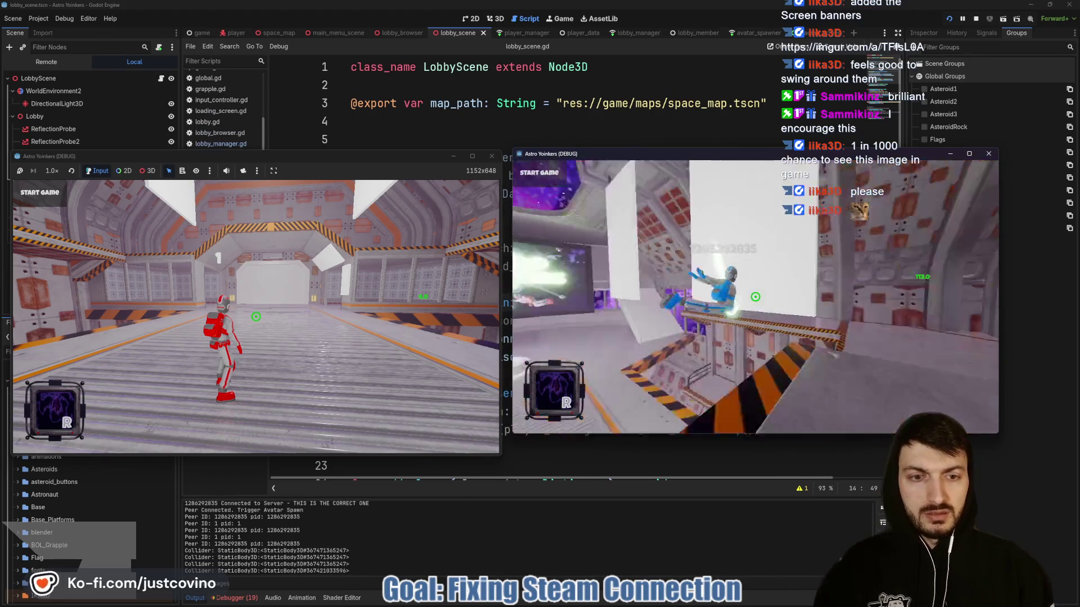
click(756, 297)
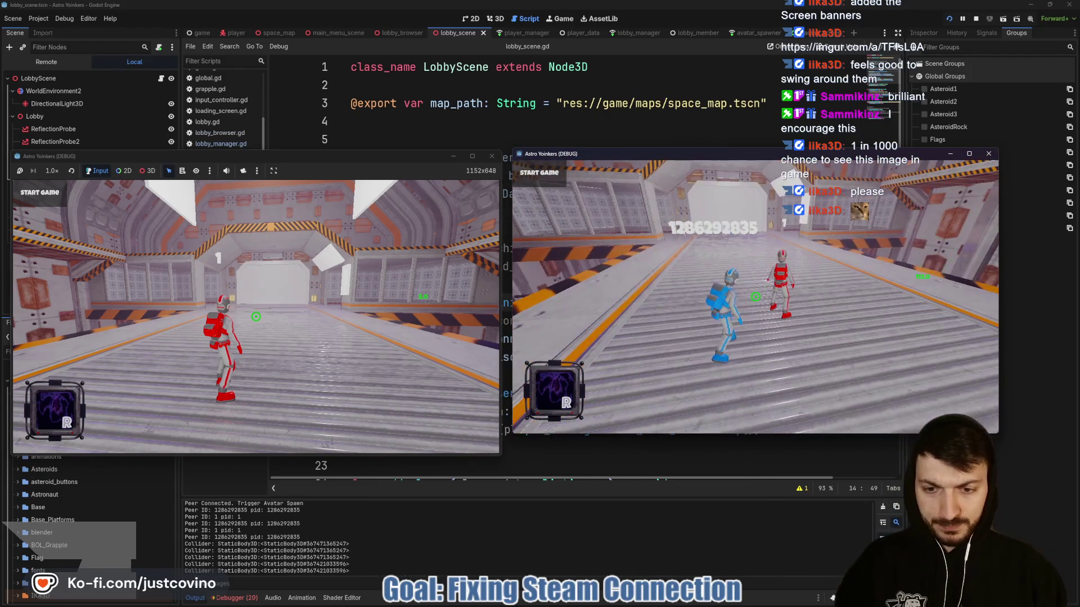
key(F8)
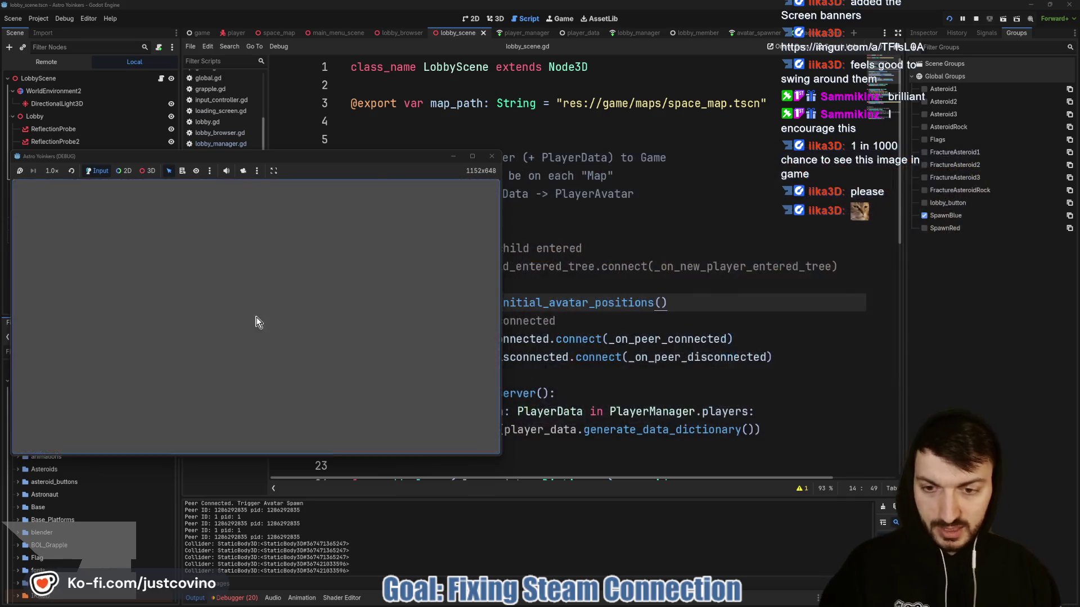
Enlarge the debugger, view Session 2's errors, and select MapPathSynchronizer to see its replication settings.
click(236, 597)
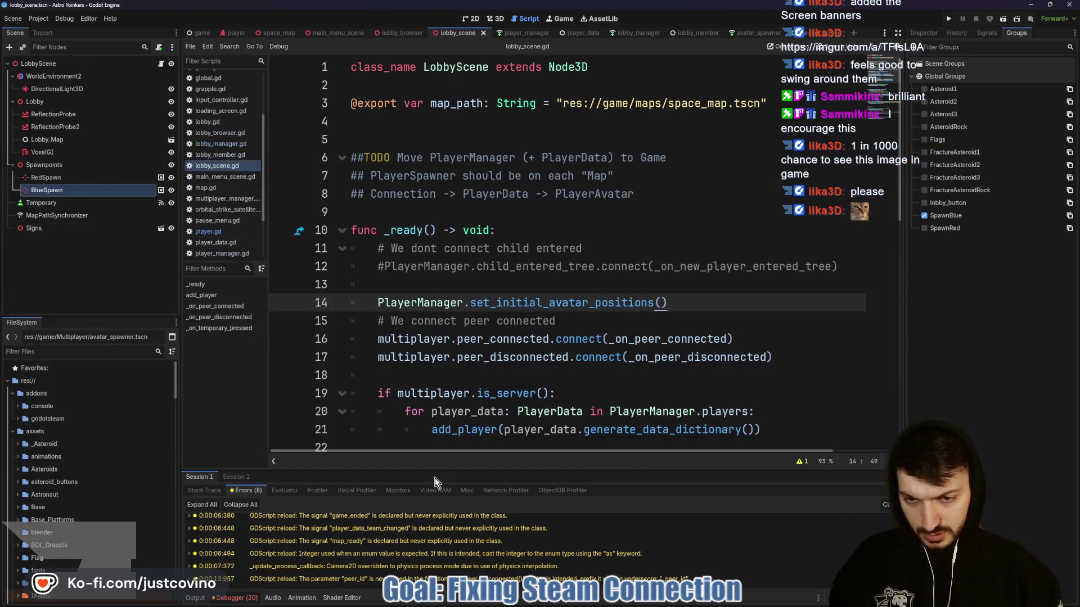
drag(427, 473, 443, 231)
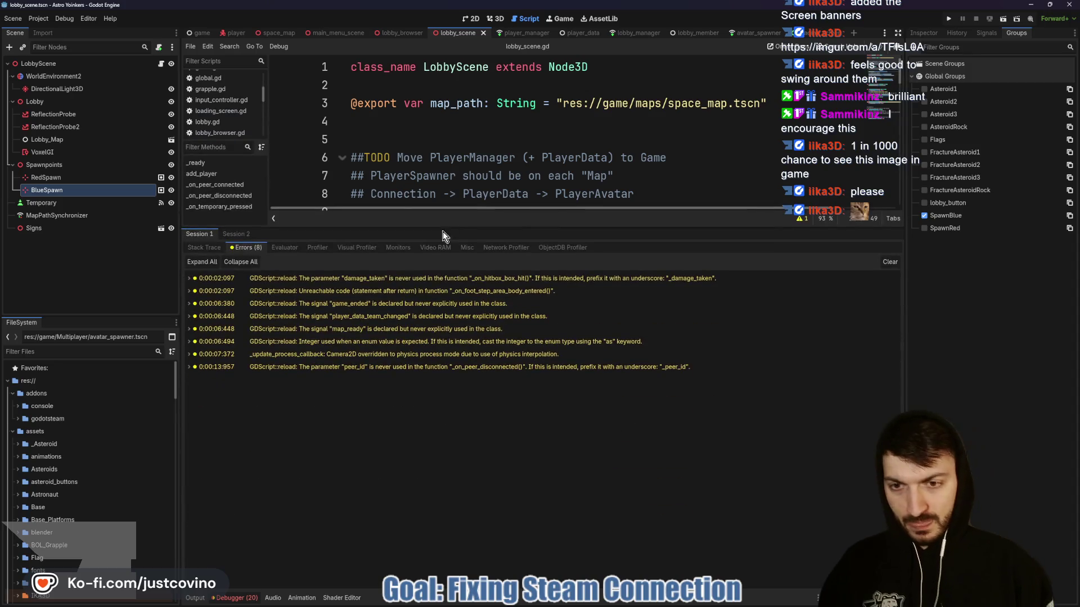
click(237, 234)
click(248, 251)
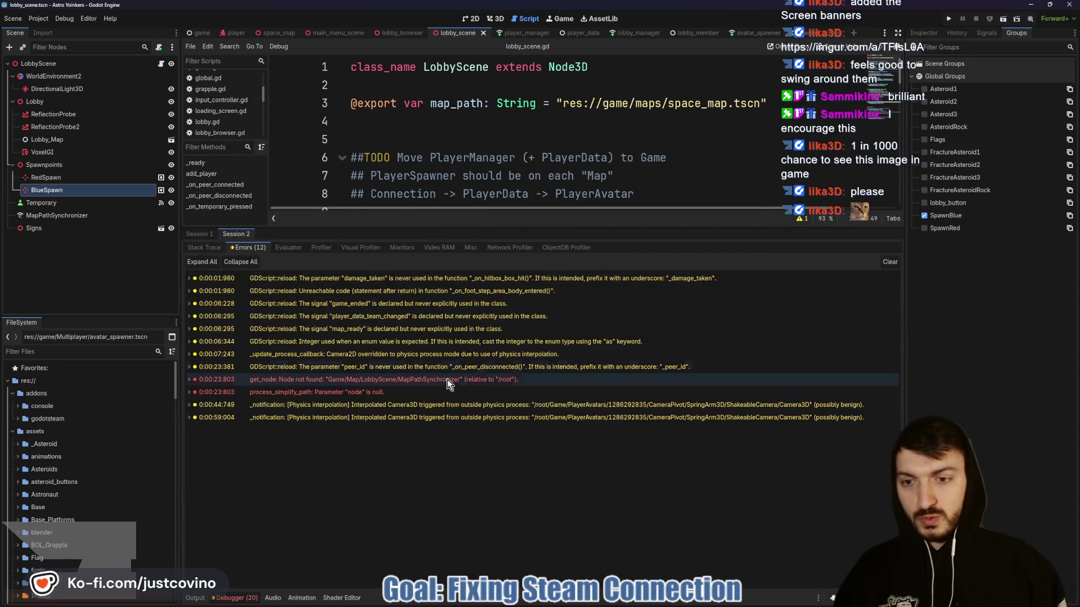
mouse_move(471, 390)
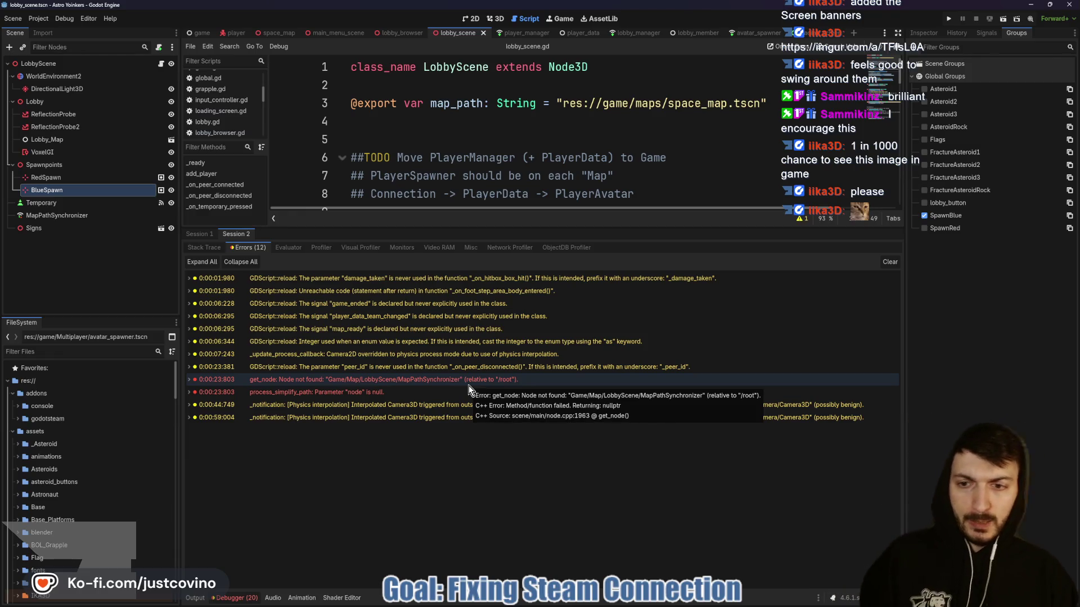
click(76, 218)
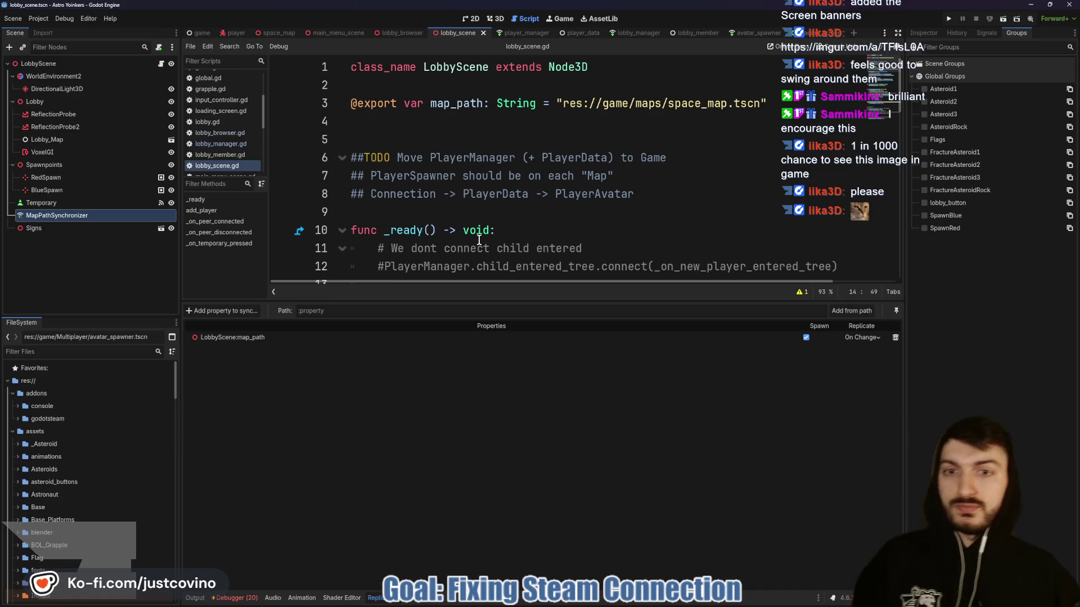
Collapse the Replication panel and bring back Session 2's list of 12 errors.
scroll(476, 209, down, 4)
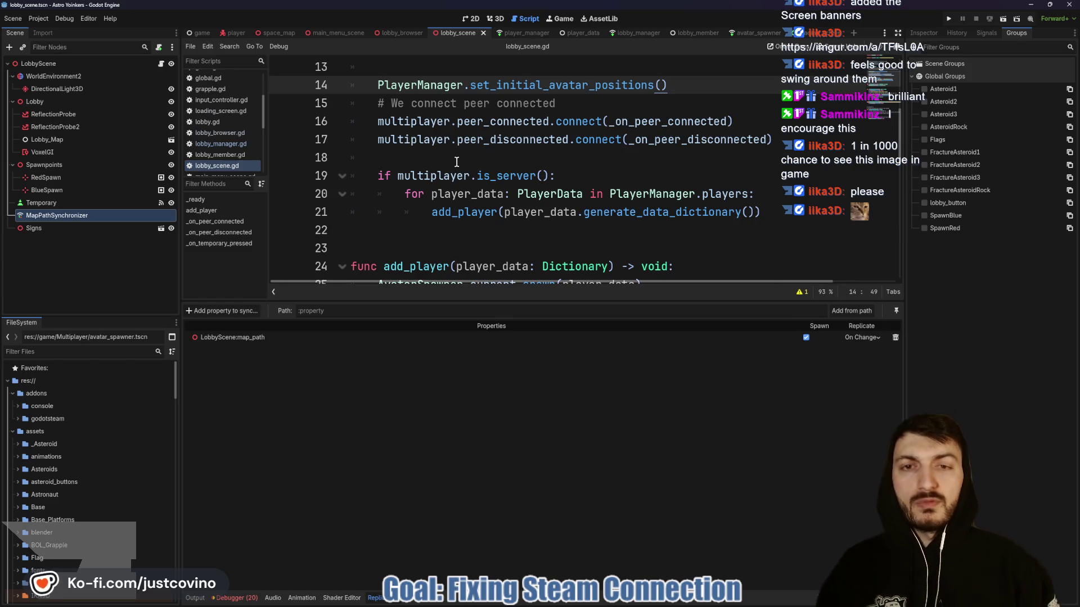
click(451, 162)
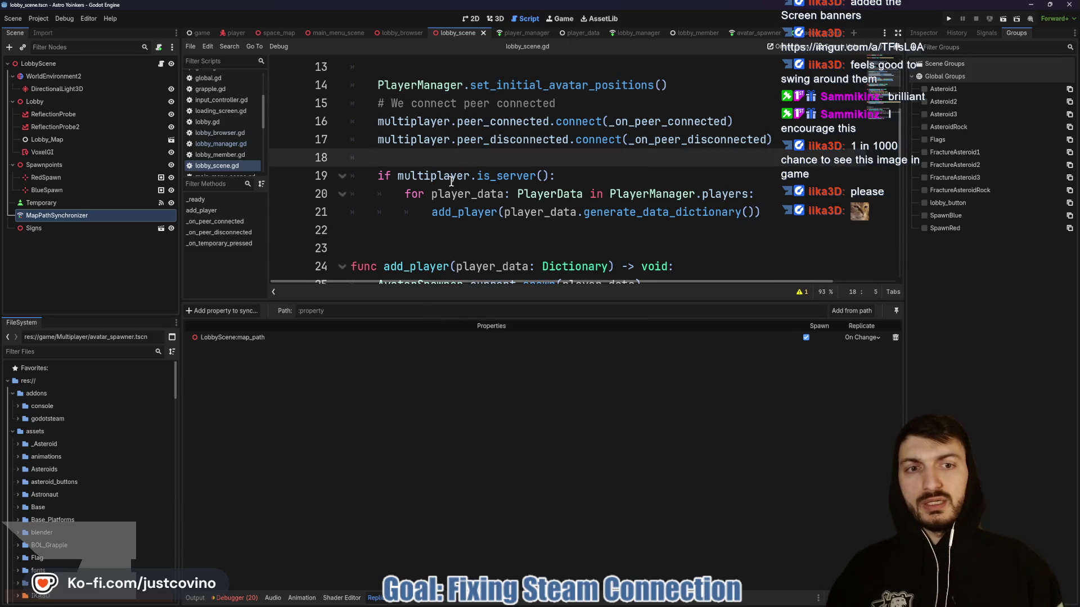
drag(637, 301, 637, 526)
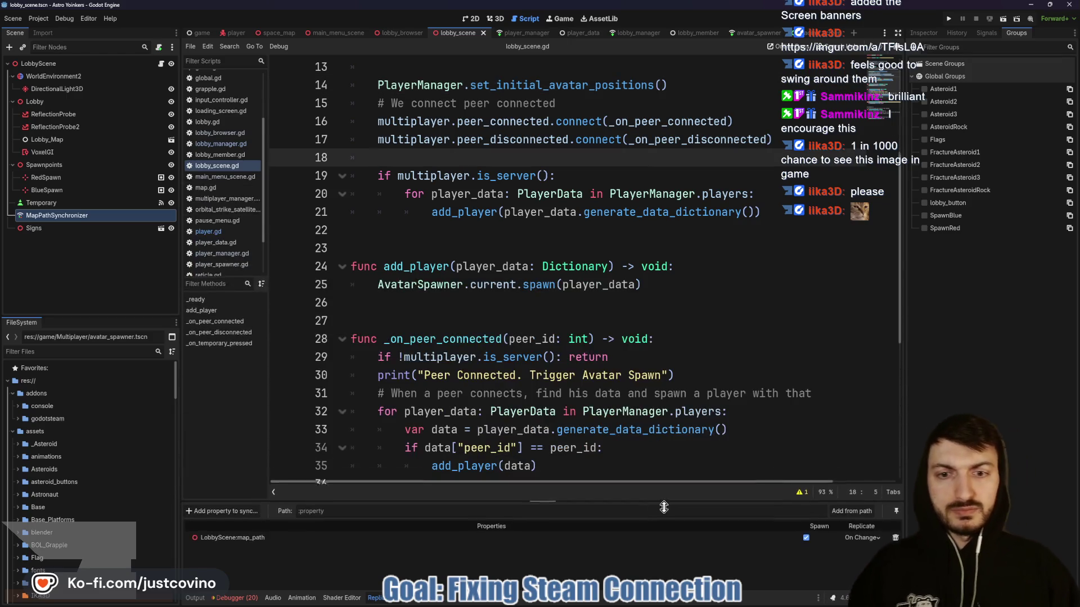
click(234, 597)
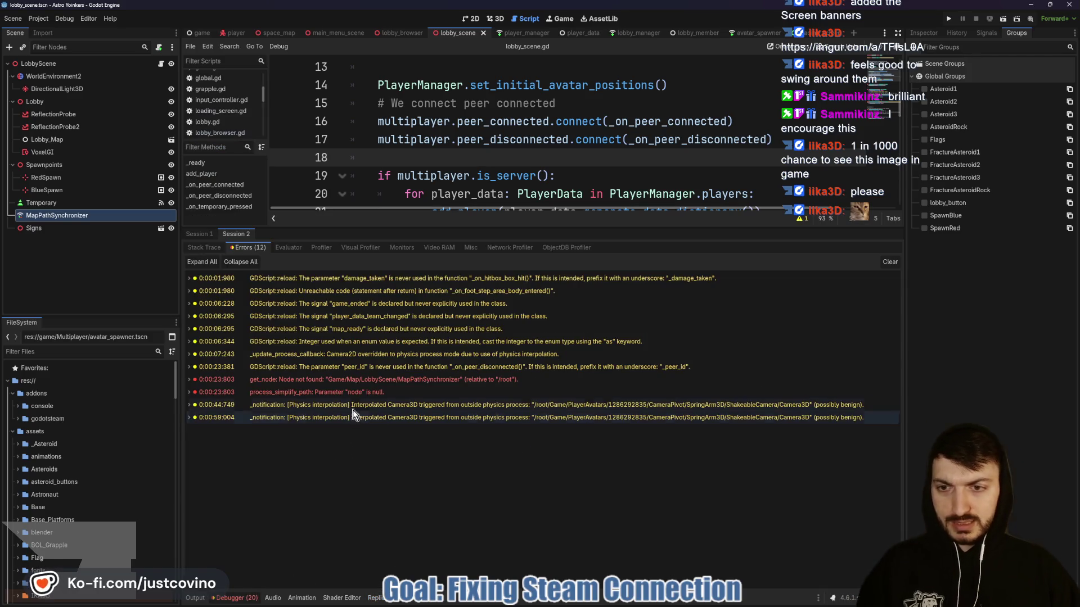
Jump to the damage_taken and unreachable code warnings, clear the error list, and shrink the bottom panel.
mouse_move(298, 306)
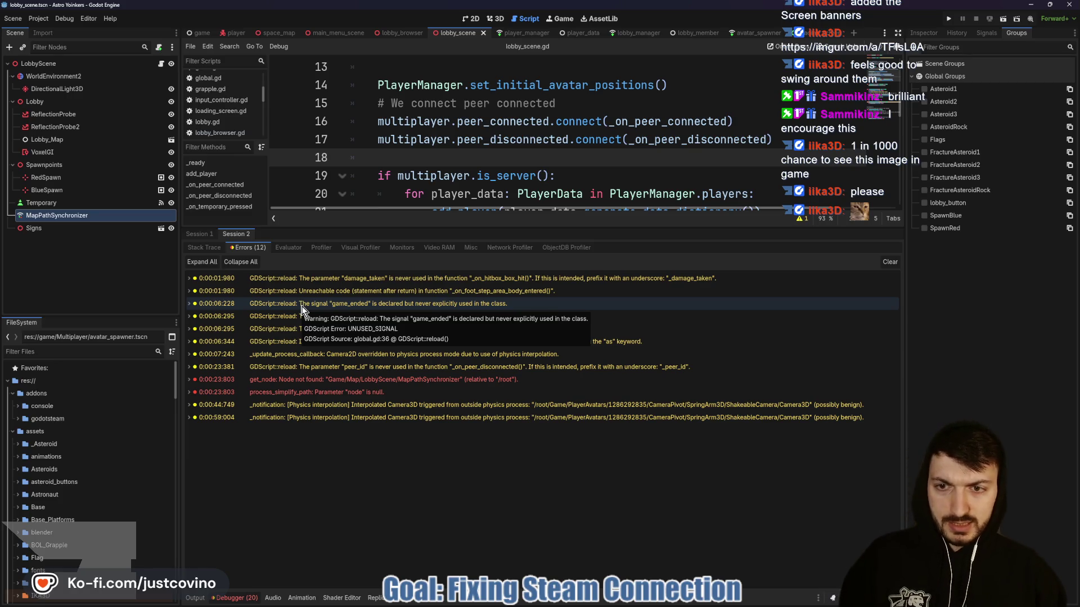
click(304, 285)
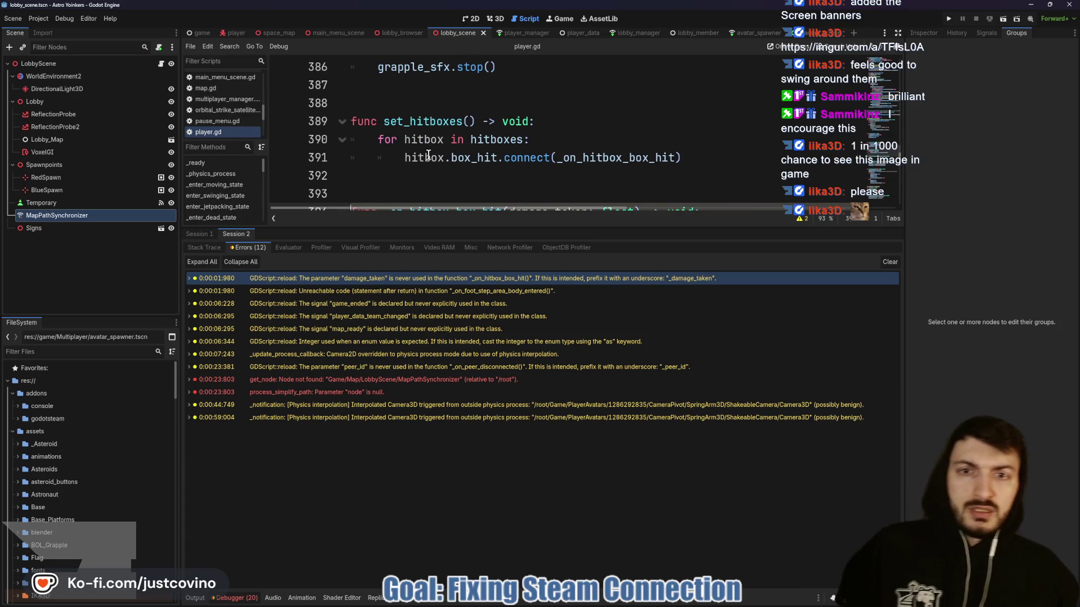
click(437, 291)
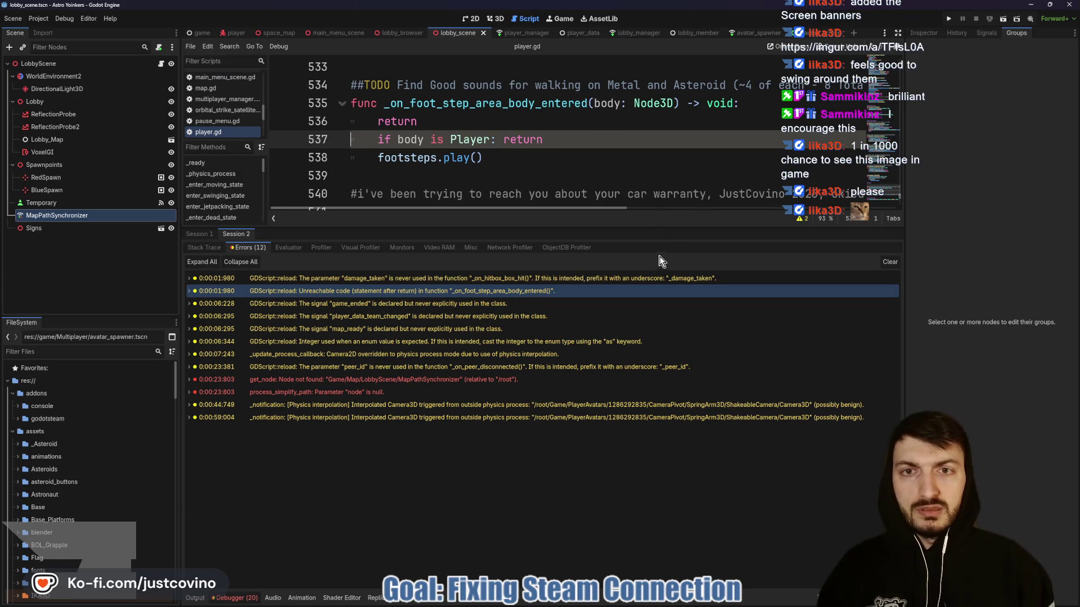
click(890, 261)
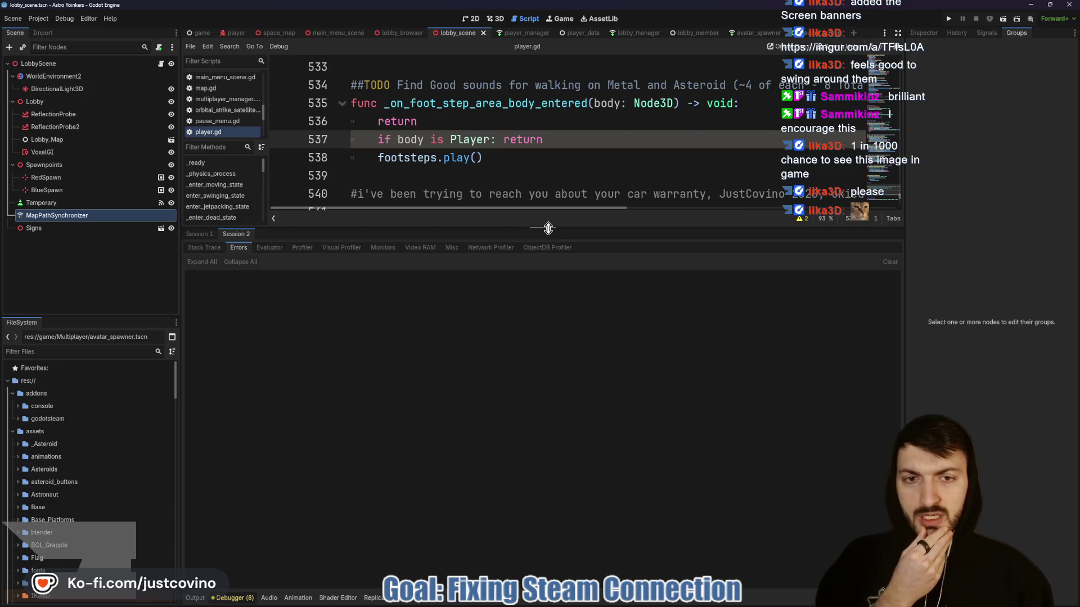
drag(548, 227, 538, 476)
click(440, 223)
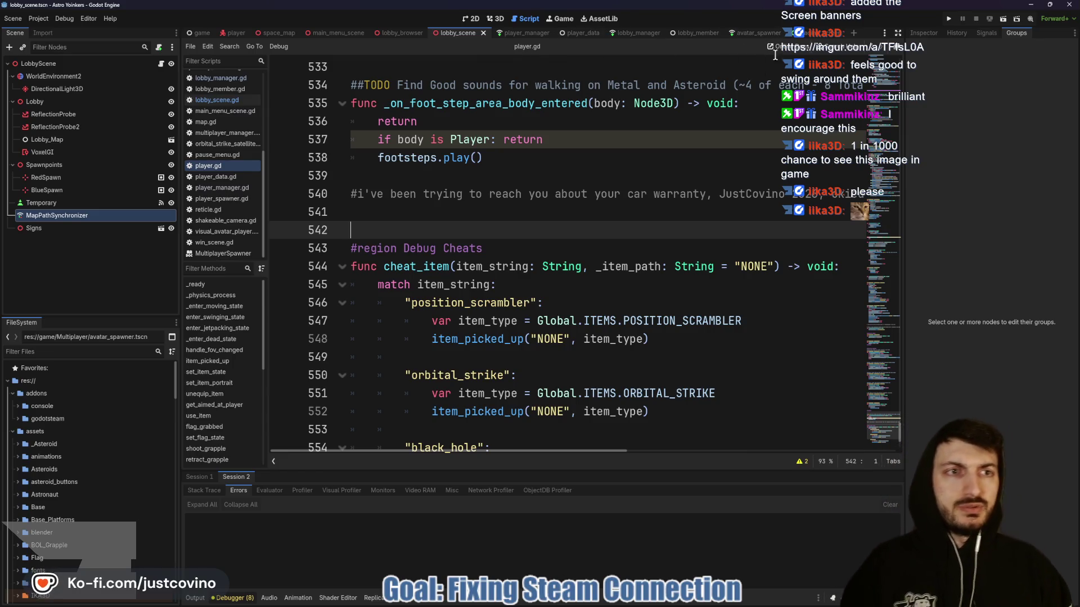
Open the loading_screen scene and show the LoadingProgress bar's properties in the Inspector.
click(806, 33)
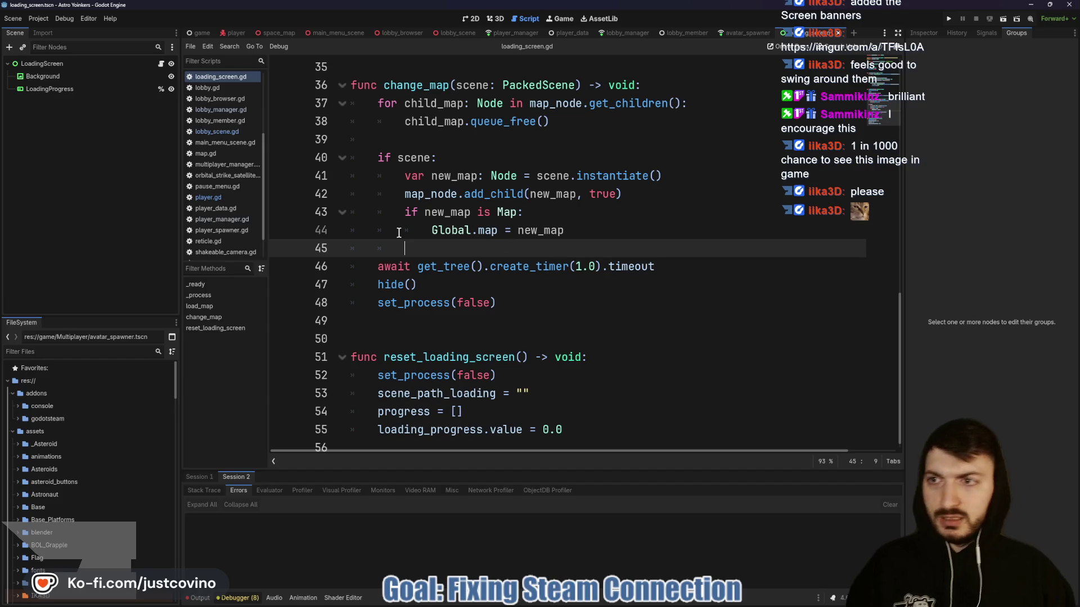
click(89, 90)
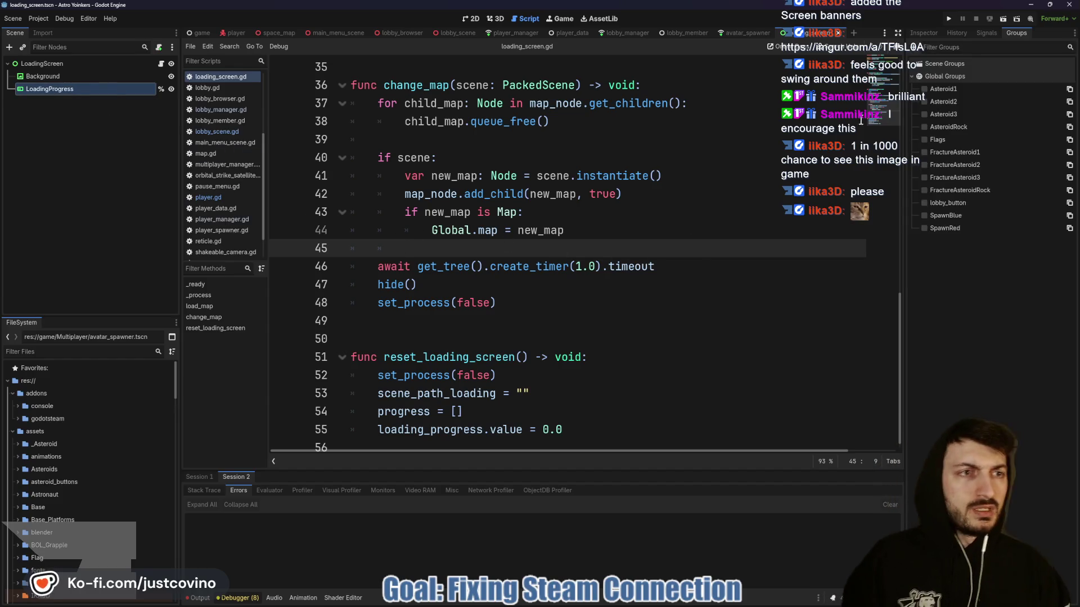
click(924, 33)
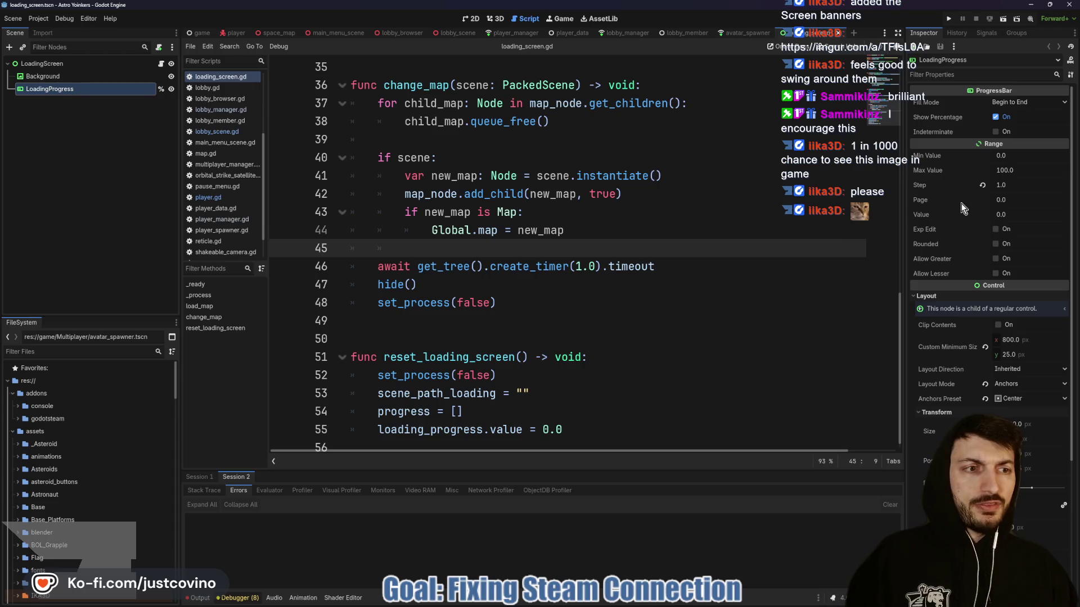
mouse_move(981, 186)
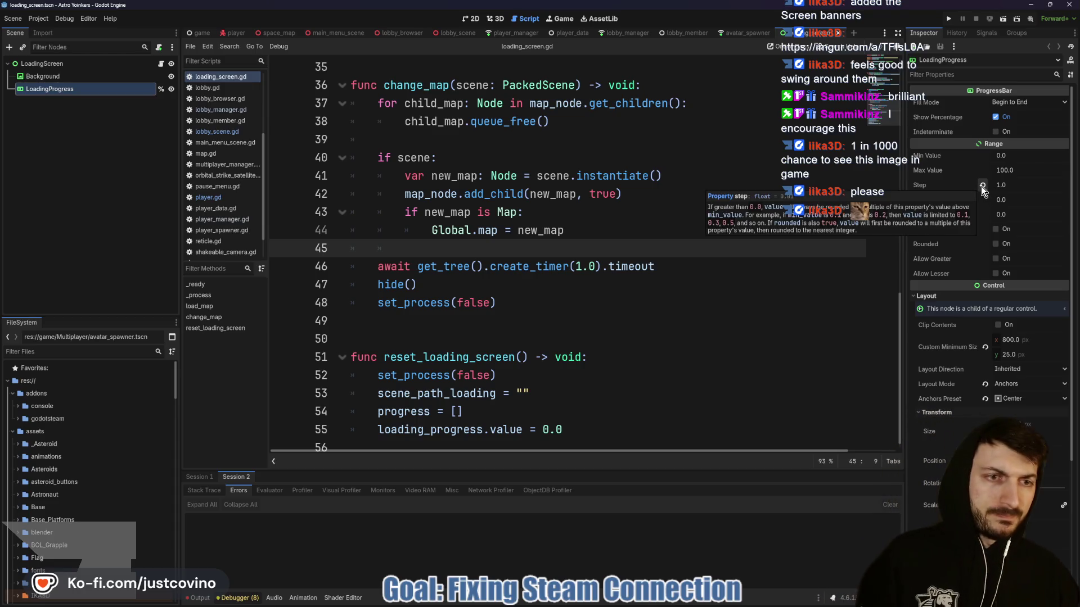
Scroll loading_screen.gd up to the _process function that updates loading_progress.value.
click(605, 283)
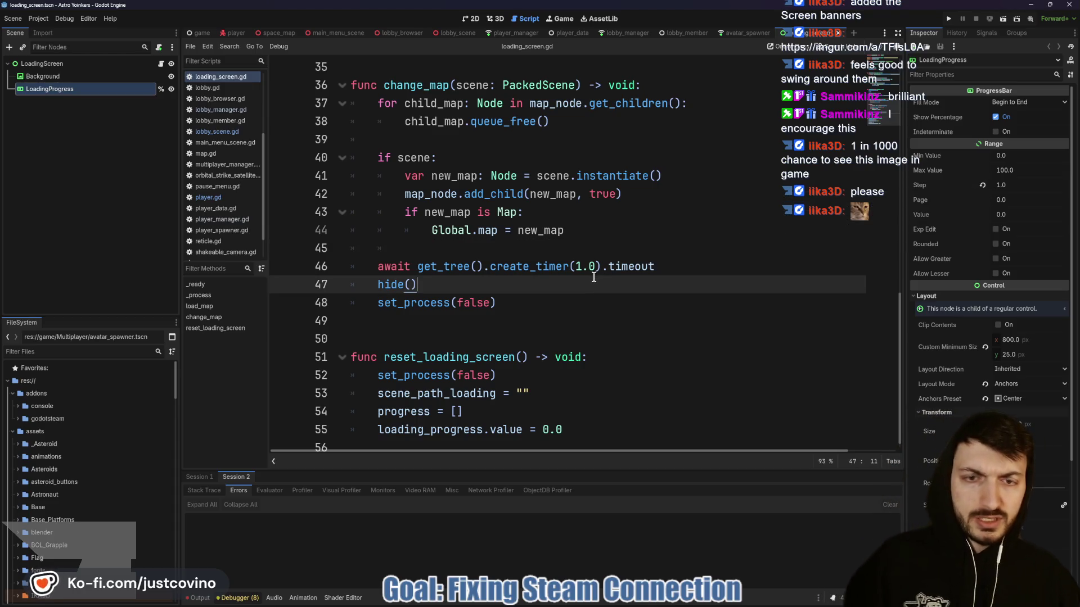
scroll(594, 277, up, 4)
scroll(594, 277, down, 2)
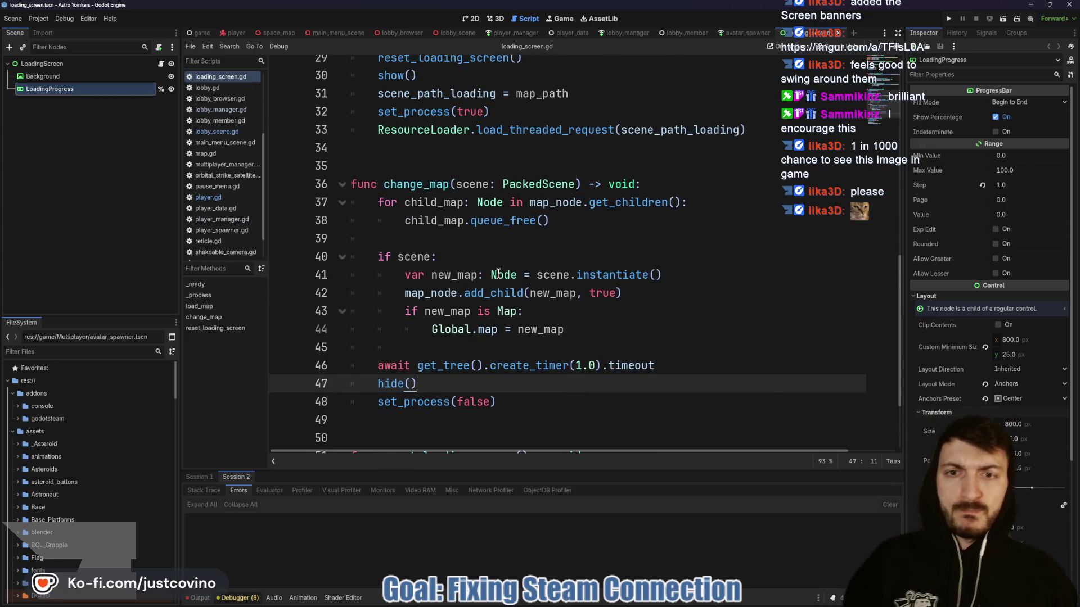
scroll(498, 274, up, 6)
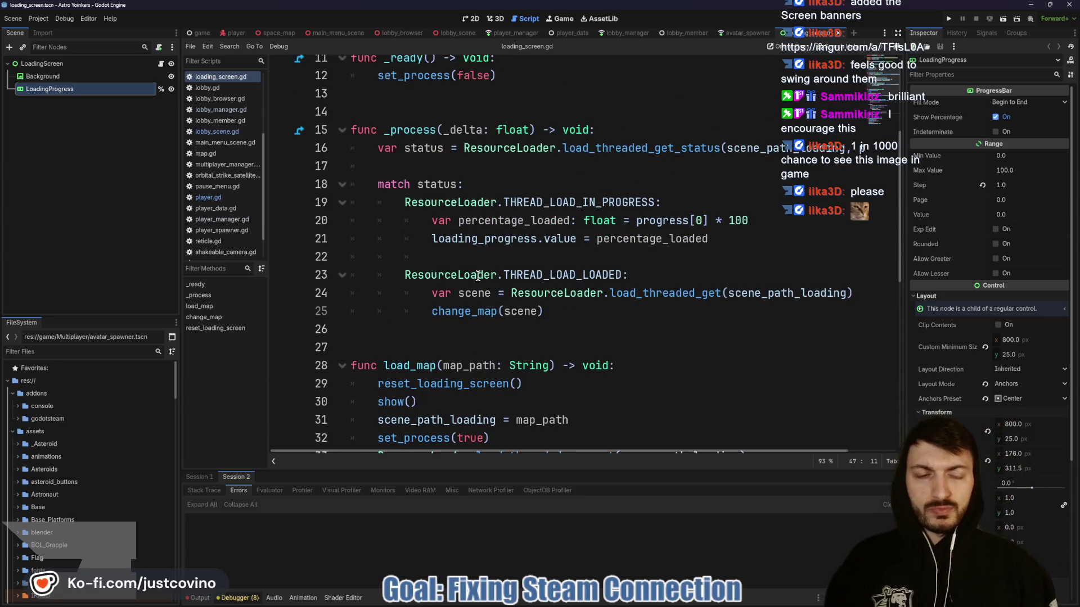
click(449, 185)
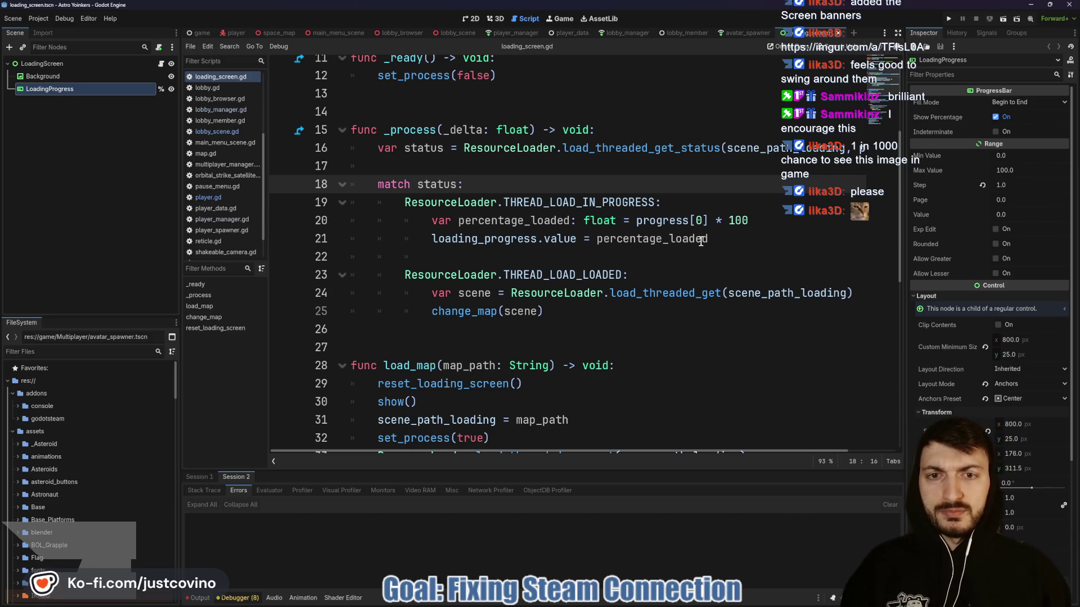
Check the code hints for progress and THREAD_LOAD_IN_PROGRESS, then bring the Chrome low-FPS forum thread forward.
mouse_move(665, 246)
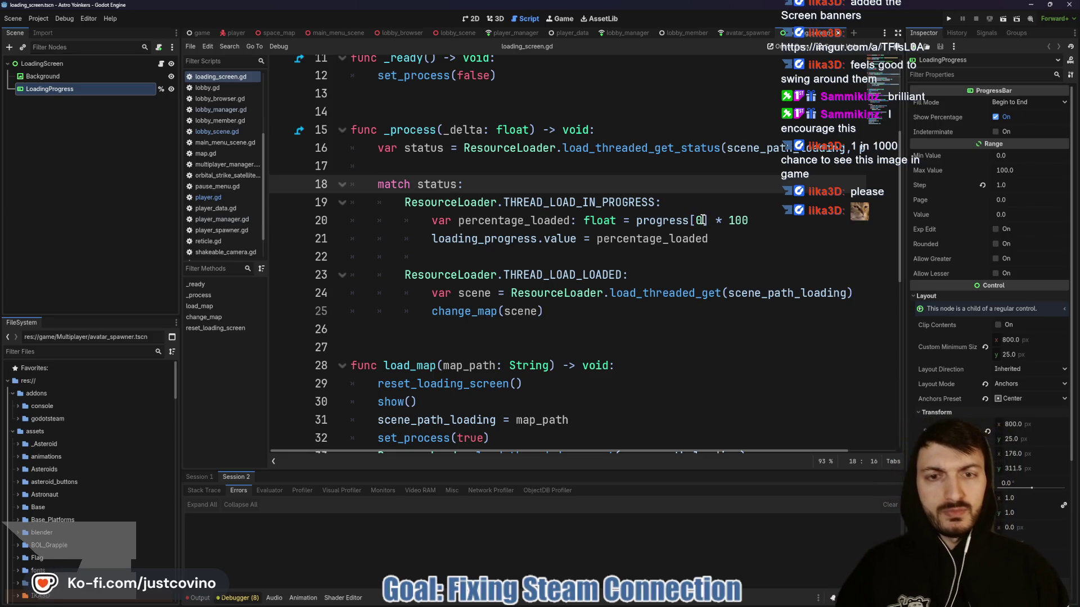
mouse_move(661, 219)
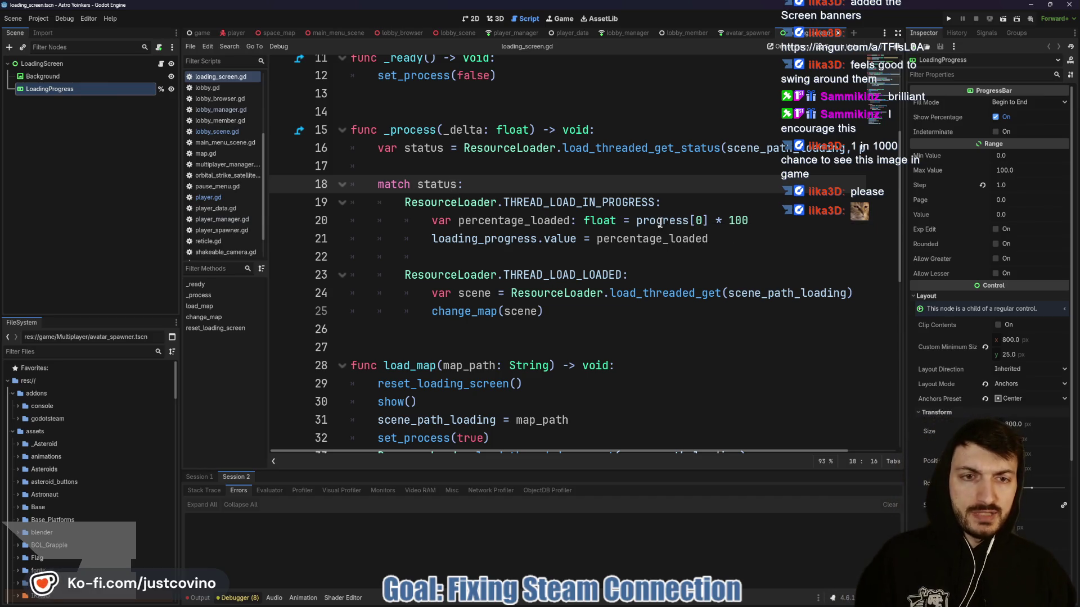
mouse_move(592, 200)
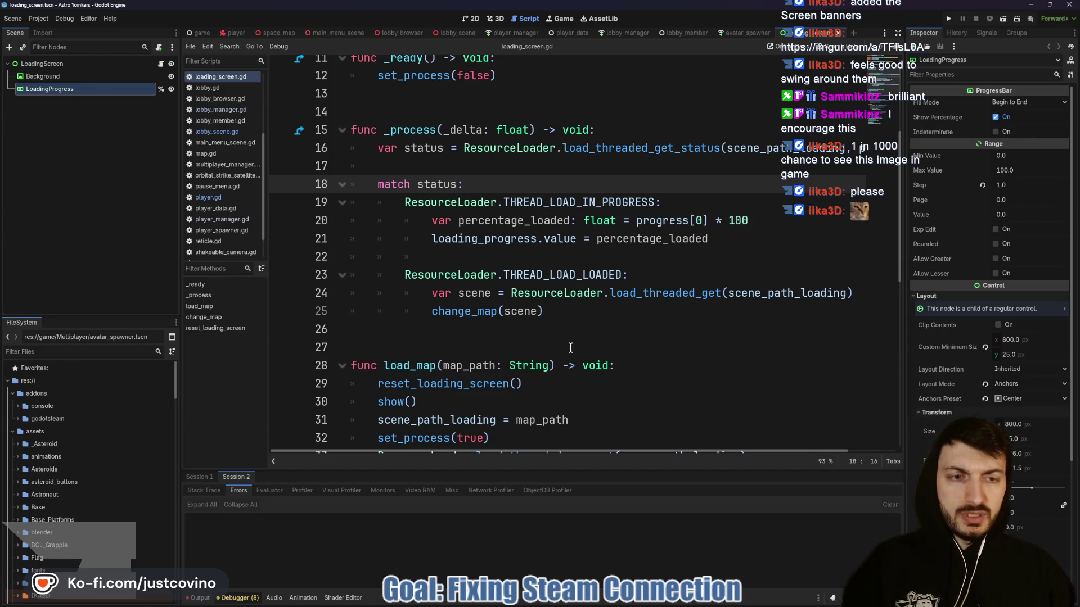
click(495, 597)
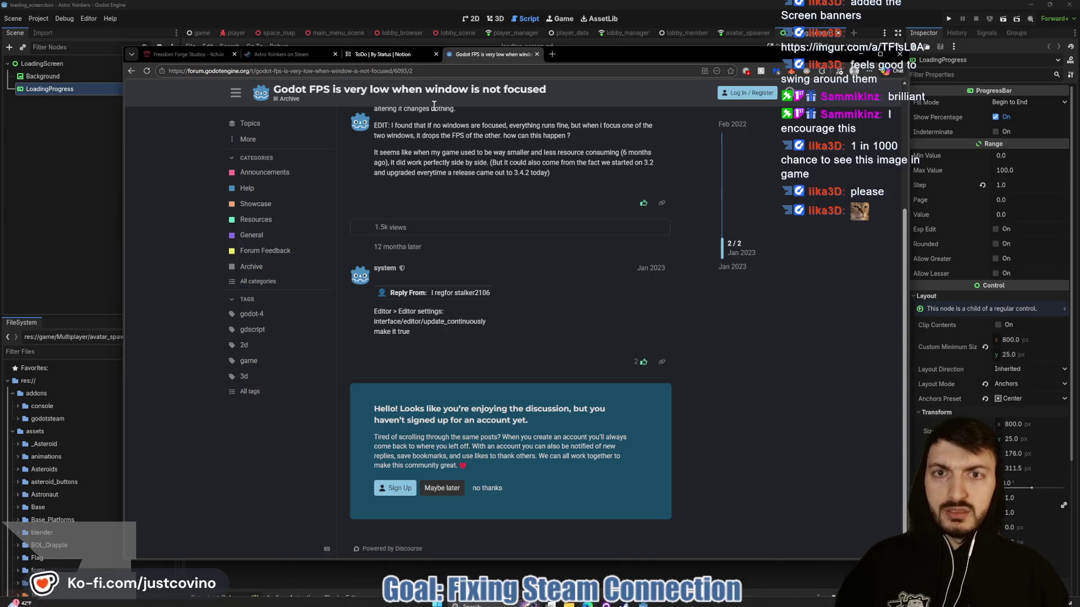
Reach the Godot Docs site through a godotdocs search and search it for THREAD_LOAD.
click(491, 72)
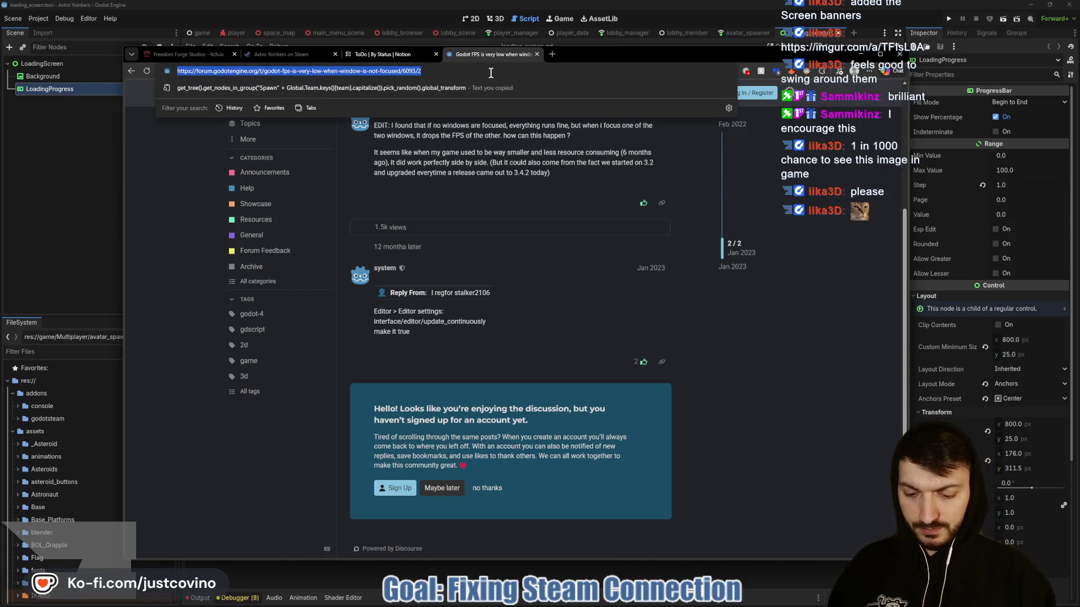
text(godotdo)
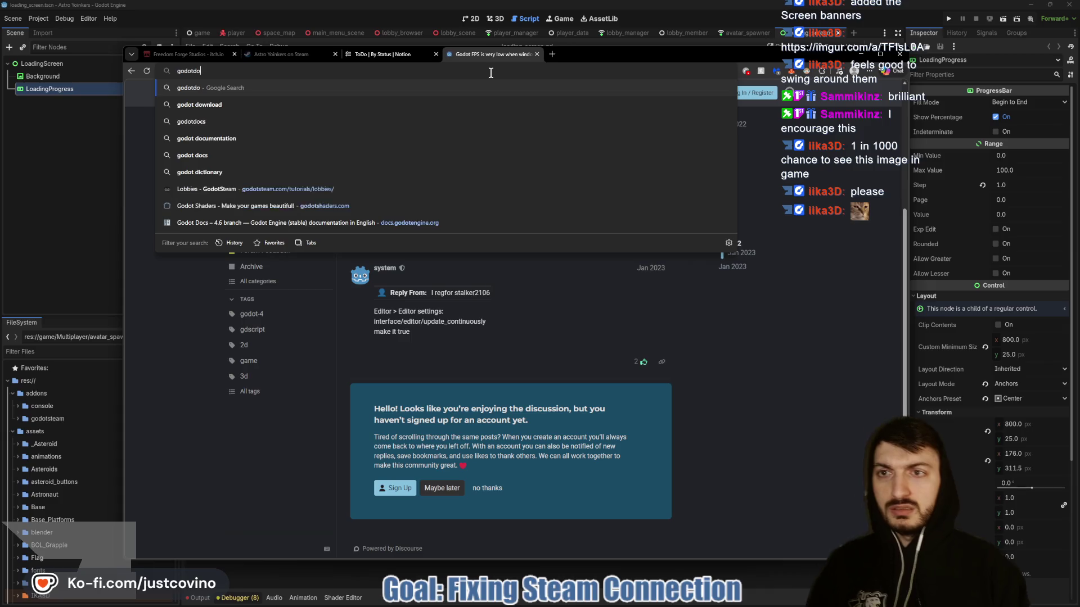
text(cs)
key(Return)
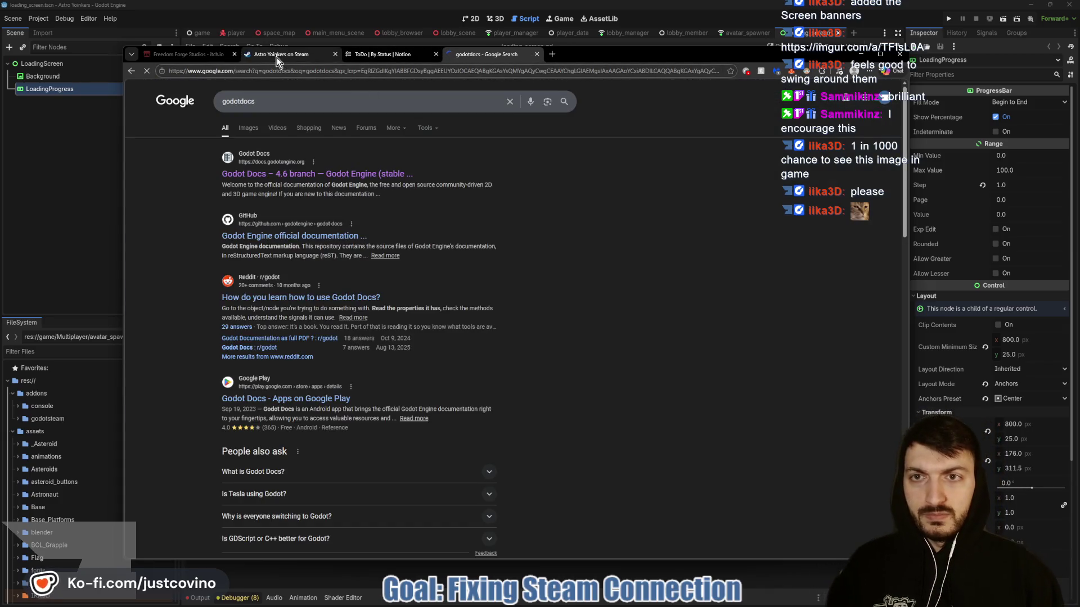
click(277, 54)
click(473, 55)
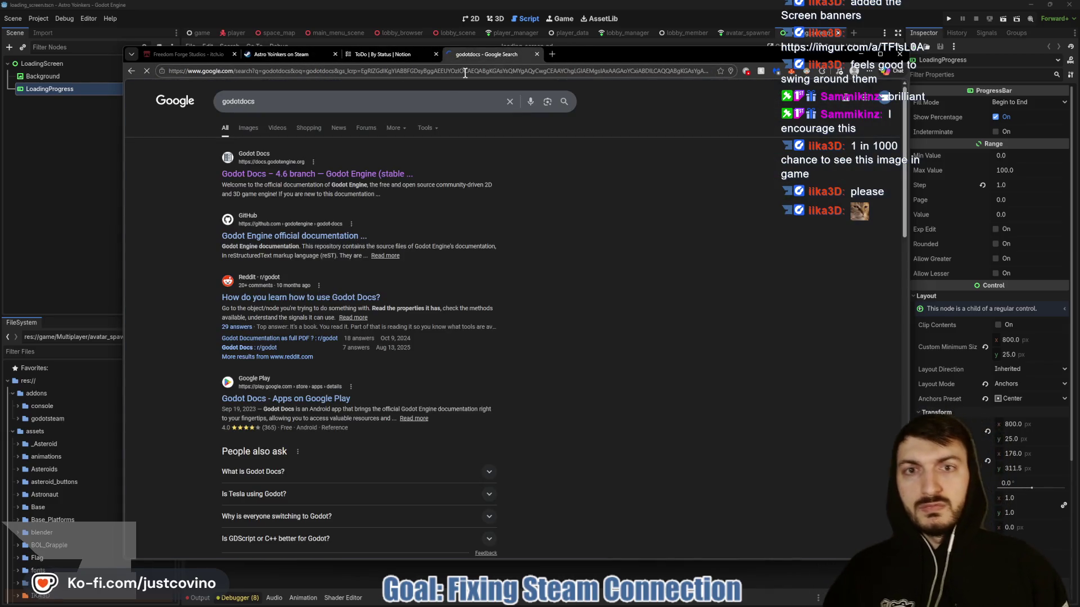
click(287, 175)
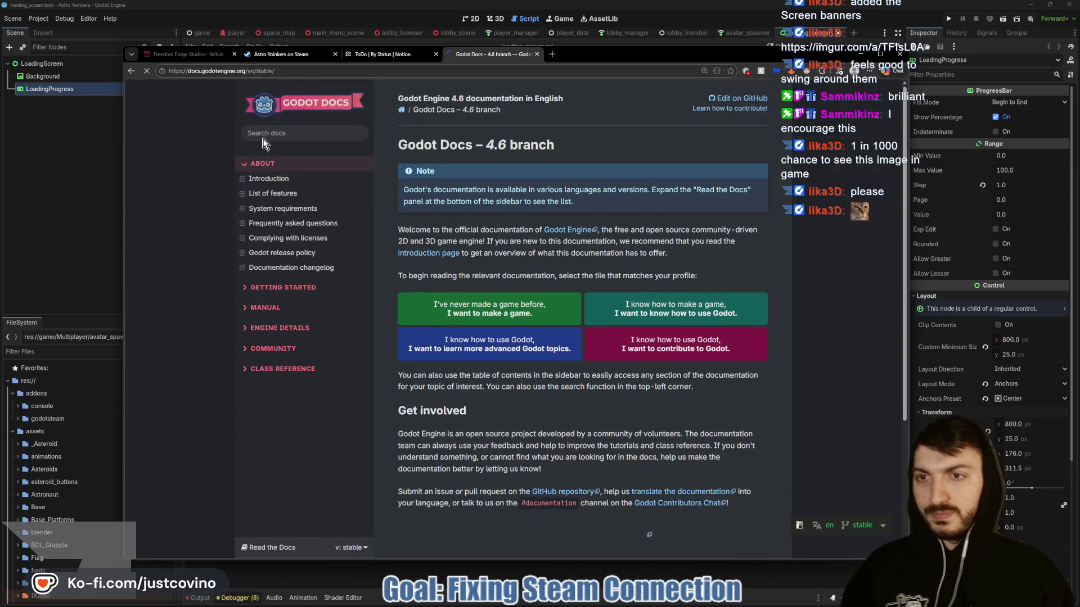
click(262, 133)
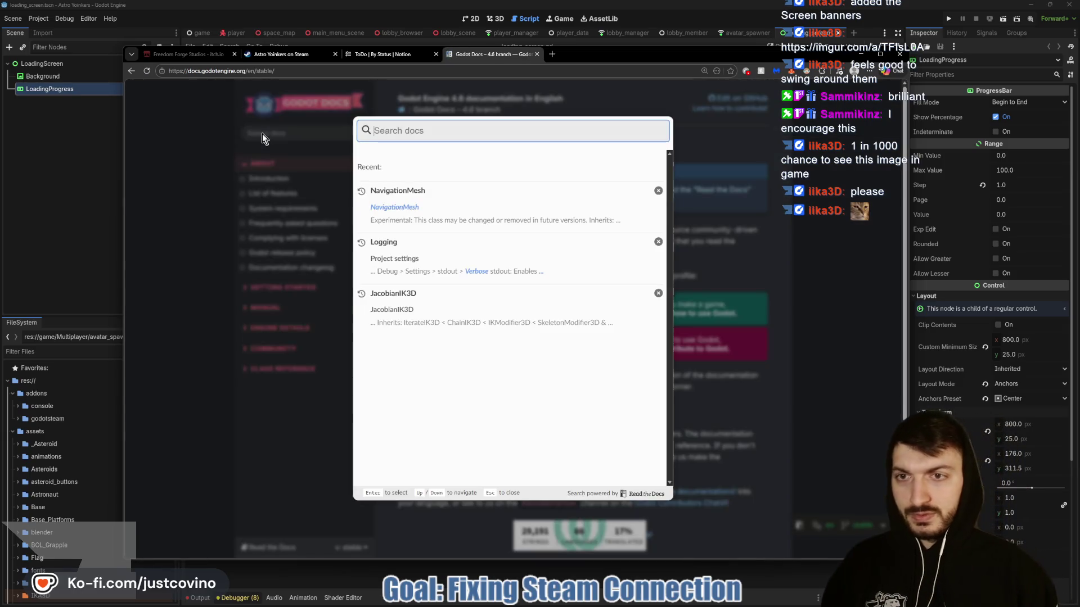
text(THREAD)
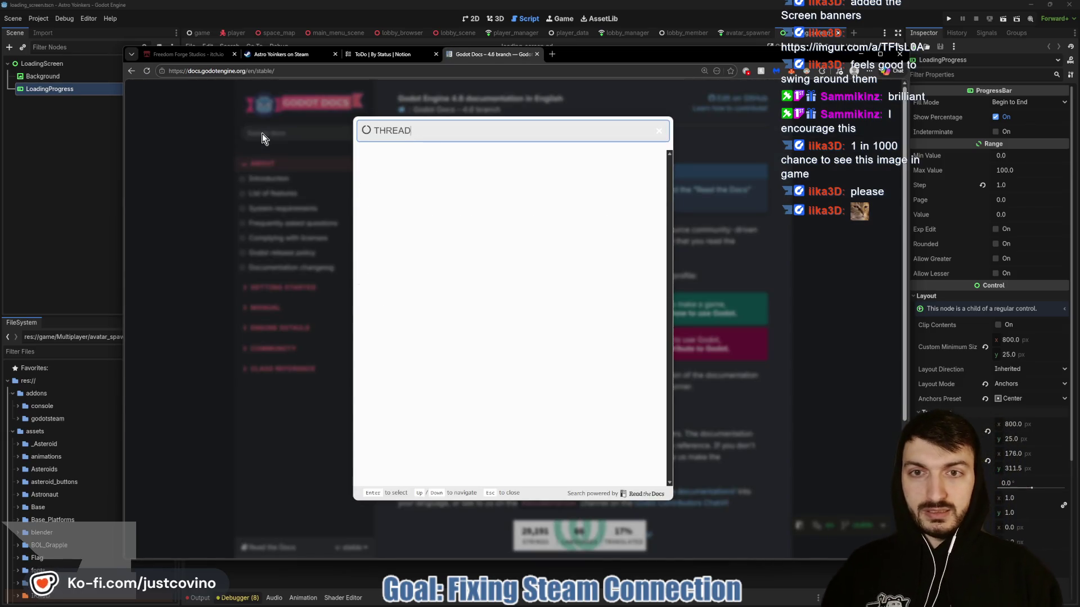
text(_LOAD)
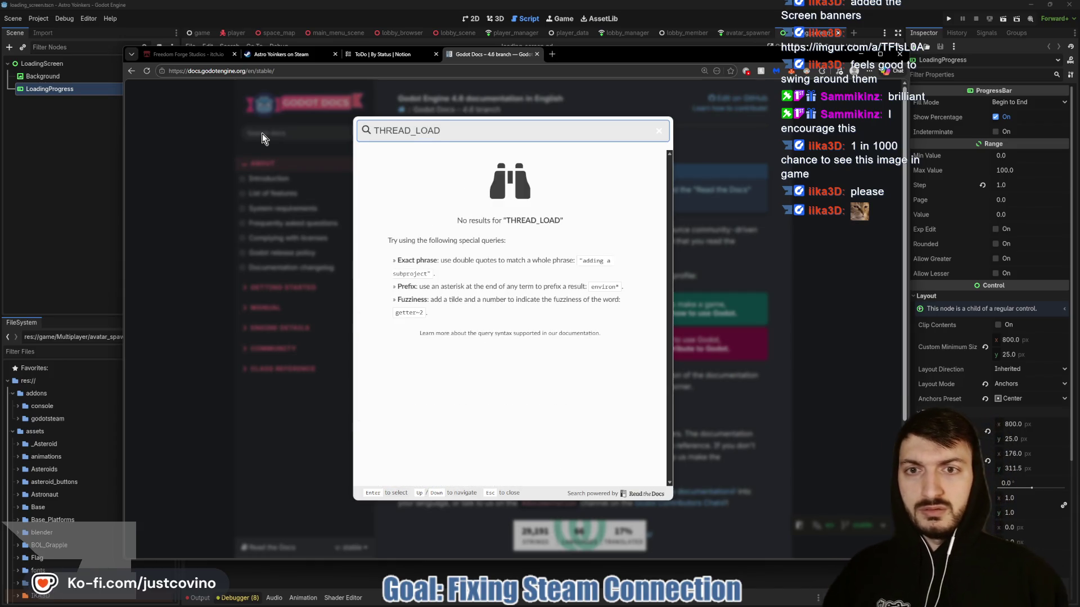
Select ResourceLoader.THREAD_LOAD_IN_PROGRESS on line 19 and return to the docs search.
click(96, 220)
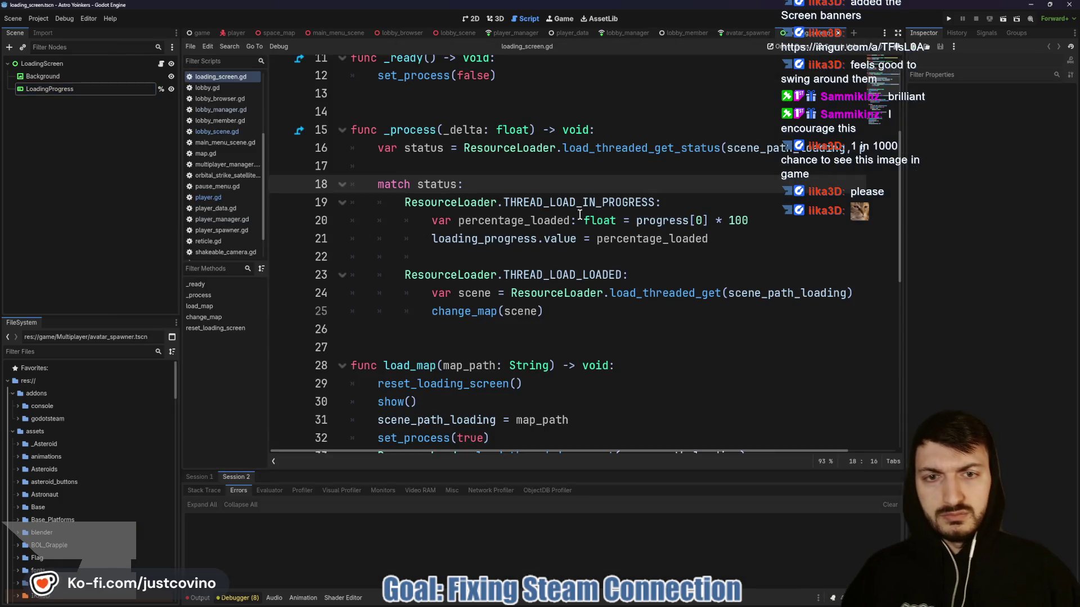
drag(654, 202, 404, 203)
key(ctrl+c)
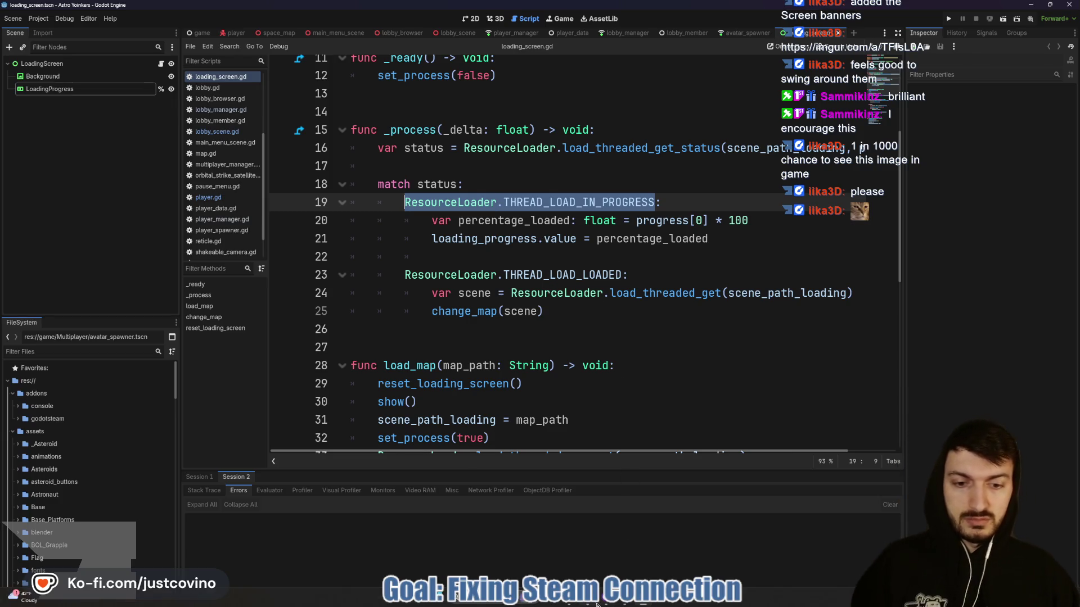
click(616, 605)
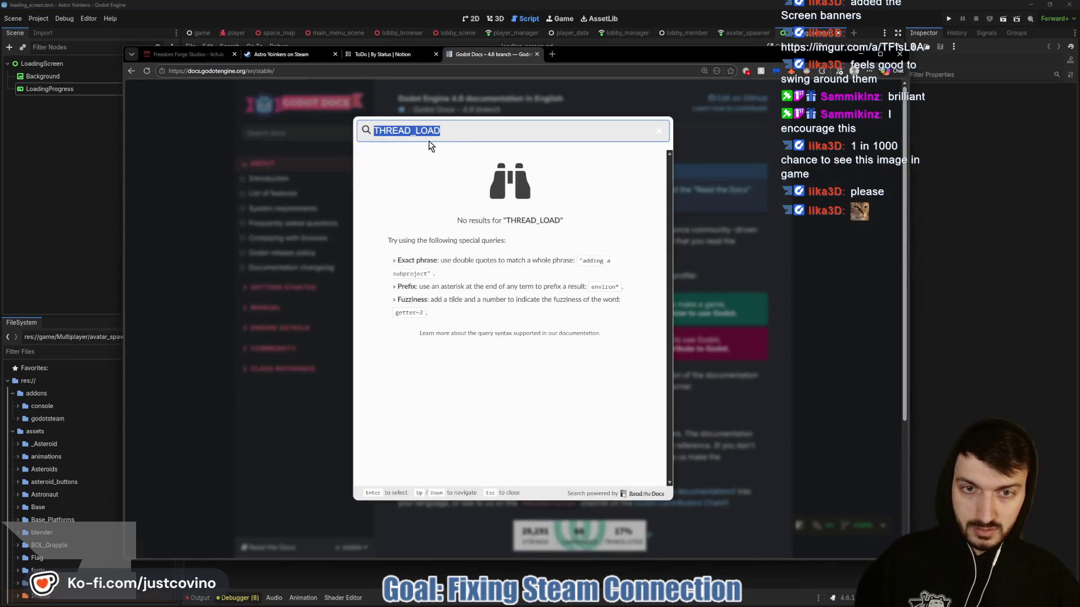
Paste the copied constant into the docs search, trim it to ResourceLoader, and open that class reference.
key(ctrl+v)
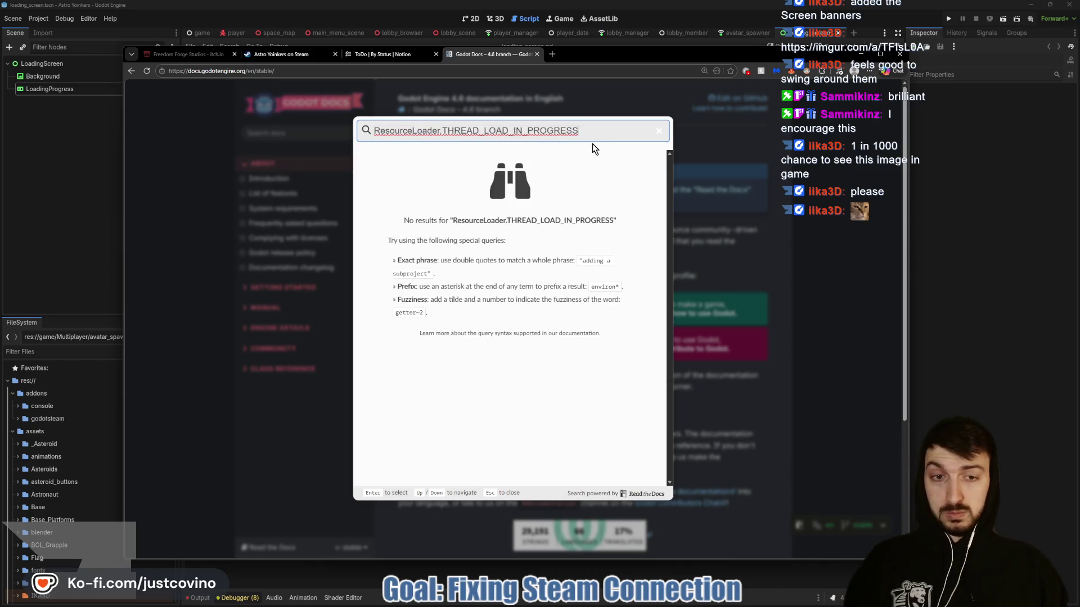
drag(579, 131, 443, 129)
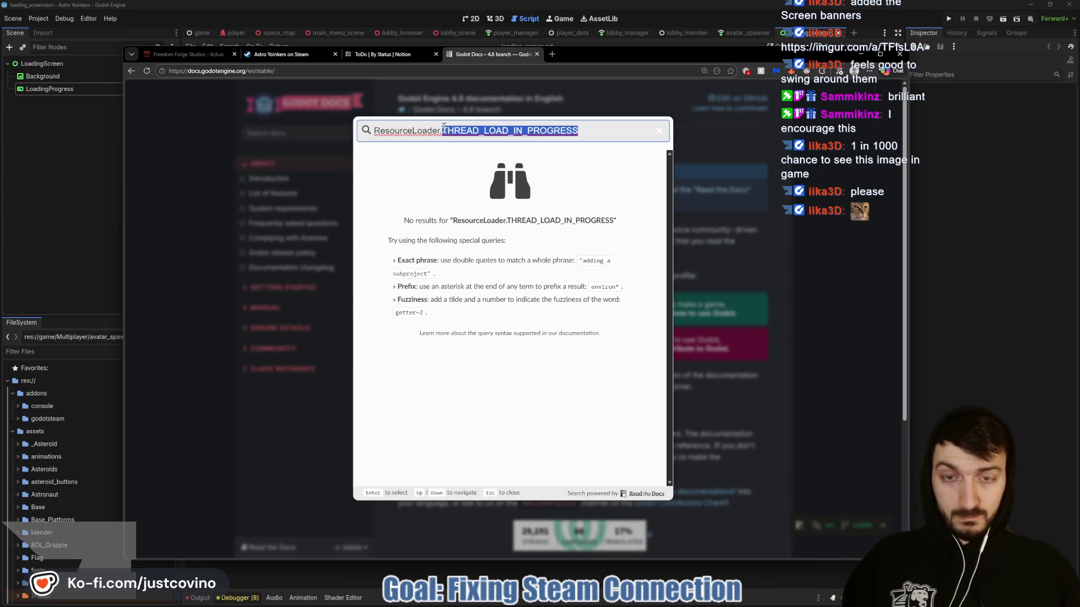
key(BackSpace)
key(Return)
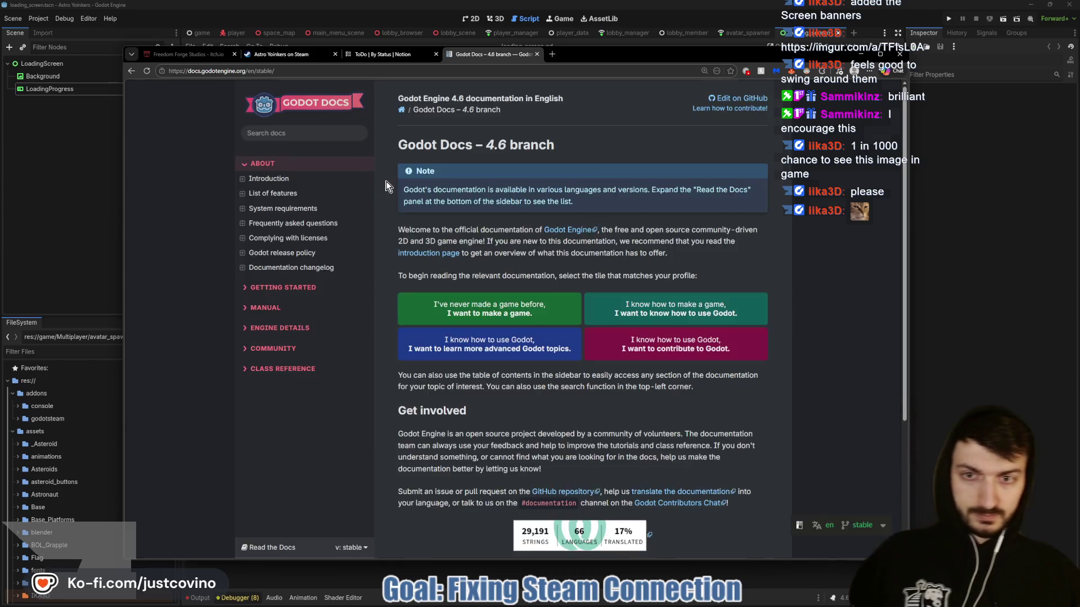
scroll(562, 203, down, 3)
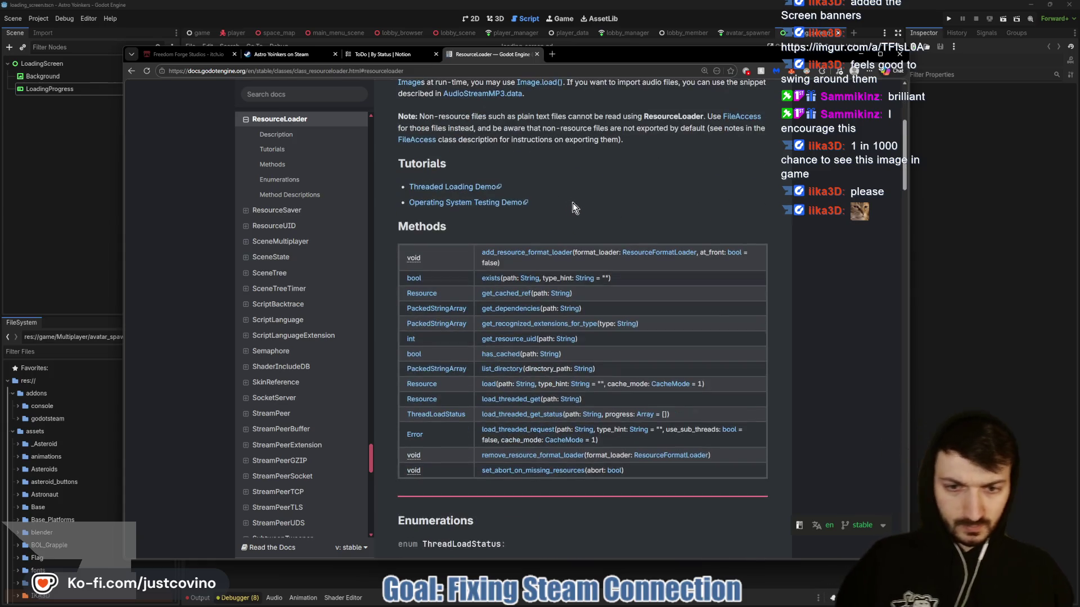
Read the ResourceLoader page down to load_threaded_get_status, then return to loading_screen.gd in Godot.
scroll(574, 208, down, 5)
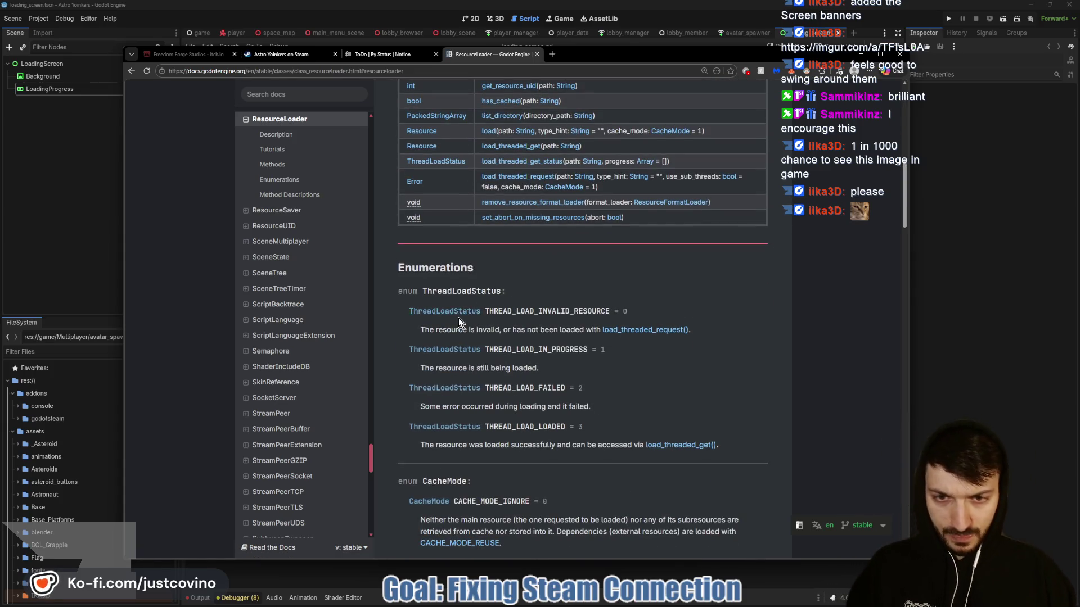
scroll(468, 349, down, 2)
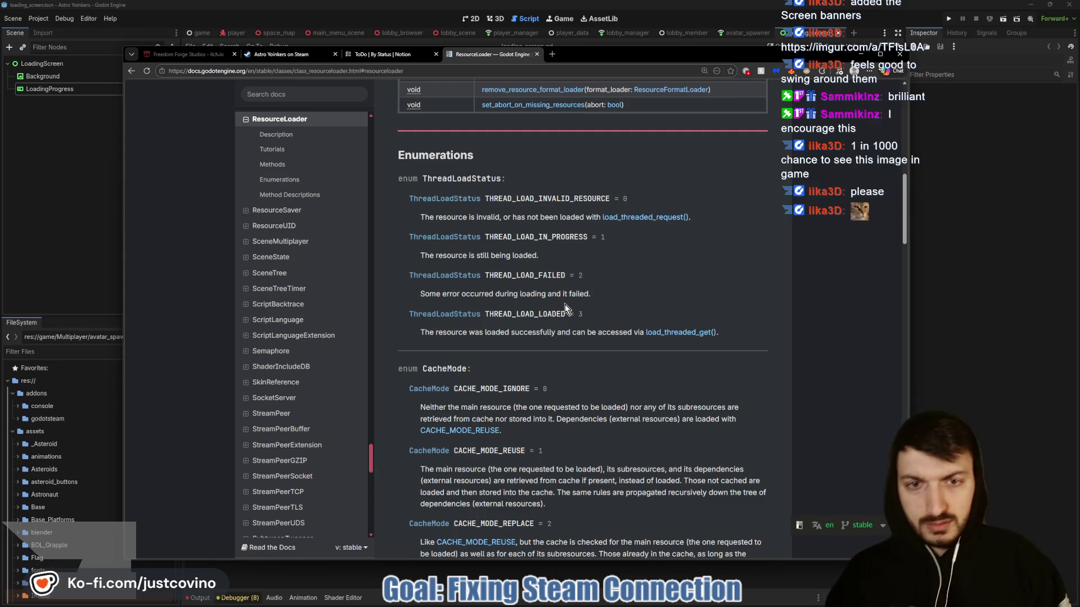
scroll(541, 284, down, 2)
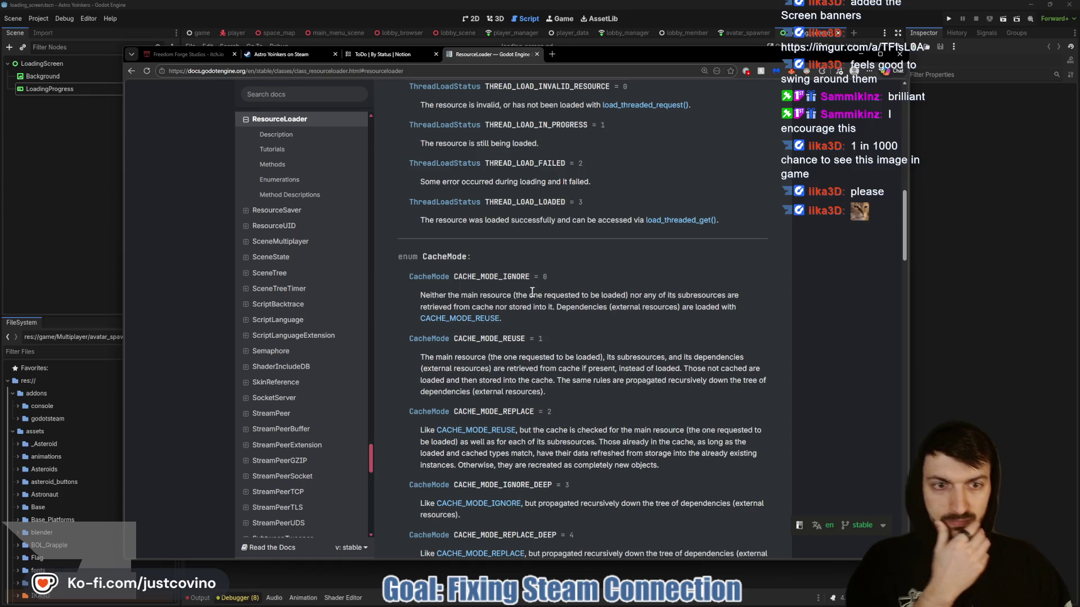
scroll(593, 290, down, 1)
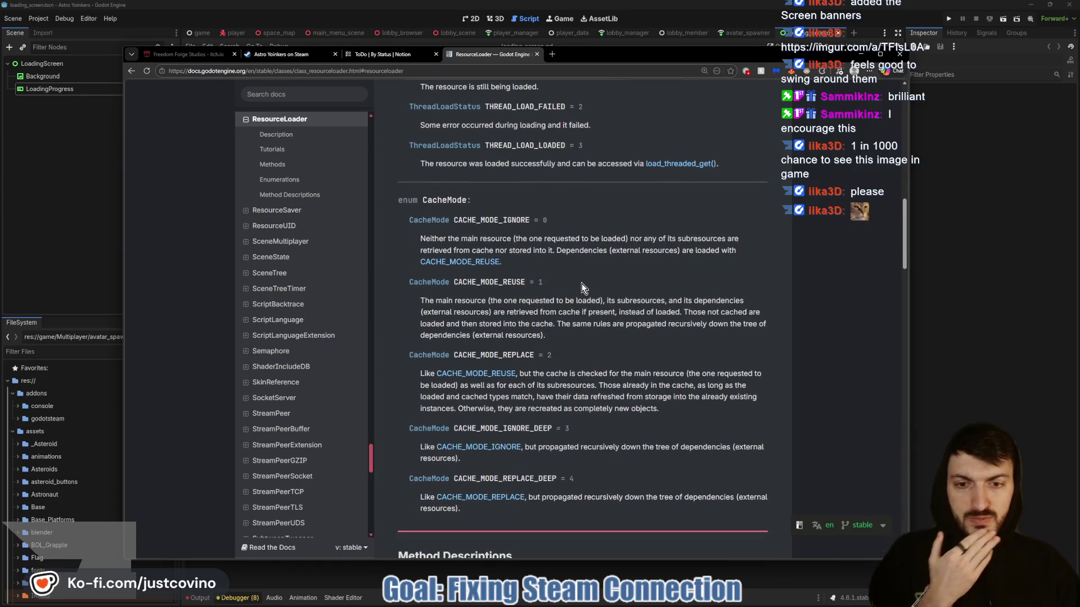
scroll(581, 278, down, 2)
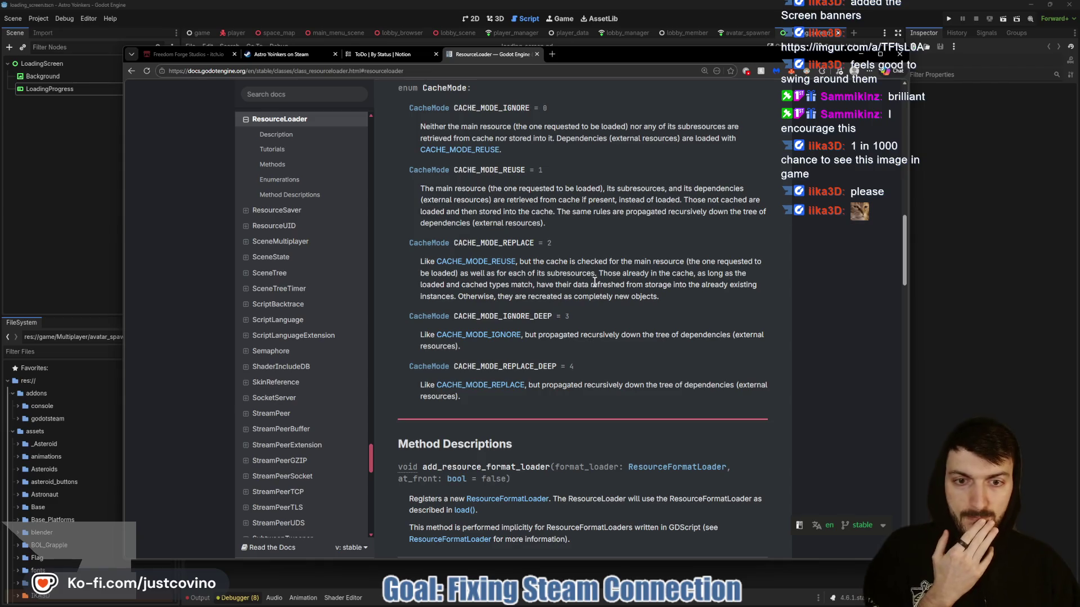
scroll(585, 286, down, 3)
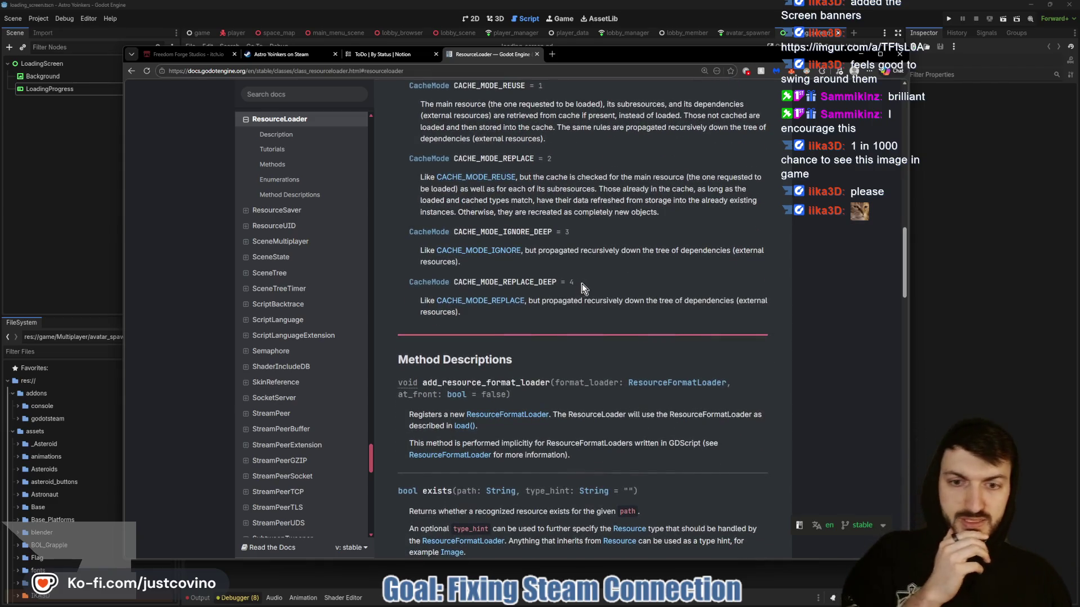
scroll(582, 285, down, 6)
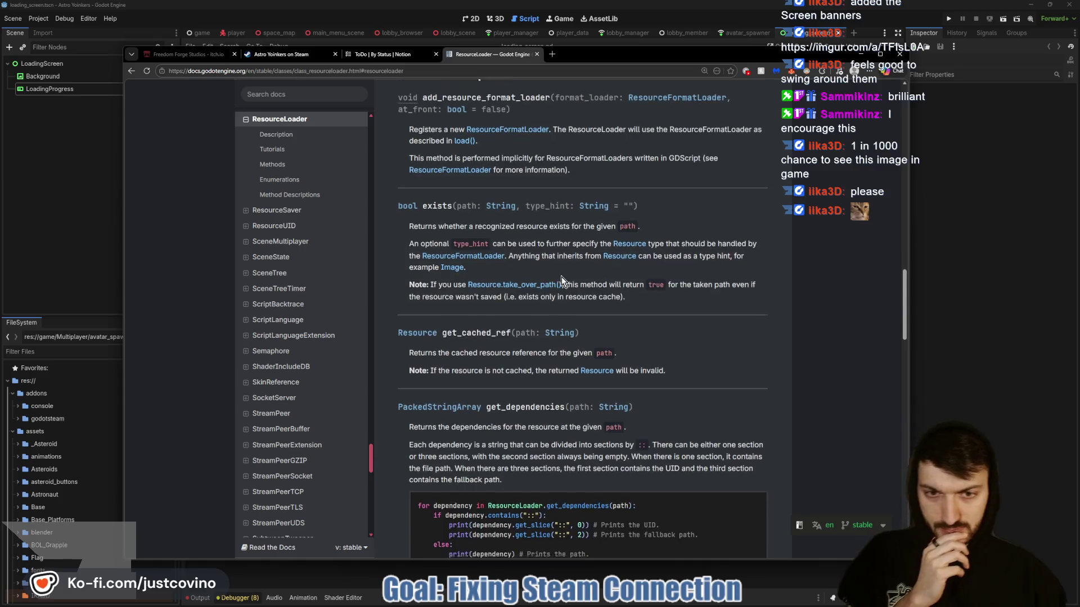
scroll(549, 274, down, 2)
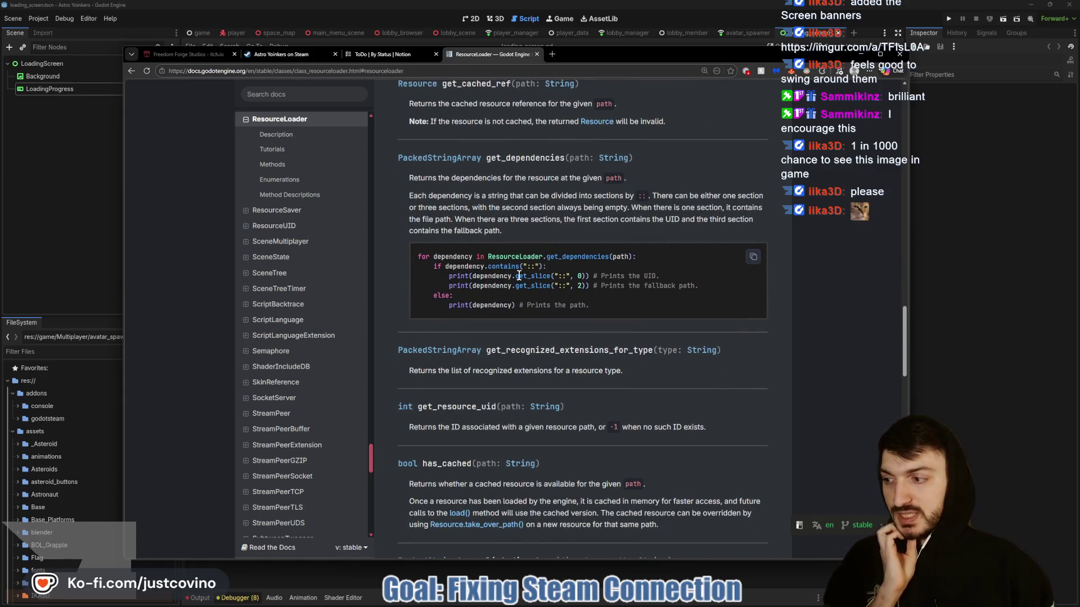
scroll(521, 275, down, 4)
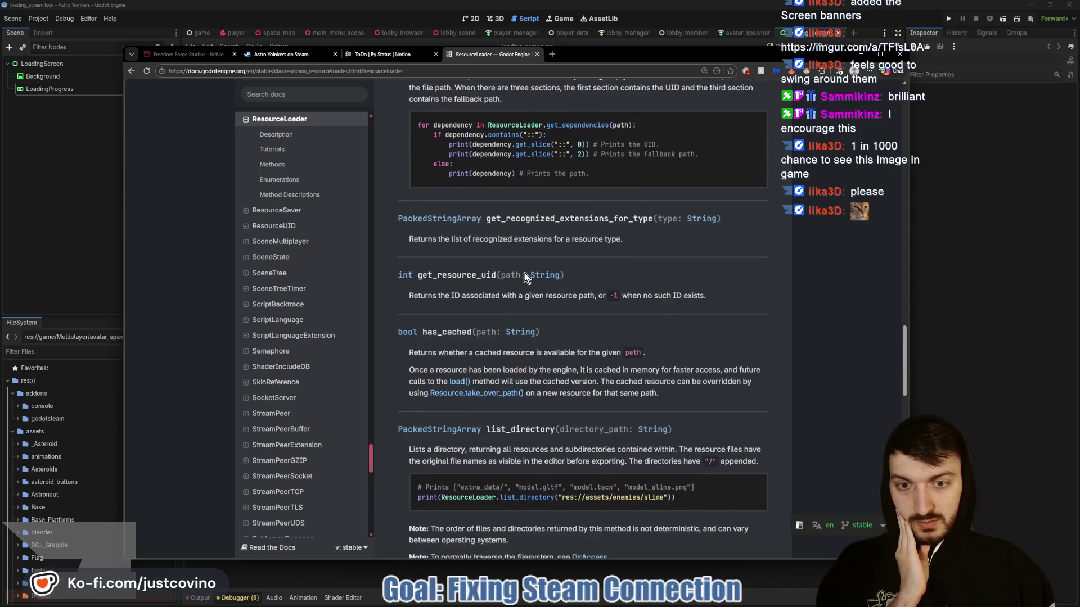
scroll(505, 368, down, 3)
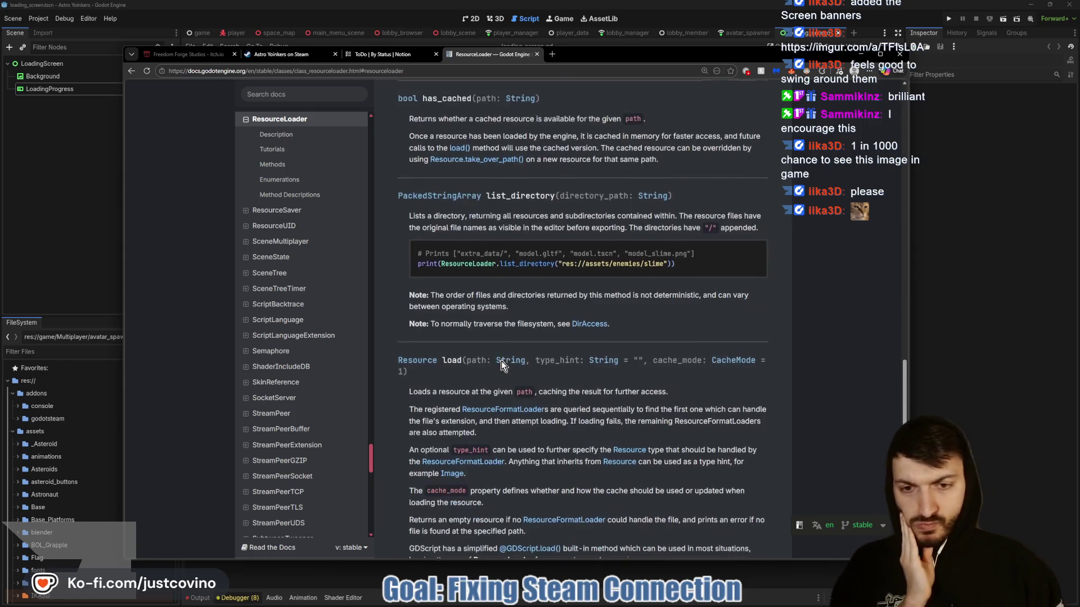
scroll(500, 273, down, 2)
scroll(500, 259, down, 5)
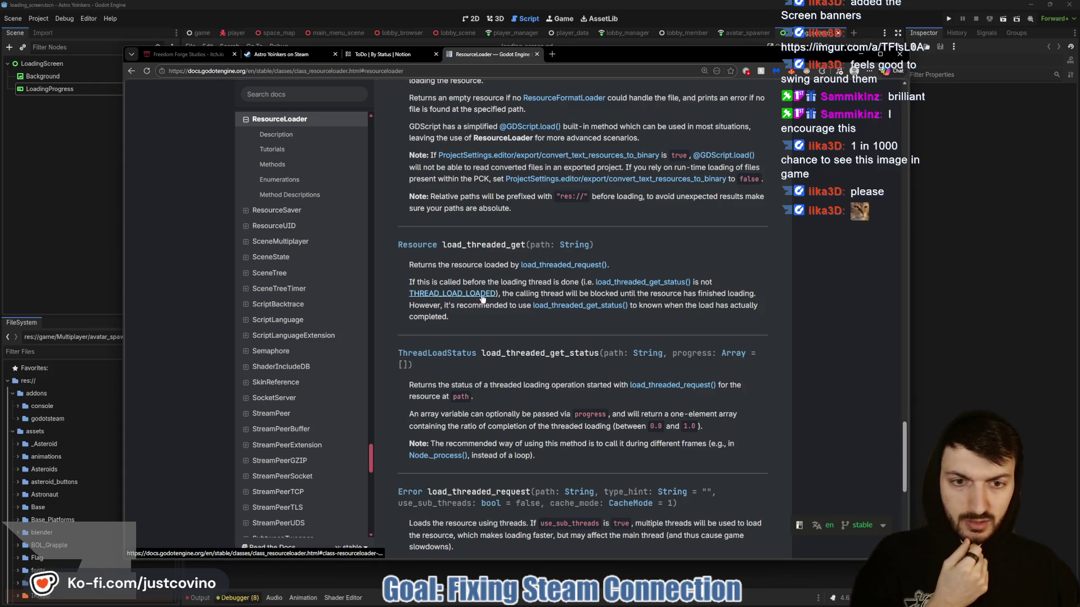
scroll(542, 305, down, 1)
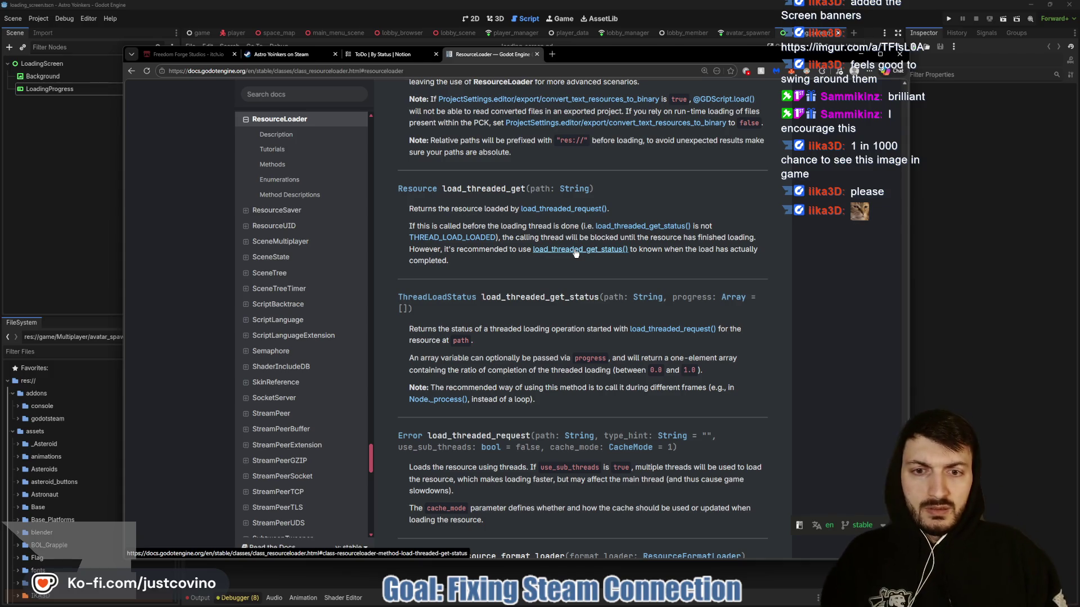
scroll(572, 253, down, 1)
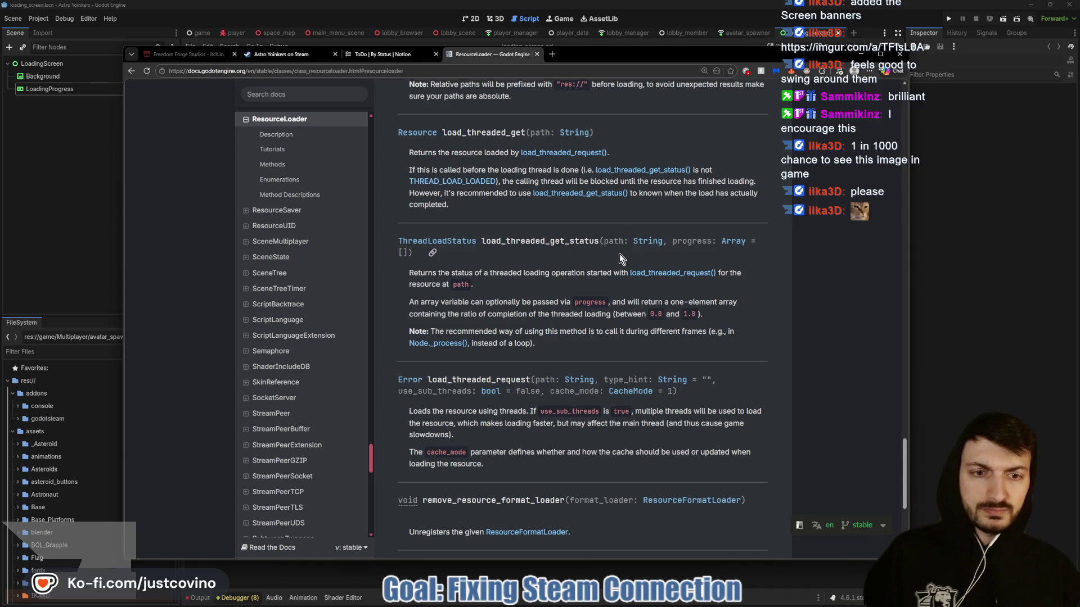
scroll(619, 254, down, 1)
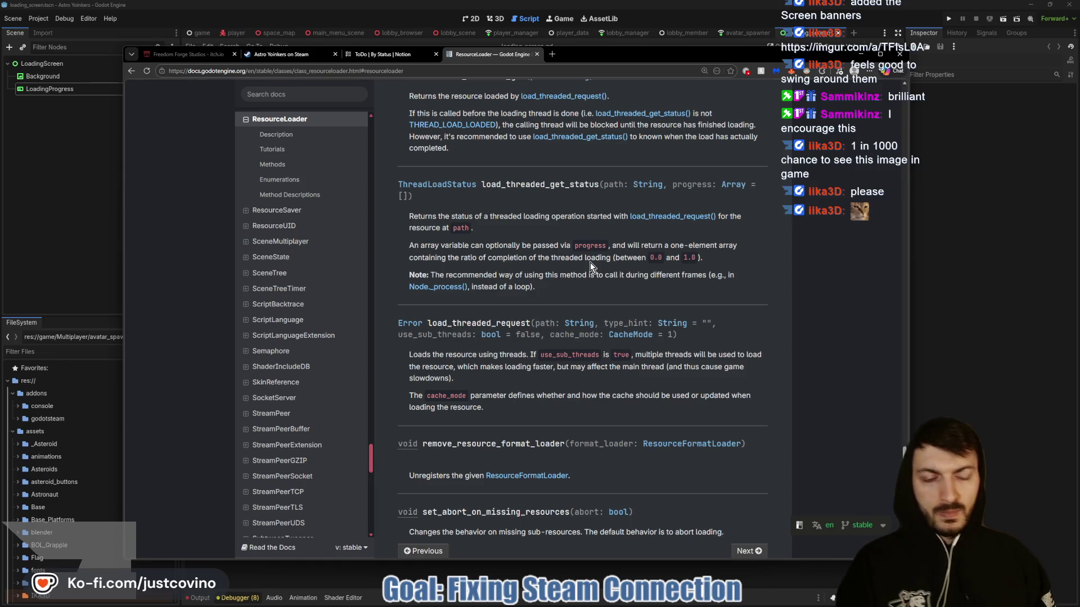
key(alt+Tab)
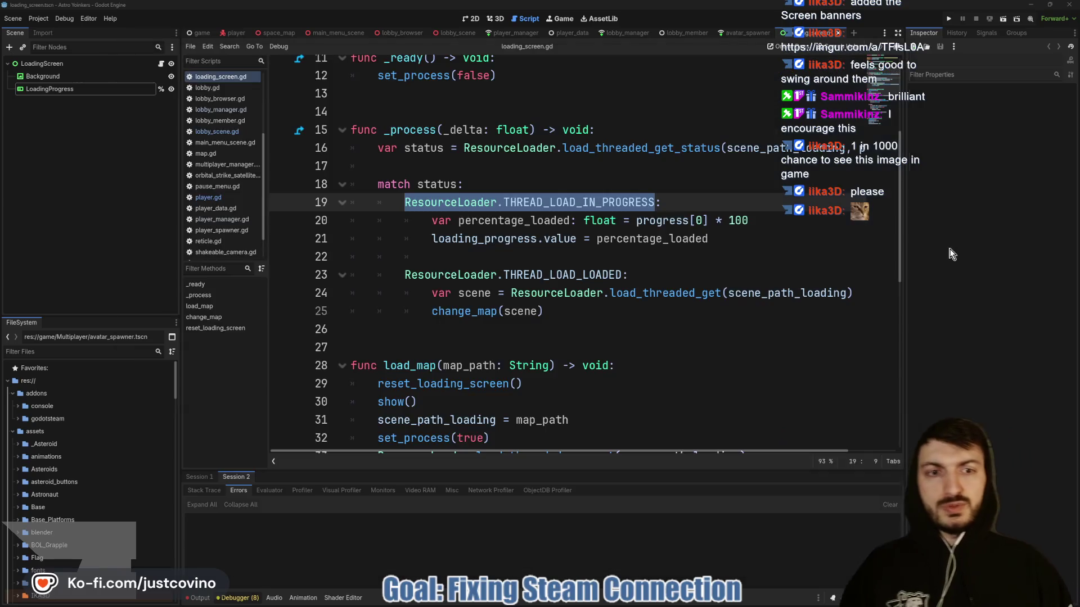
drag(717, 222, 750, 224)
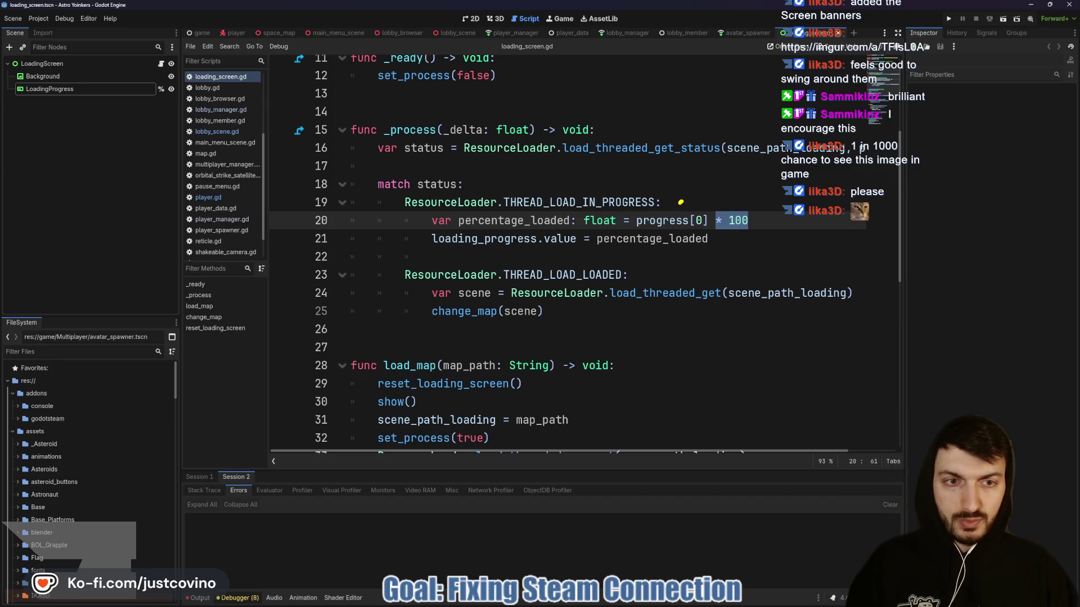
mouse_move(700, 197)
mouse_down()
mouse_move(688, 209)
mouse_move(715, 198)
mouse_move(707, 210)
mouse_up()
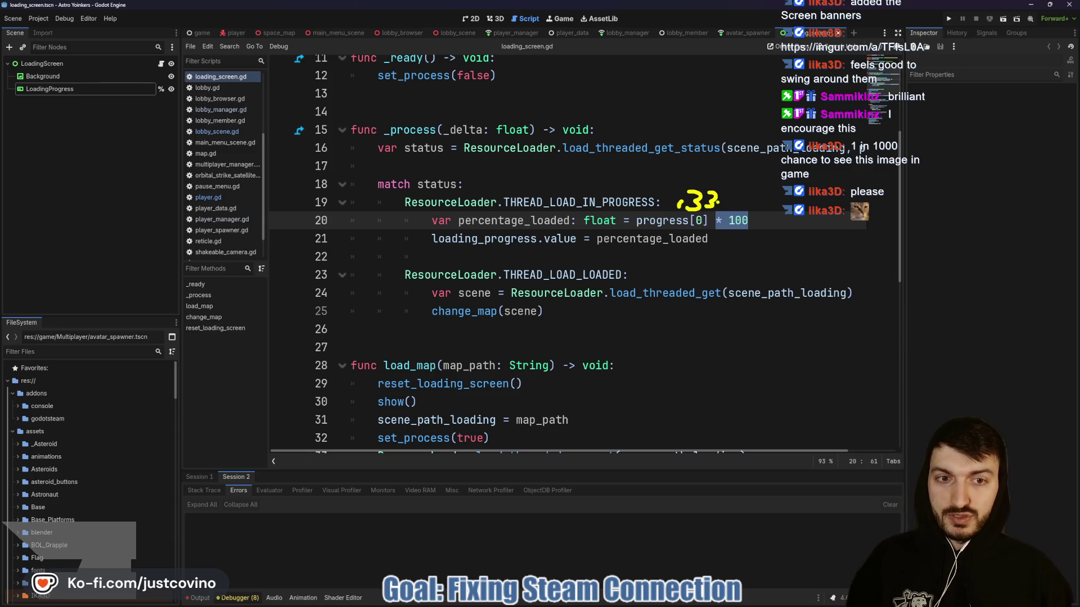
drag(715, 241, 423, 242)
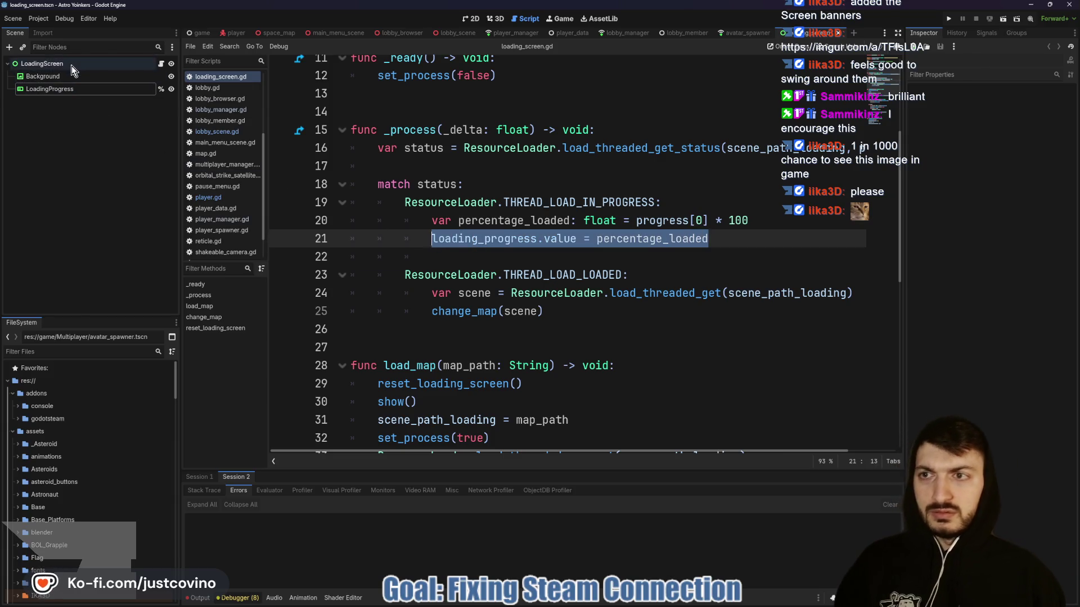
Add loading_progress.value = 1 above change_map(scene) in loading_screen.gd and save.
click(73, 89)
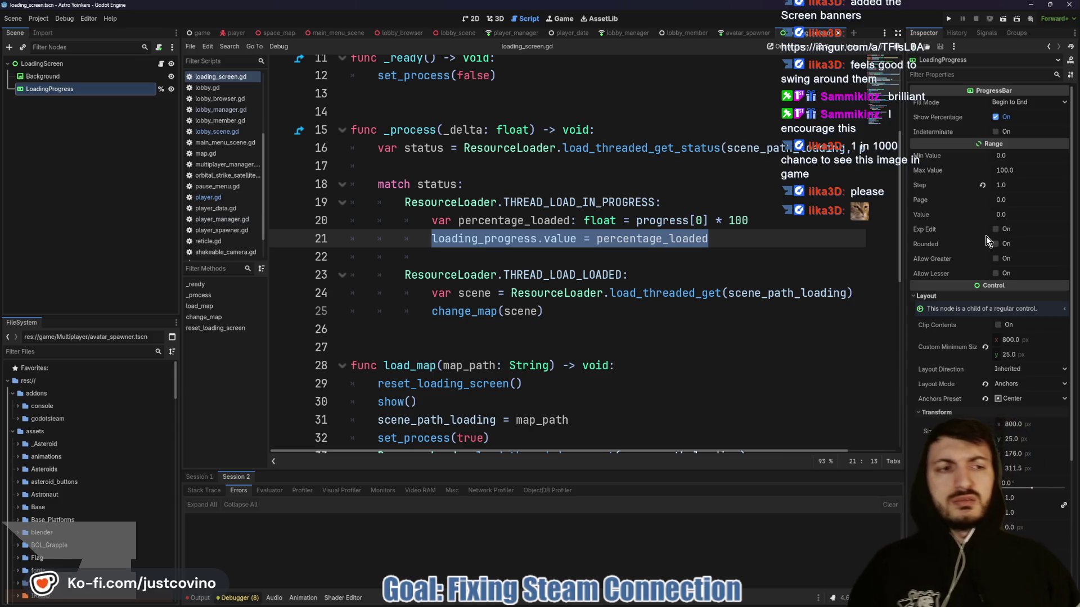
click(749, 240)
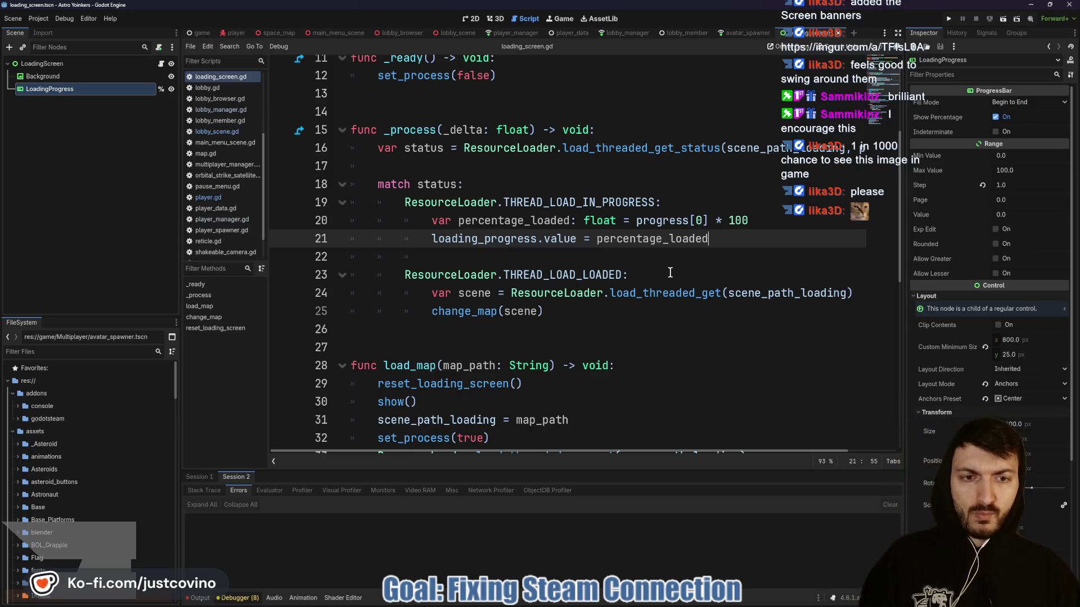
click(425, 308)
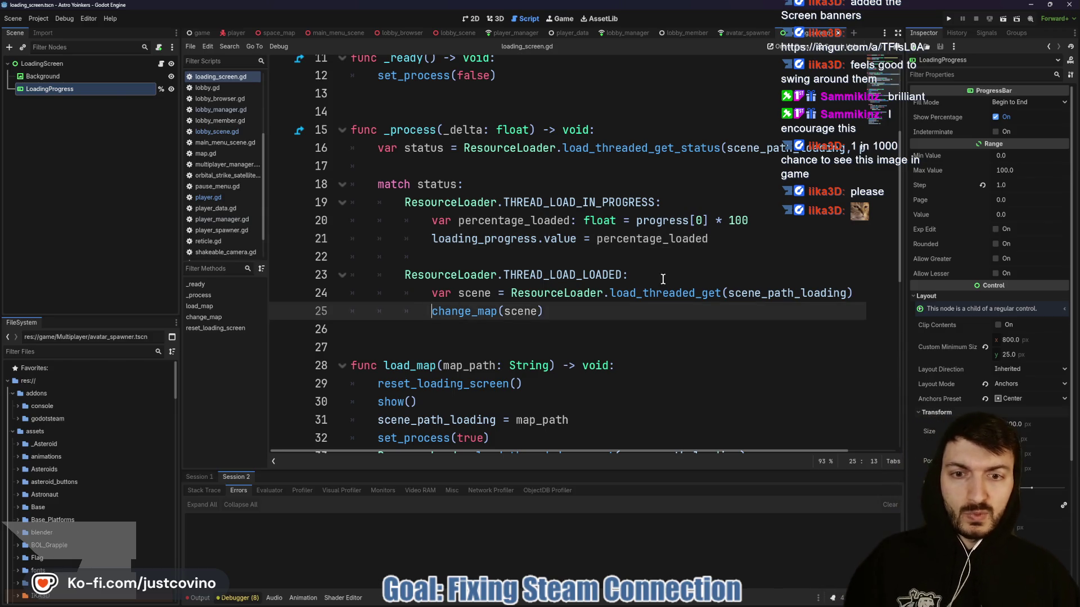
key(Return)
key(Up)
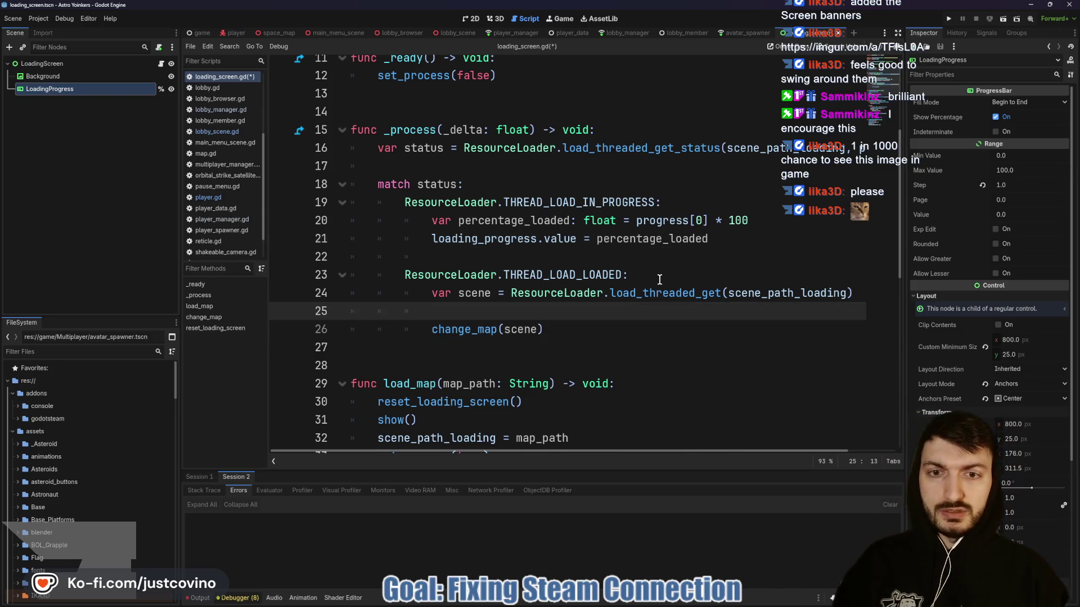
text(load)
key(Return)
text(.va)
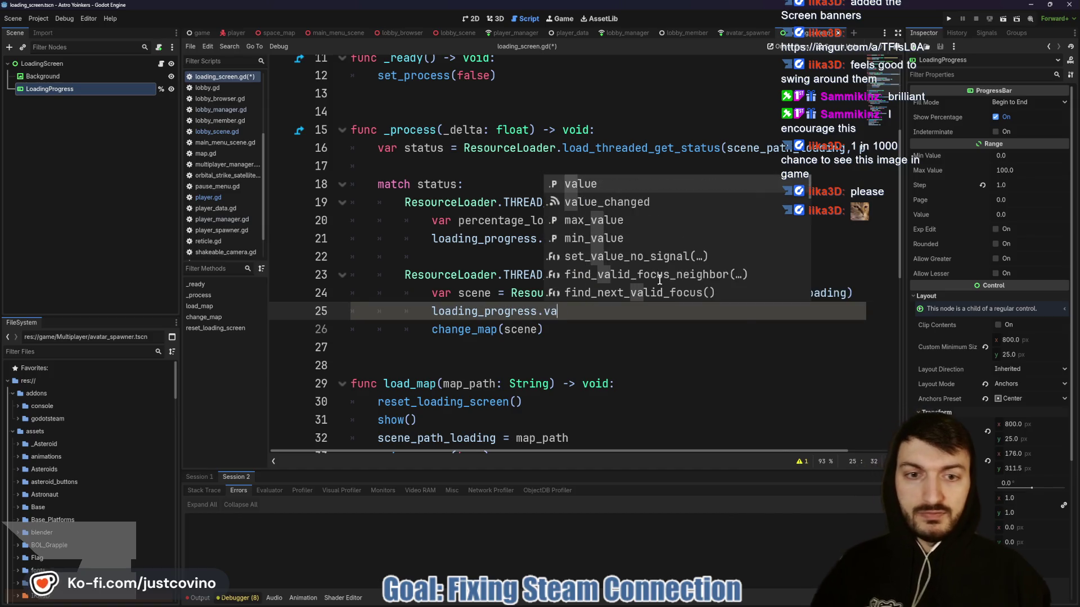
text(lue = 100.0)
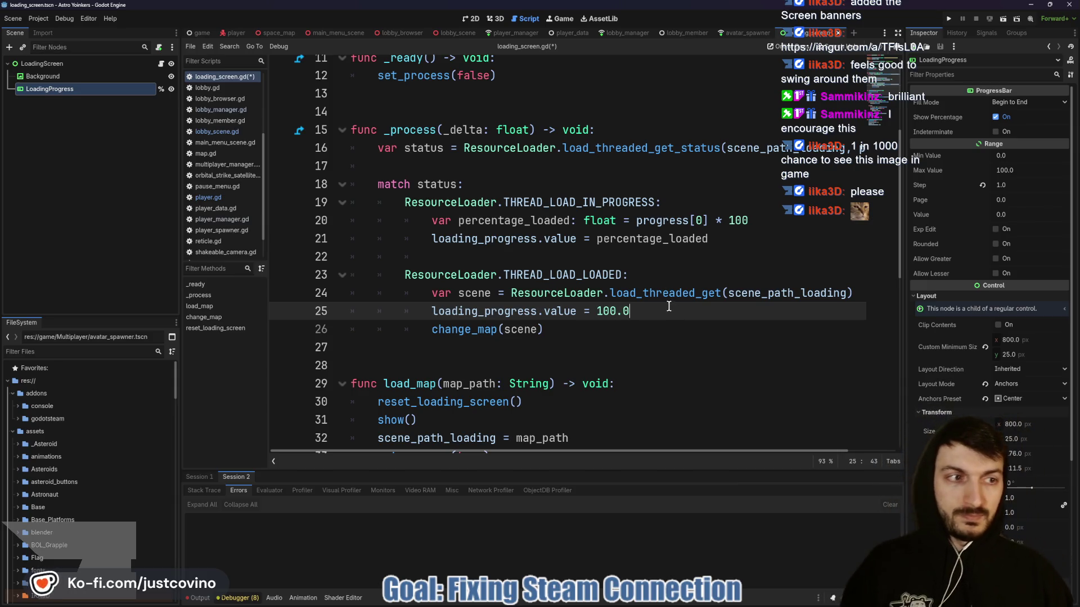
key(ctrl+s)
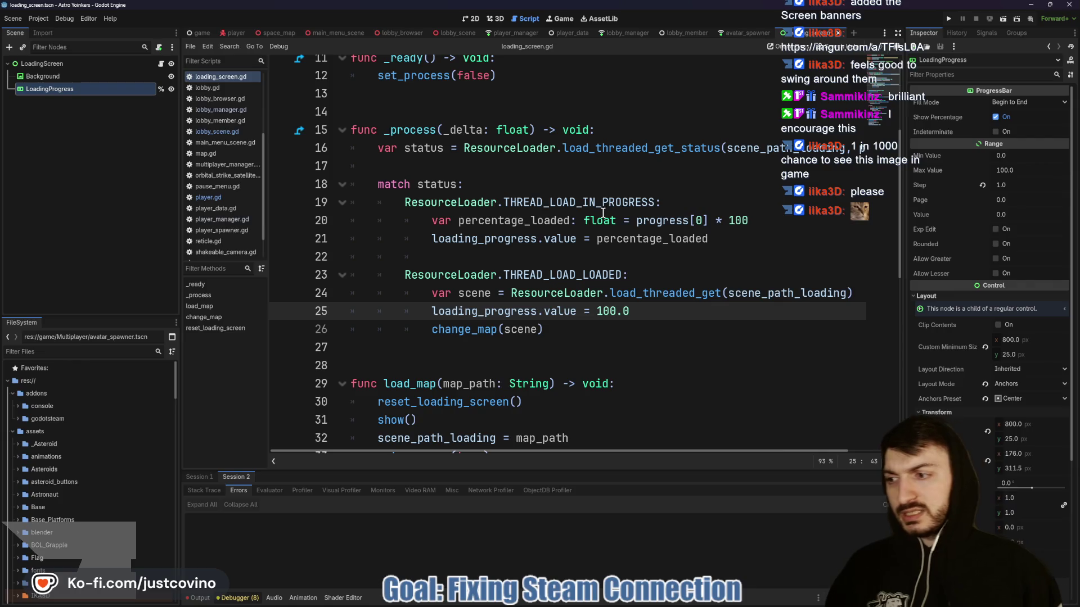
Close the float documentation popup and run the game project.
click(567, 256)
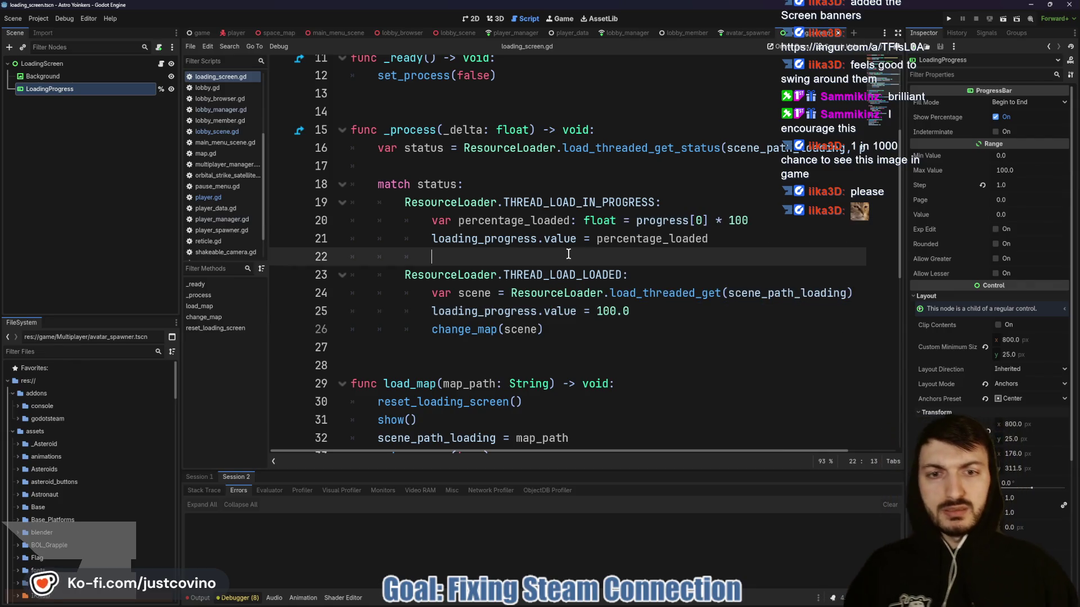
click(949, 18)
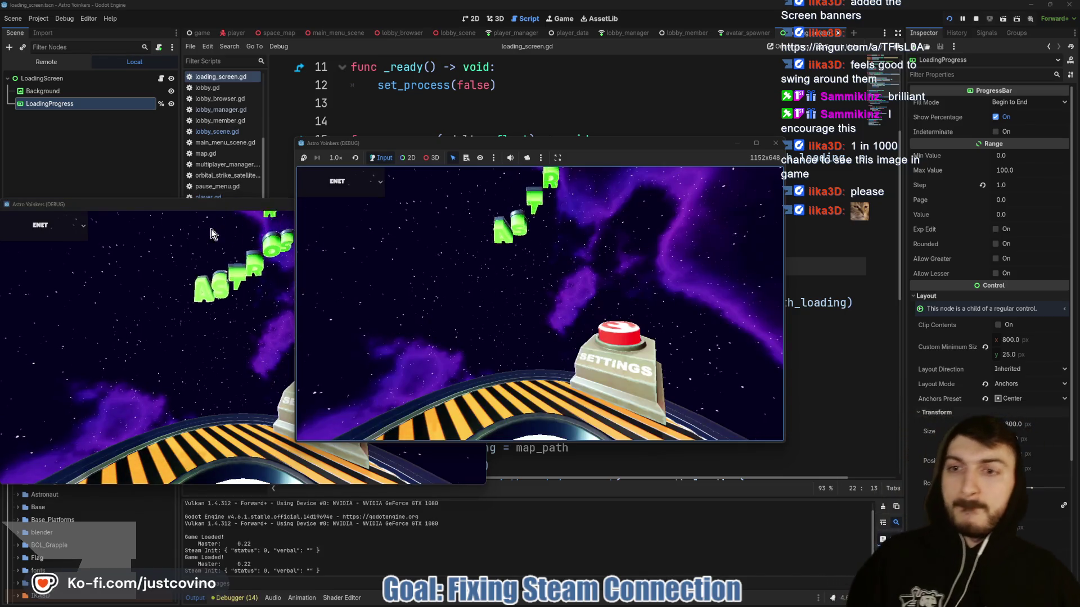
Tile the two game windows, host in the left, join from the right, grapple, then stop with F8.
drag(215, 204, 770, 180)
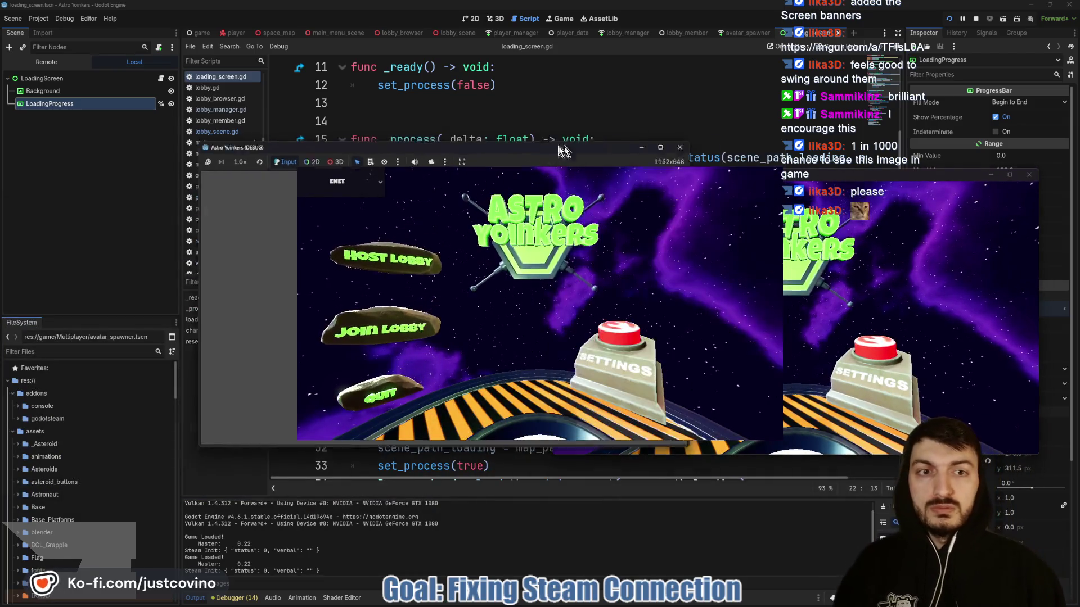
drag(558, 146, 292, 159)
click(235, 271)
click(240, 274)
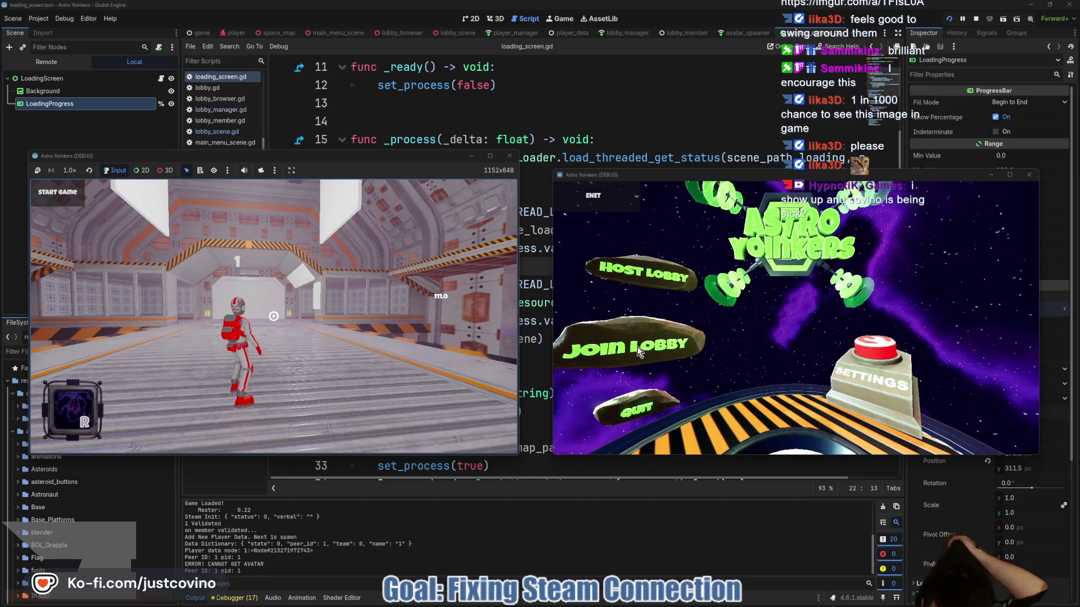
click(637, 347)
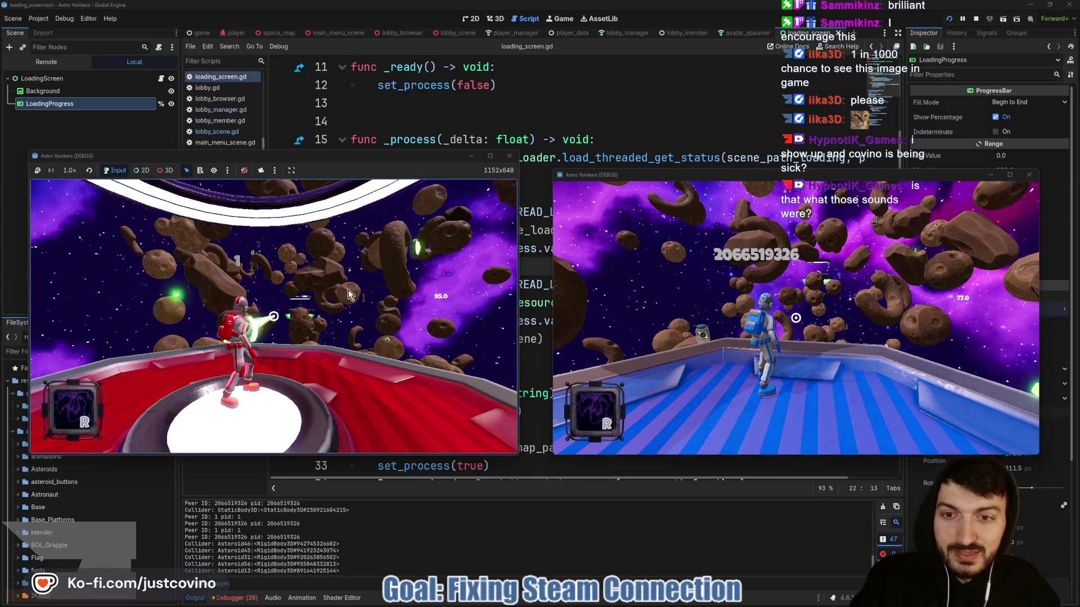
click(348, 289)
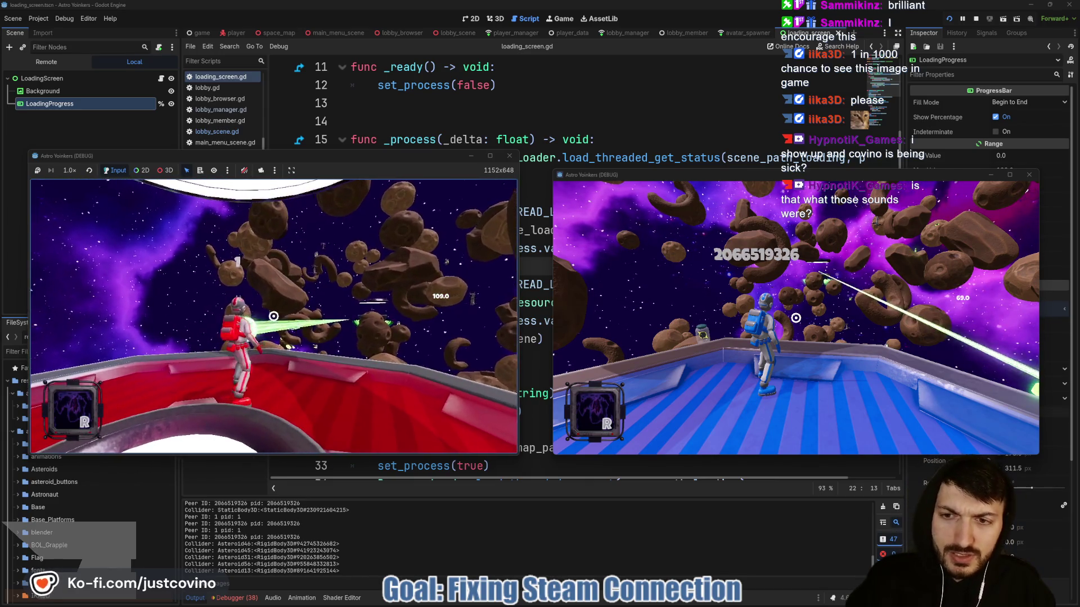
key(F8)
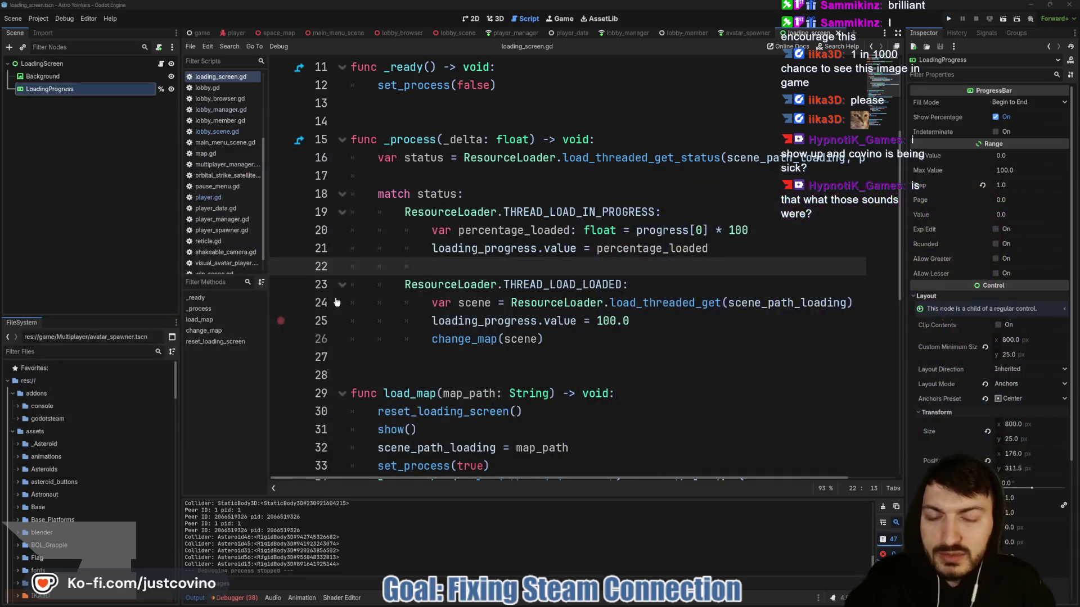
Open grapple.gd from the player scene's Grapple node at fail_grapple_launch.
click(232, 33)
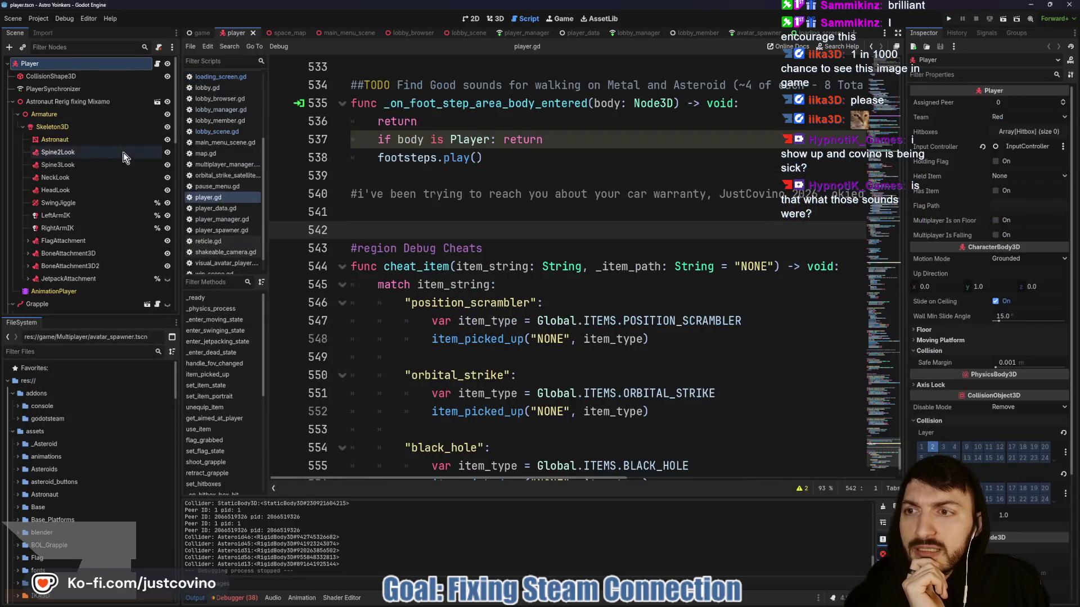
click(157, 241)
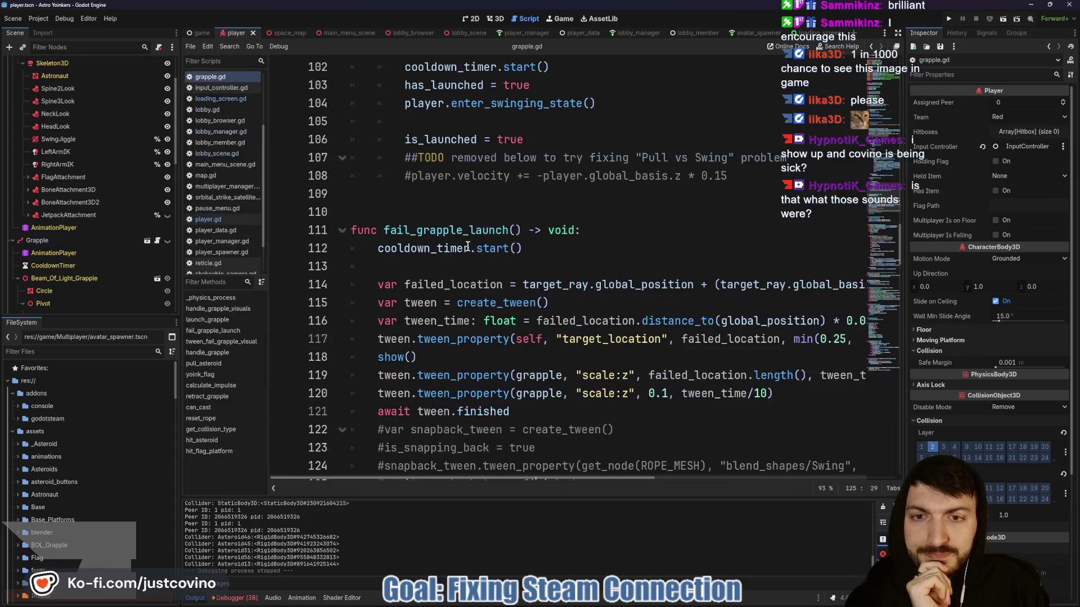
click(475, 248)
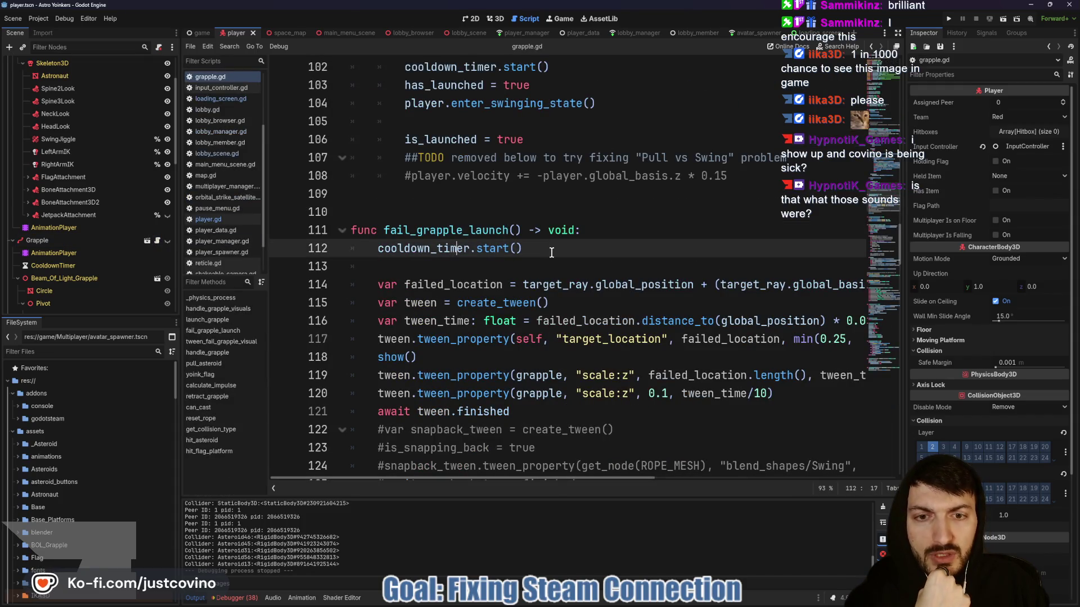
scroll(589, 289, right, 5)
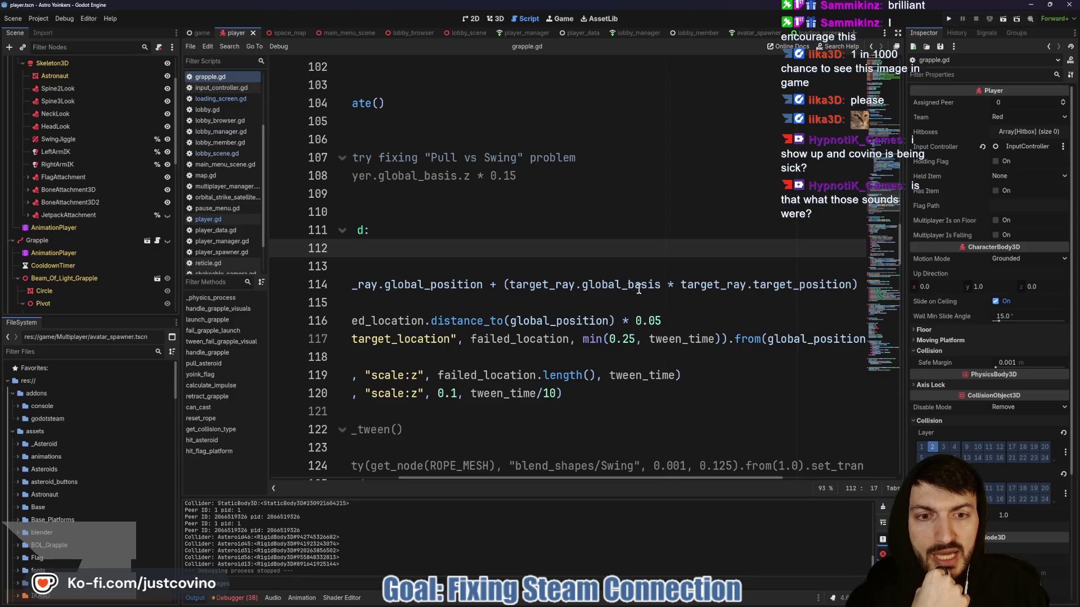
scroll(639, 288, left, 3)
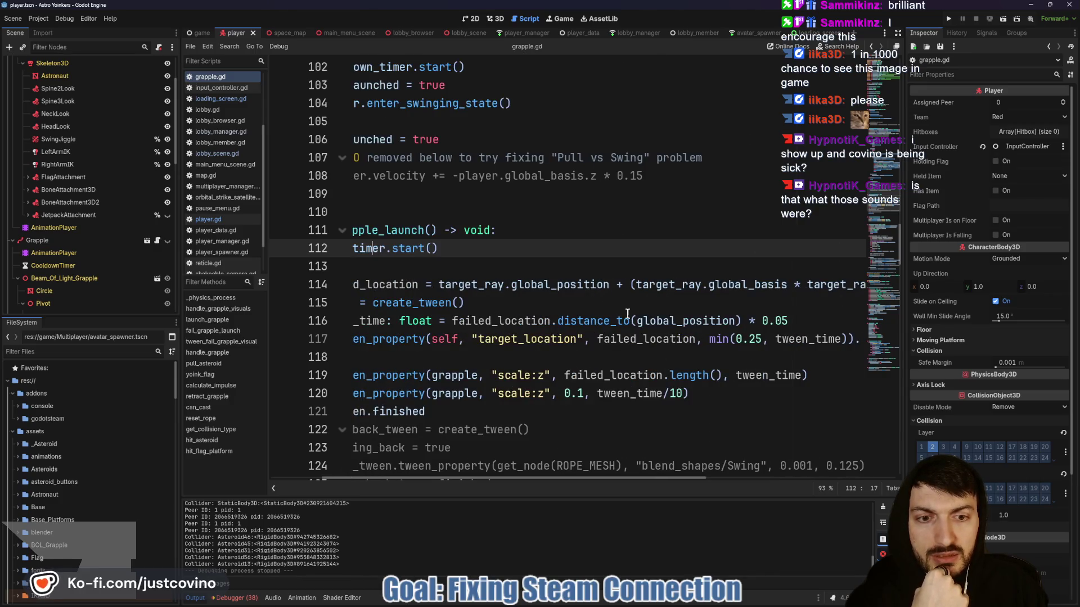
scroll(628, 312, left, 2)
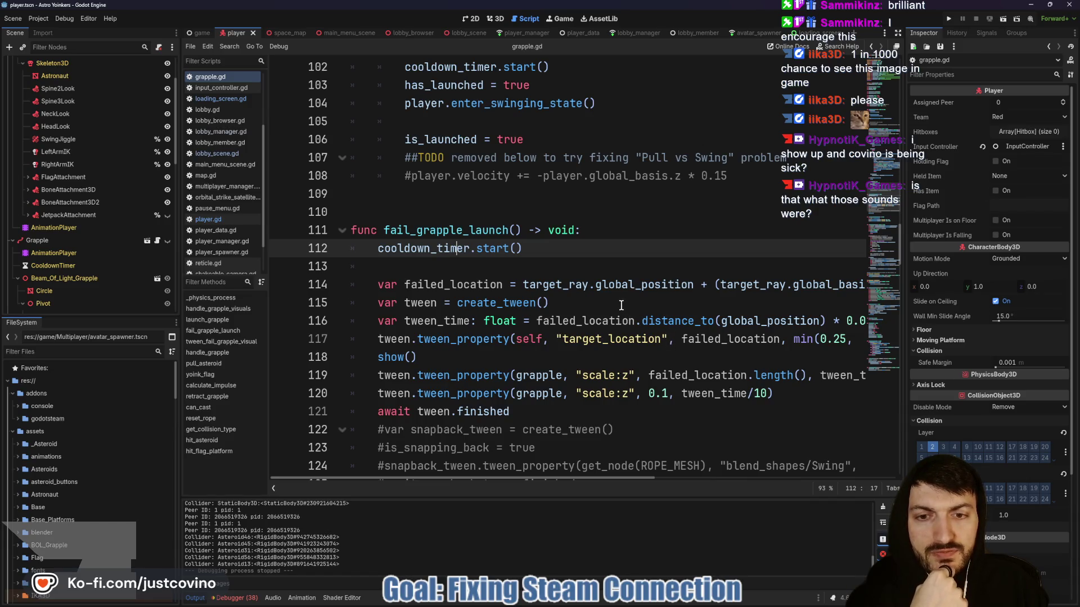
scroll(623, 307, right, 2)
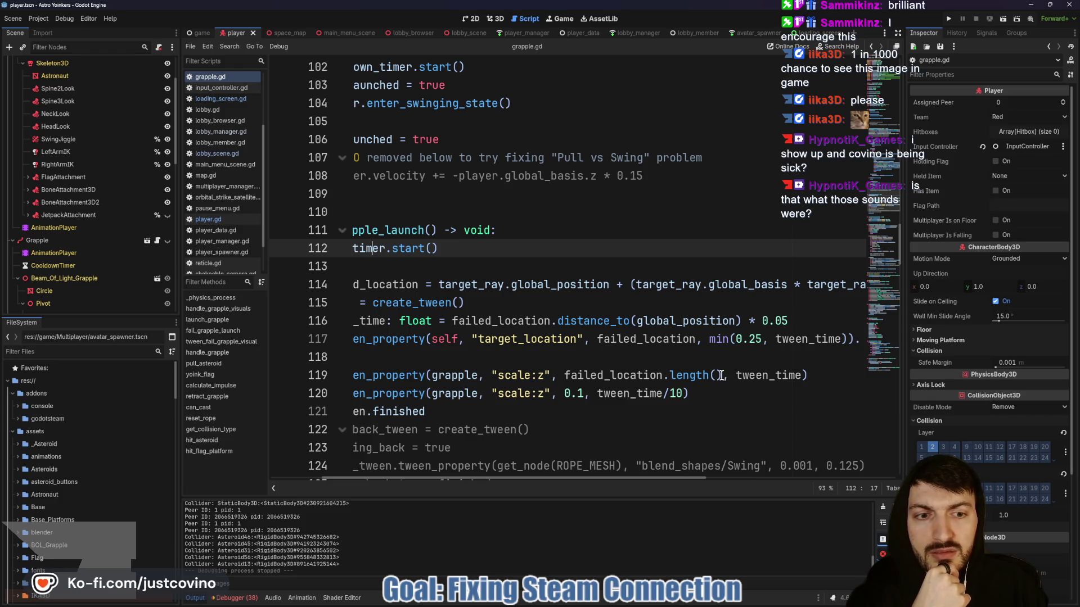
Append /4 after failed_location.length() on line 119, save grapple.gd, and rerun the game.
click(720, 375)
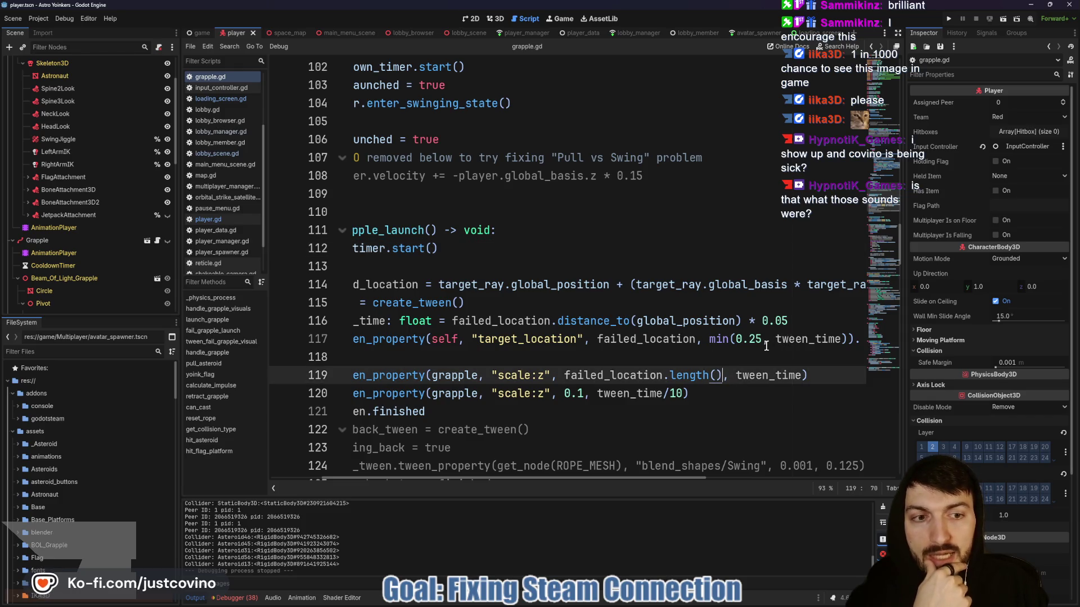
scroll(766, 346, right, 2)
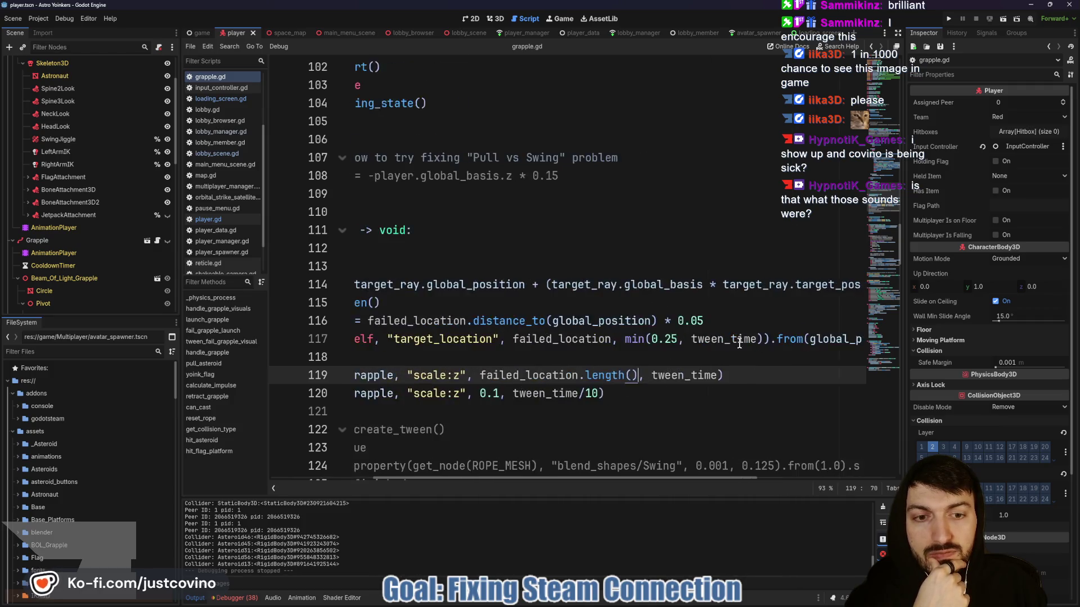
scroll(739, 344, left, 2)
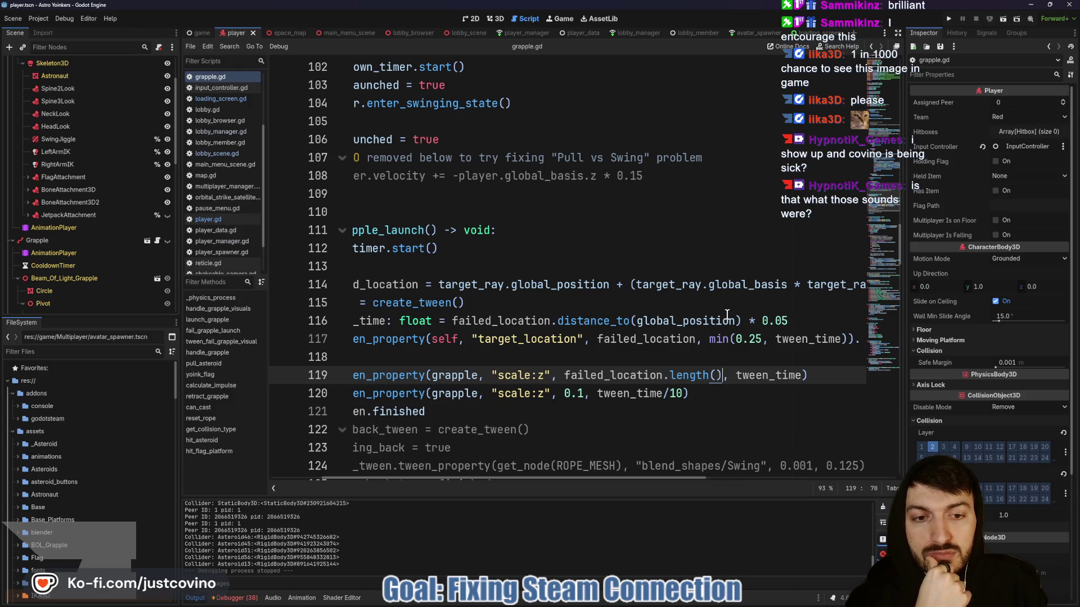
text(/4)
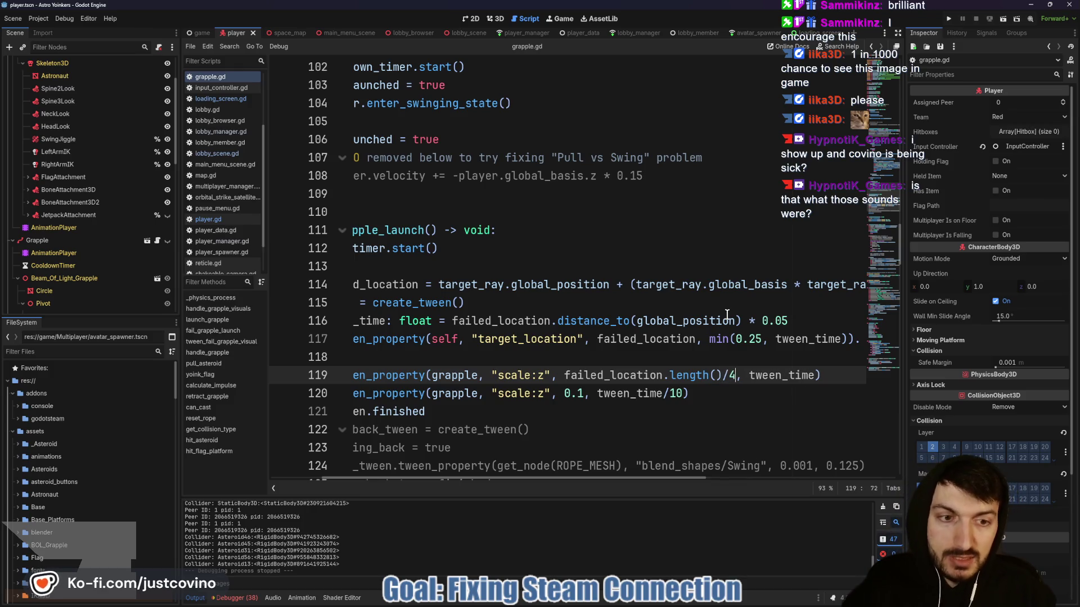
click(728, 359)
key(ctrl+s)
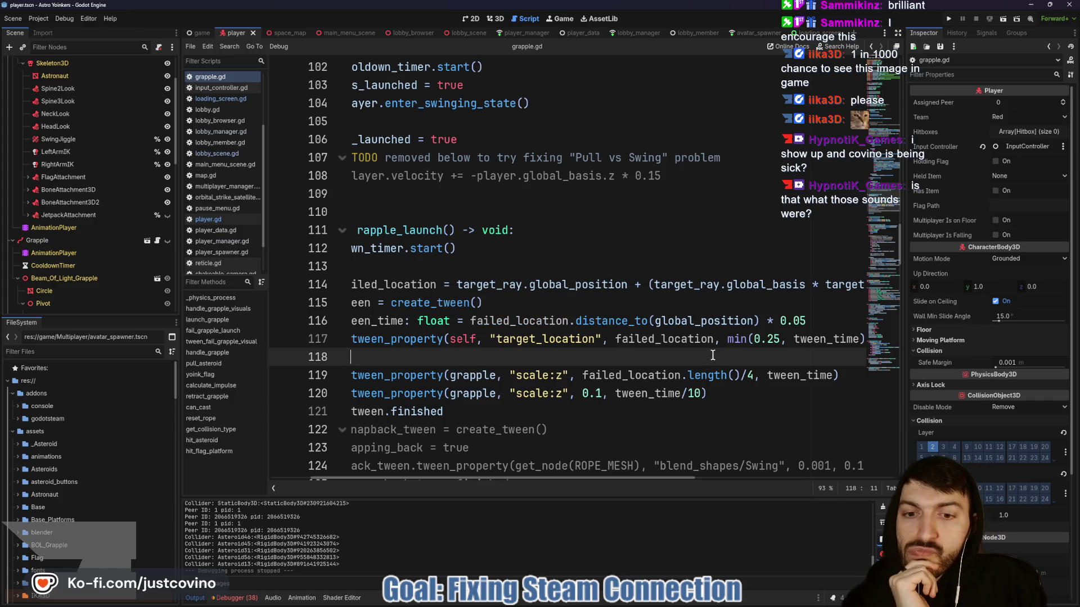
text(show())
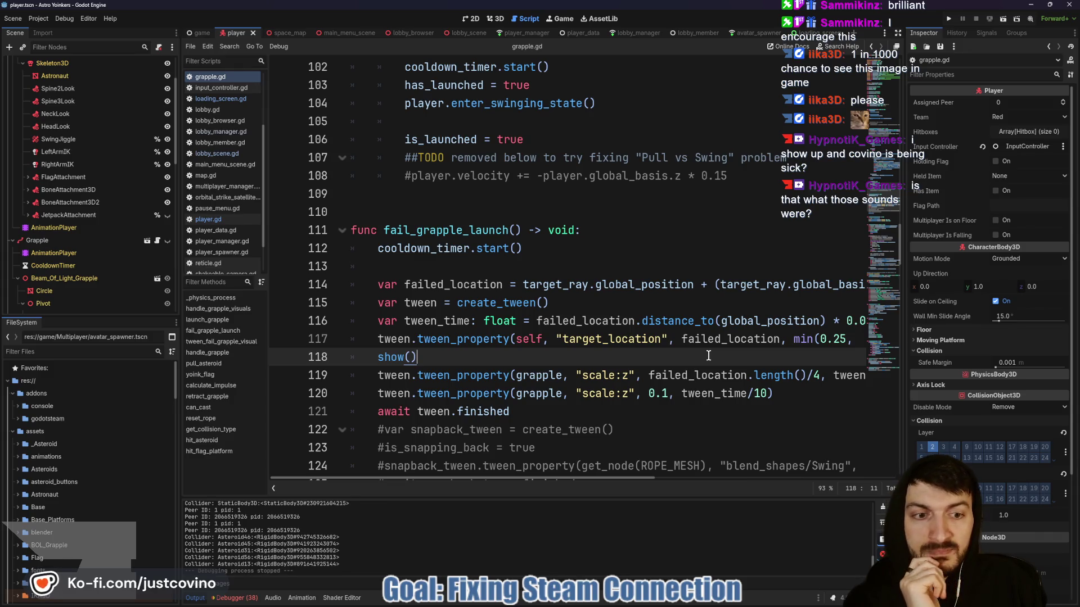
key(ctrl+z)
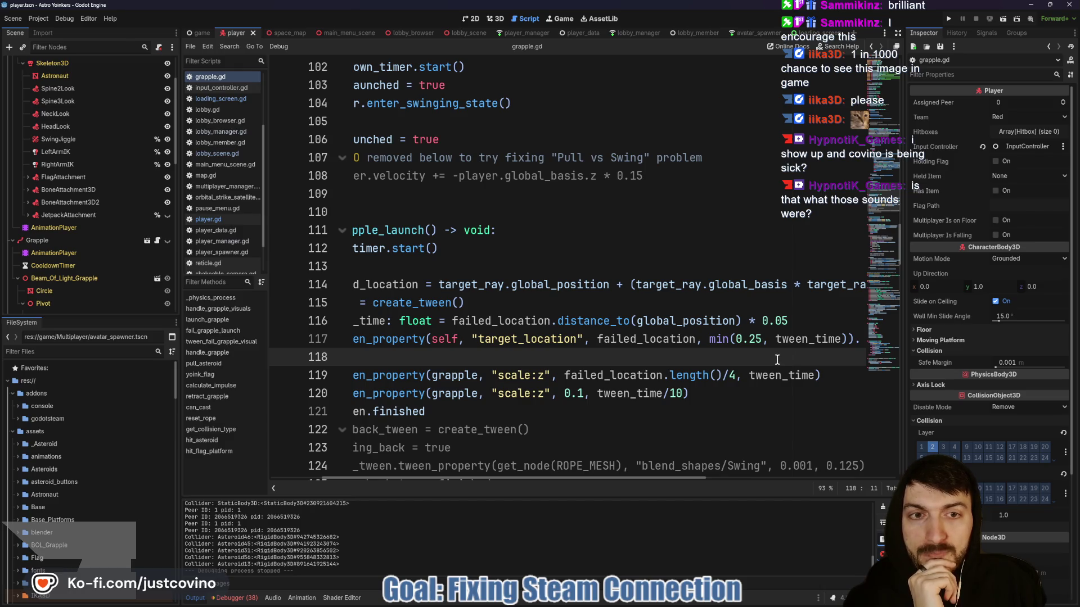
click(948, 18)
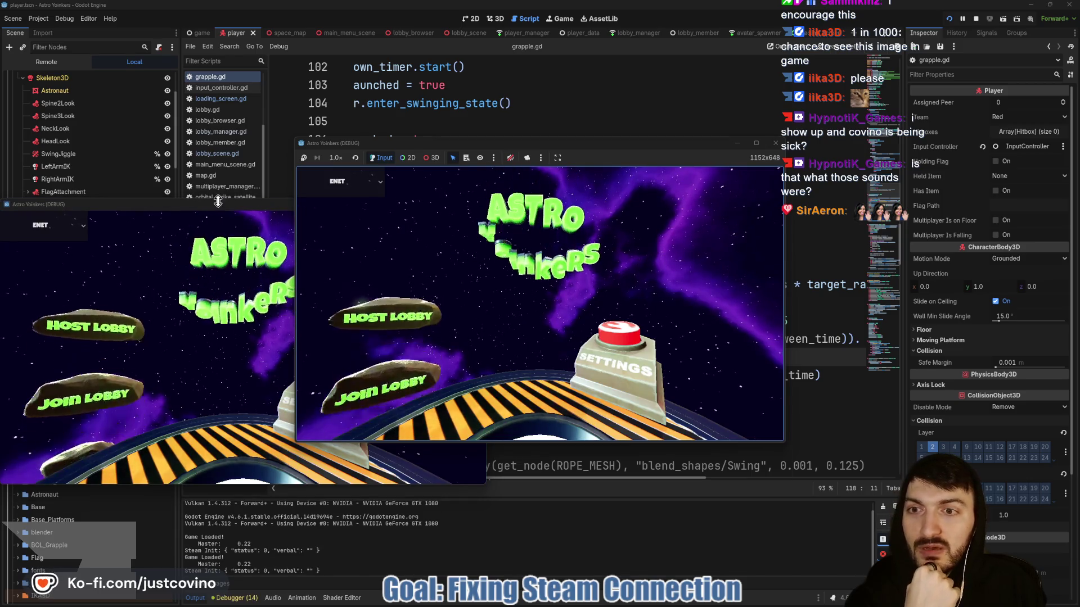
Arrange both game windows side by side, host a lobby on the left, and join it from the right.
mouse_move(162, 204)
mouse_down()
mouse_move(264, 211)
mouse_move(733, 164)
mouse_up()
drag(577, 147, 347, 155)
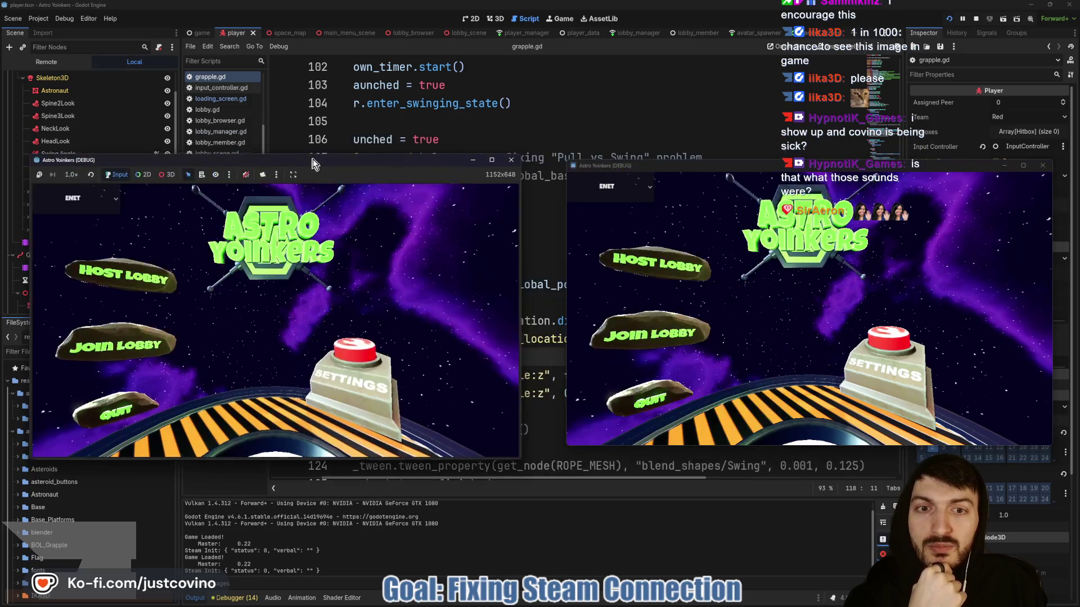
click(169, 259)
click(313, 275)
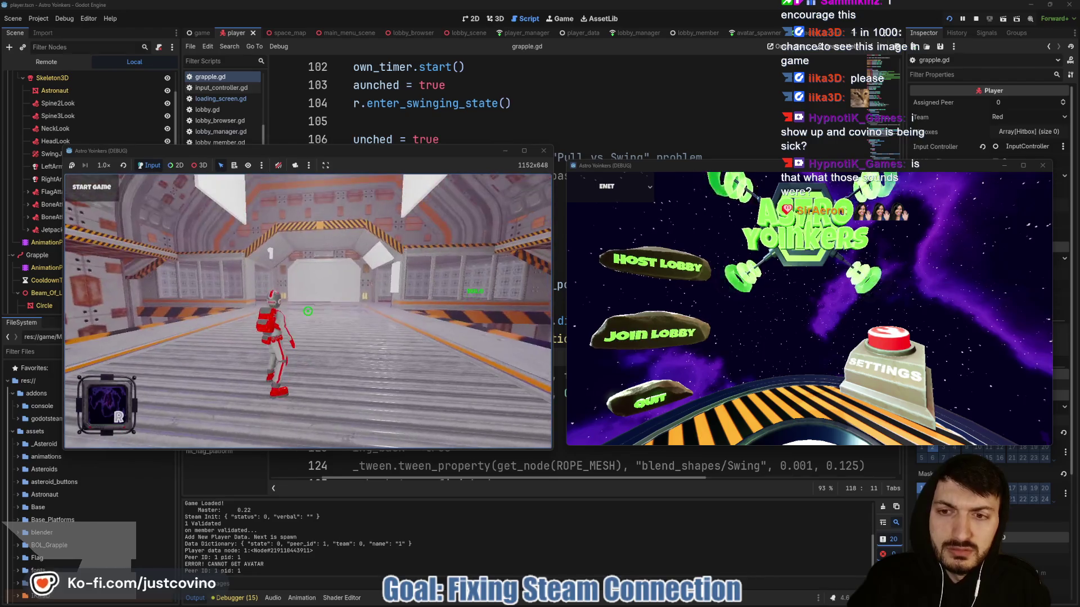
click(692, 336)
click(820, 217)
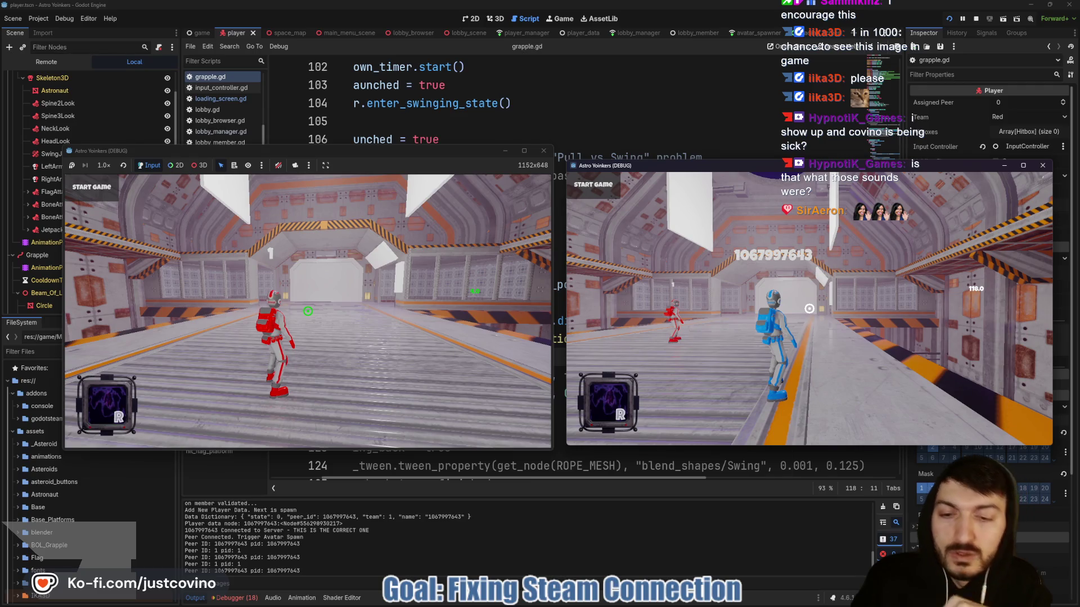
Test the grapple toward the ceiling and asteroids with the red player, then stop with F8.
key(Escape)
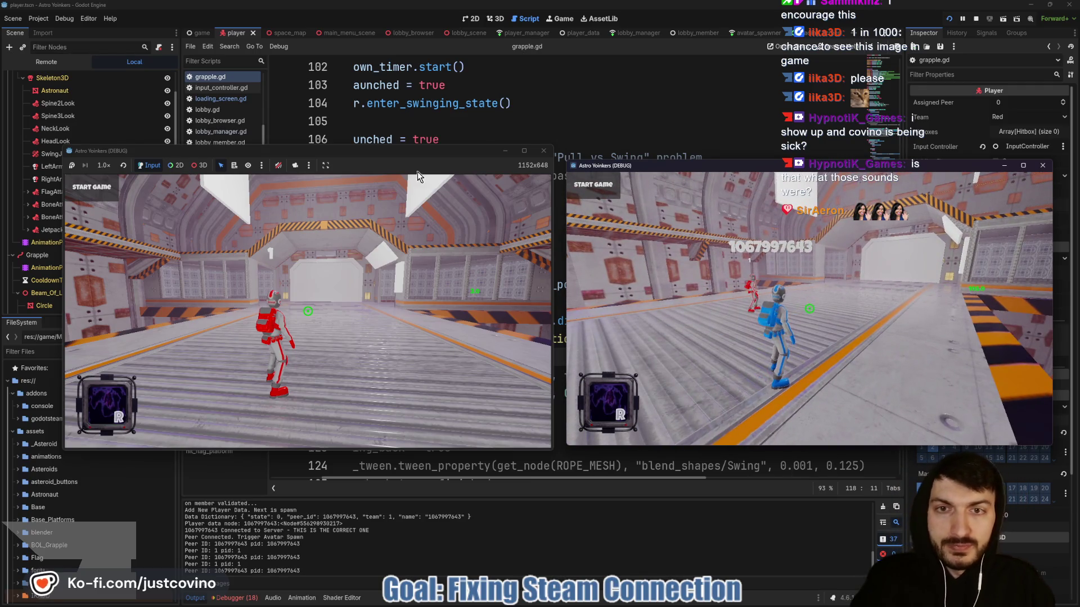
click(419, 178)
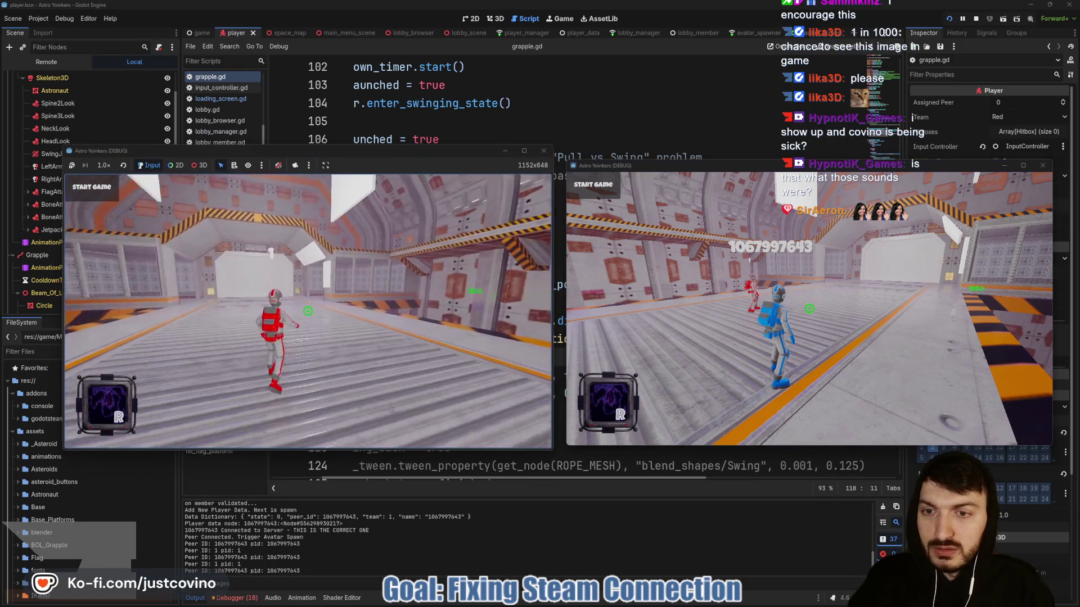
click(308, 311)
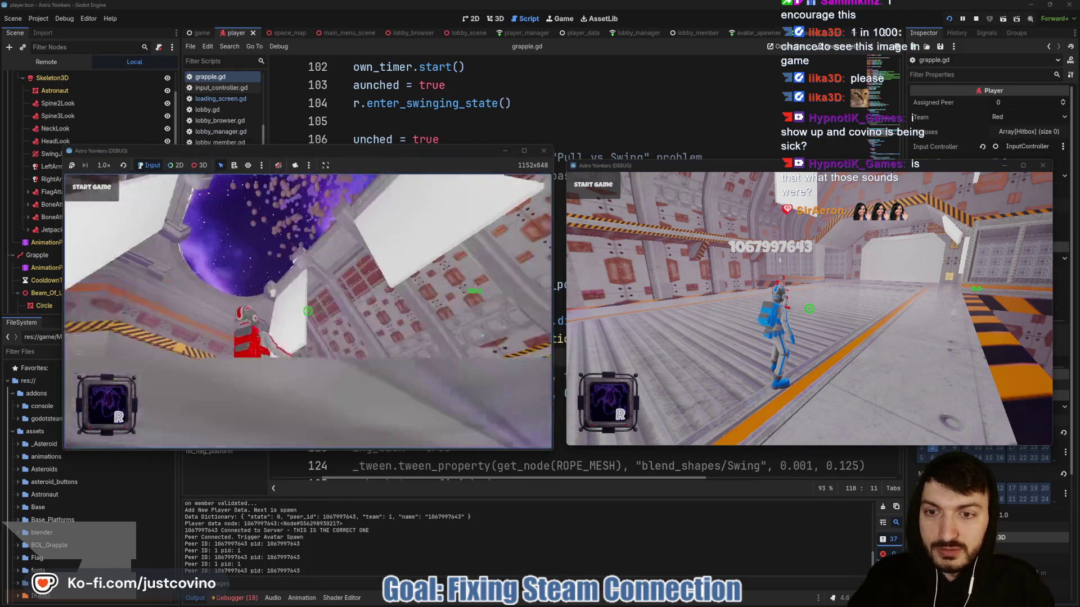
click(309, 311)
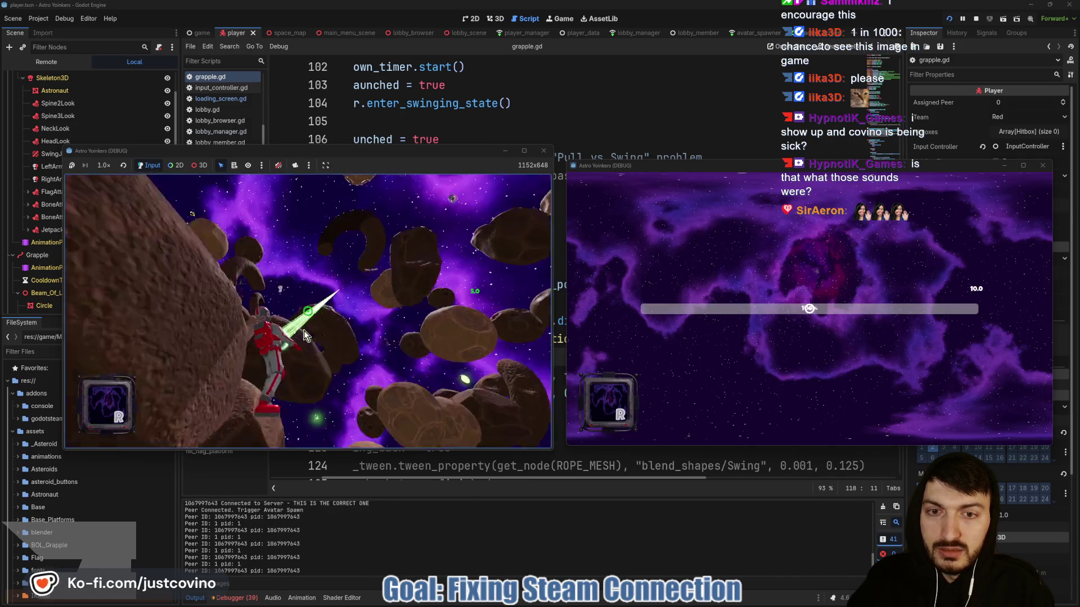
click(304, 335)
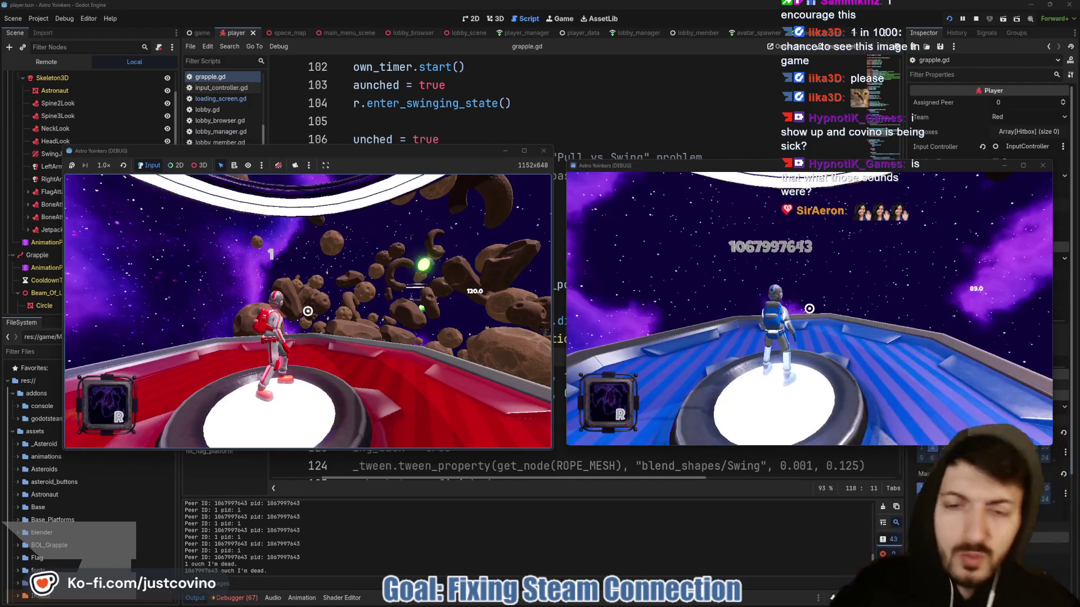
click(307, 311)
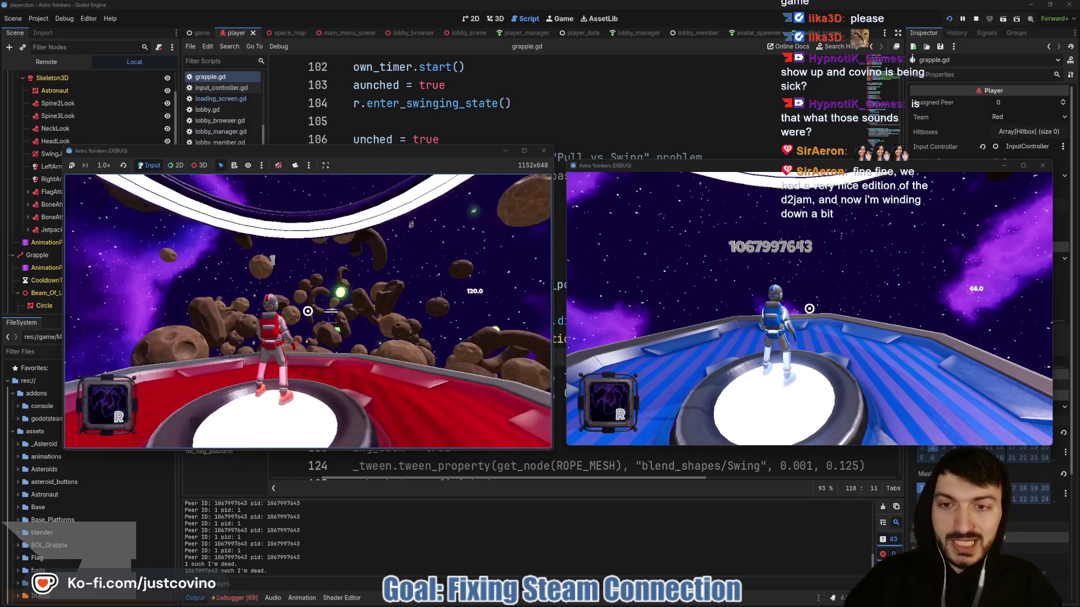
key(space)
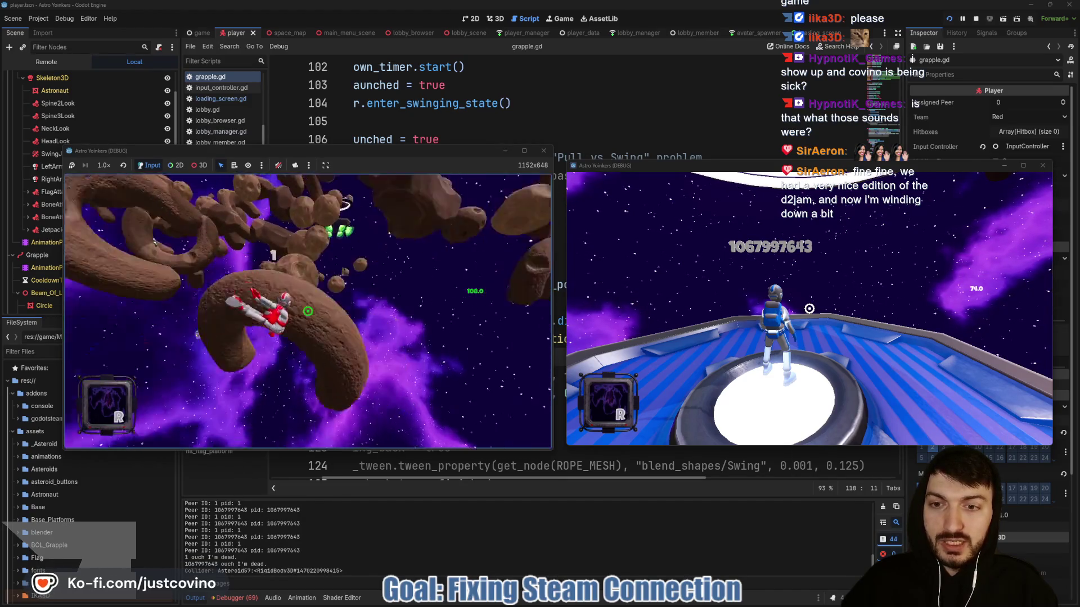
click(307, 311)
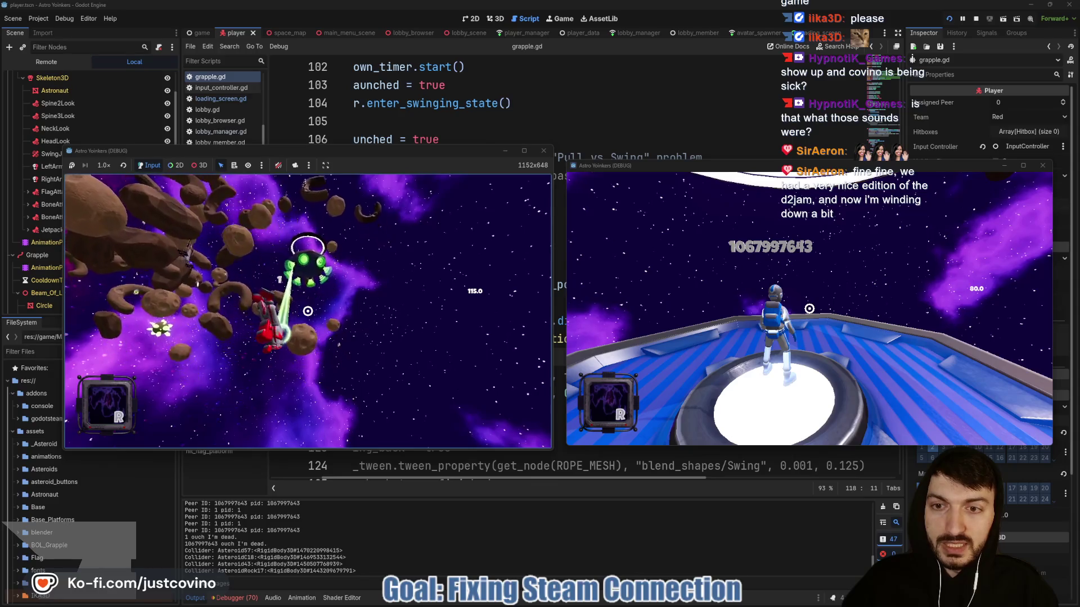
key(F8)
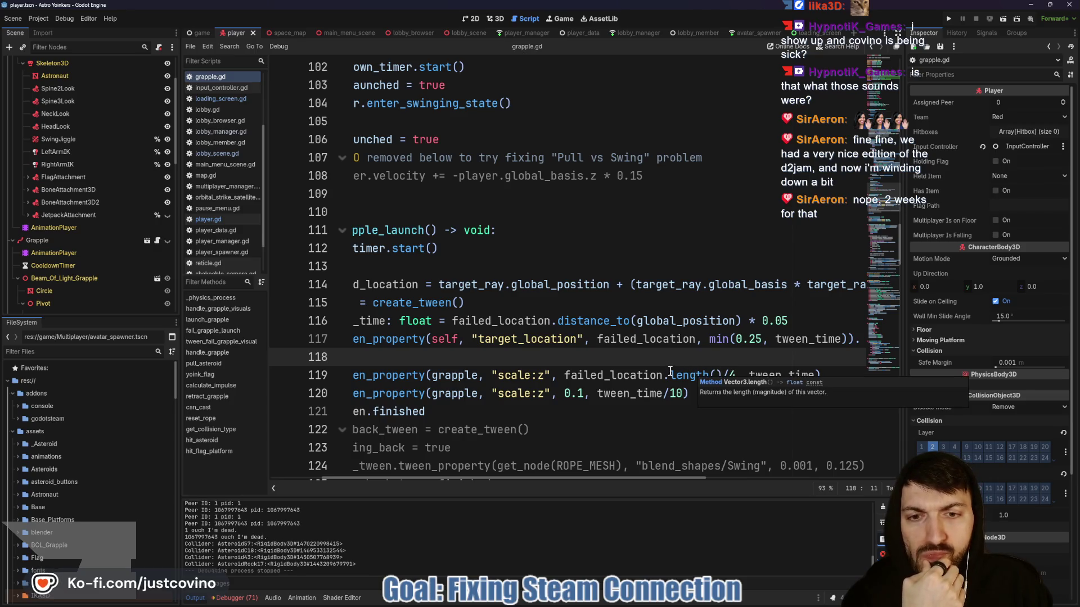
scroll(669, 371, left, 3)
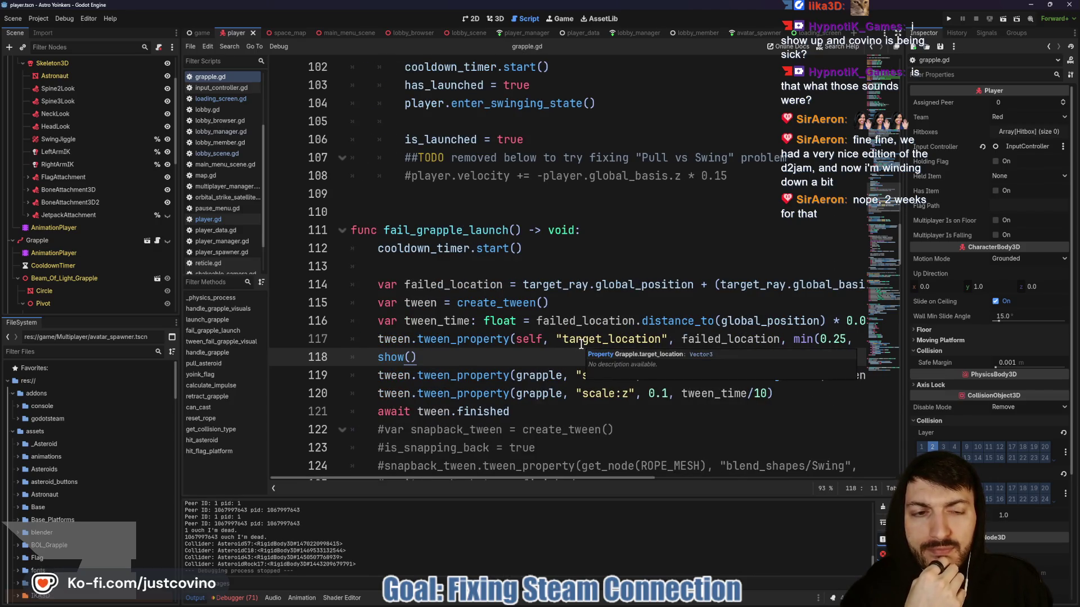
scroll(643, 344, right, 2)
scroll(643, 344, right, 1)
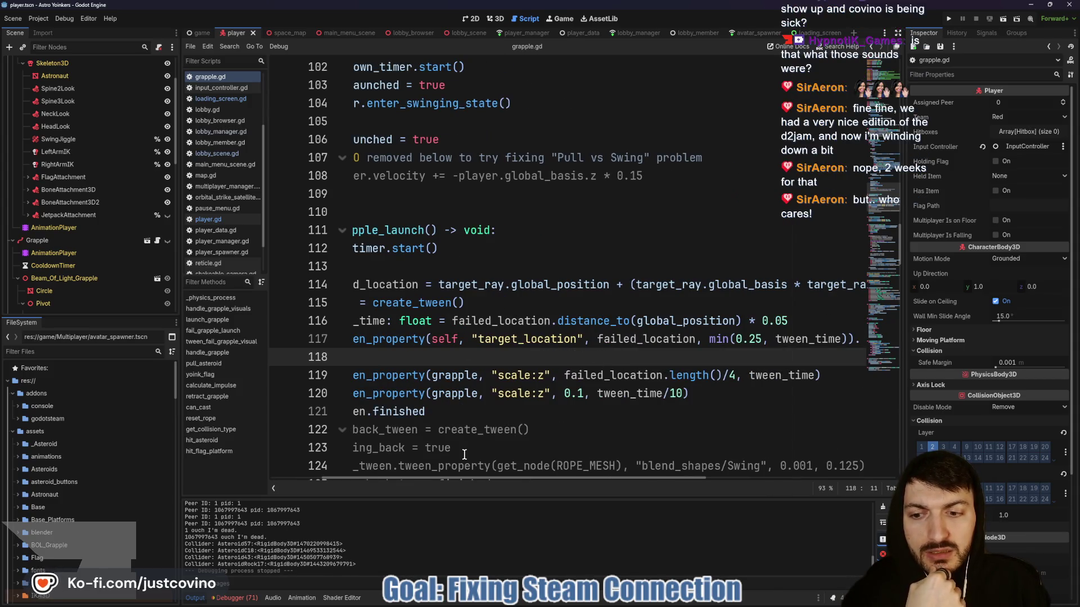
scroll(709, 383, left, 3)
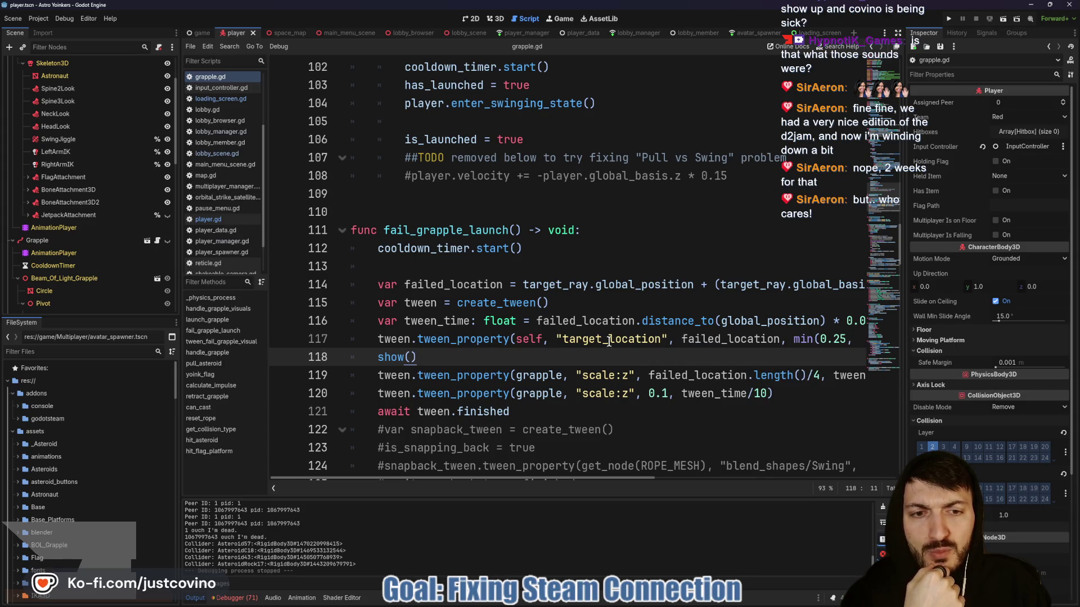
scroll(609, 342, right, 3)
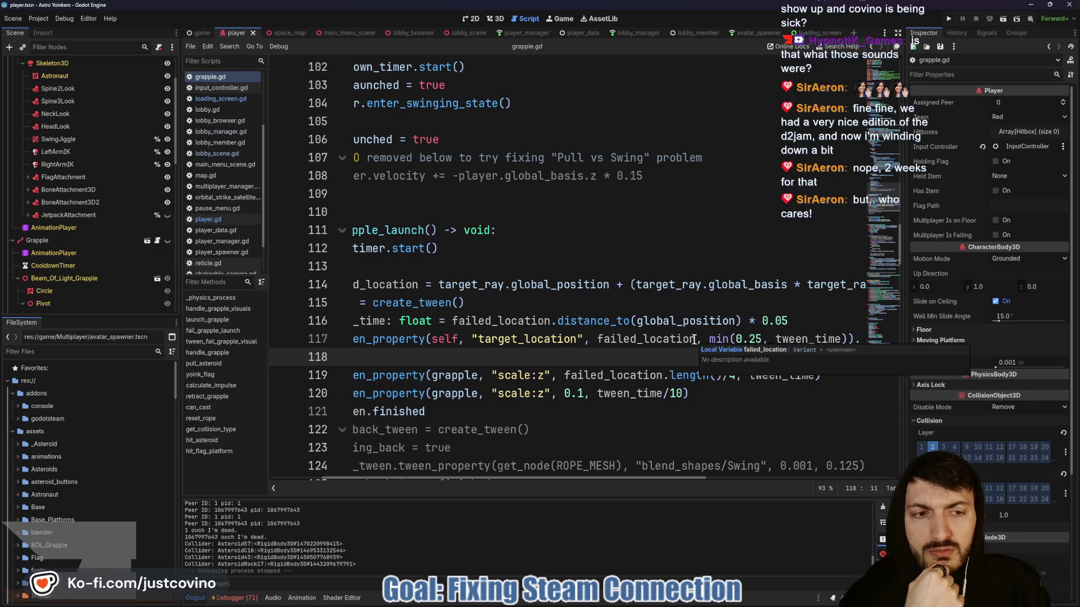
click(697, 340)
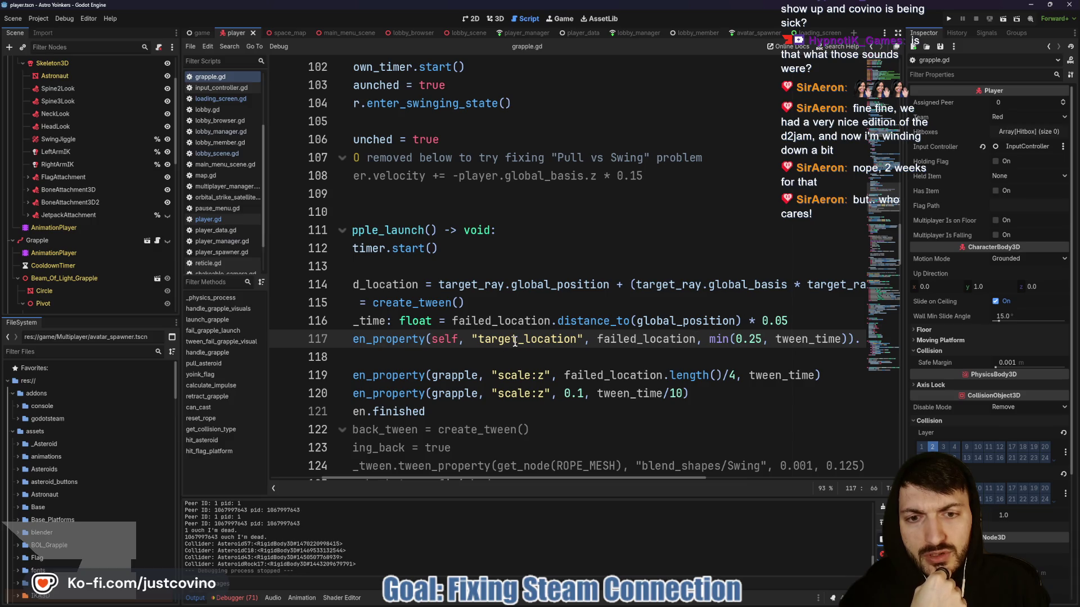
mouse_move(515, 341)
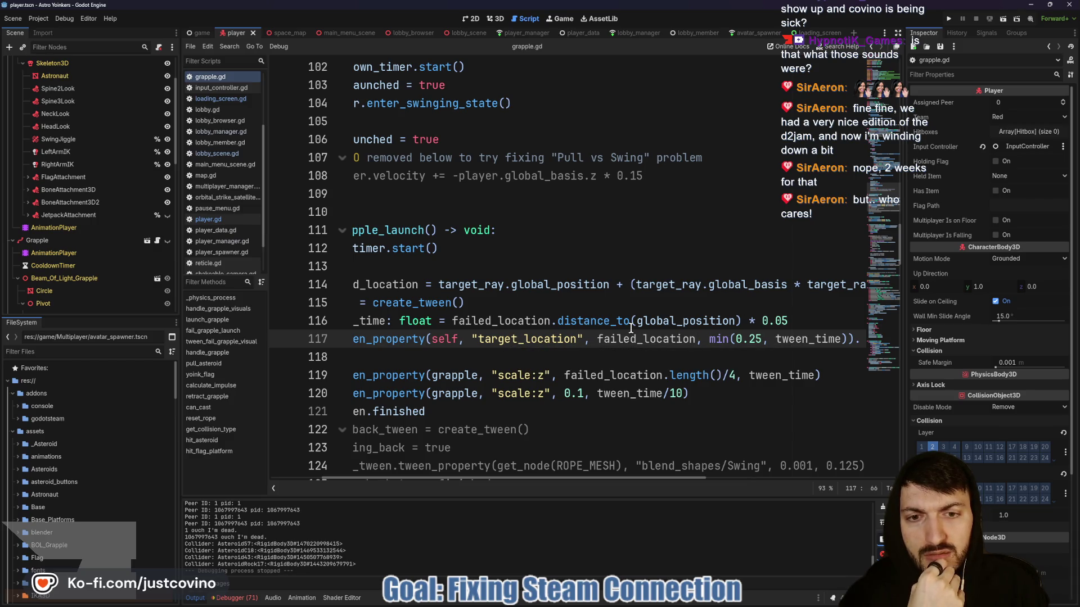
scroll(631, 328, down, 1)
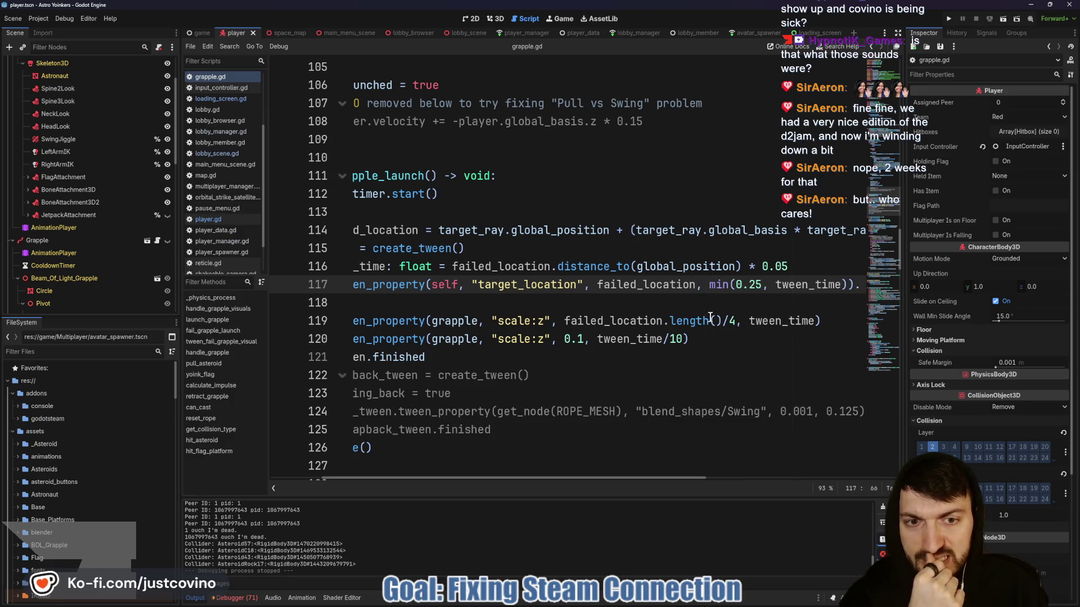
scroll(710, 316, left, 2)
scroll(651, 322, right, 2)
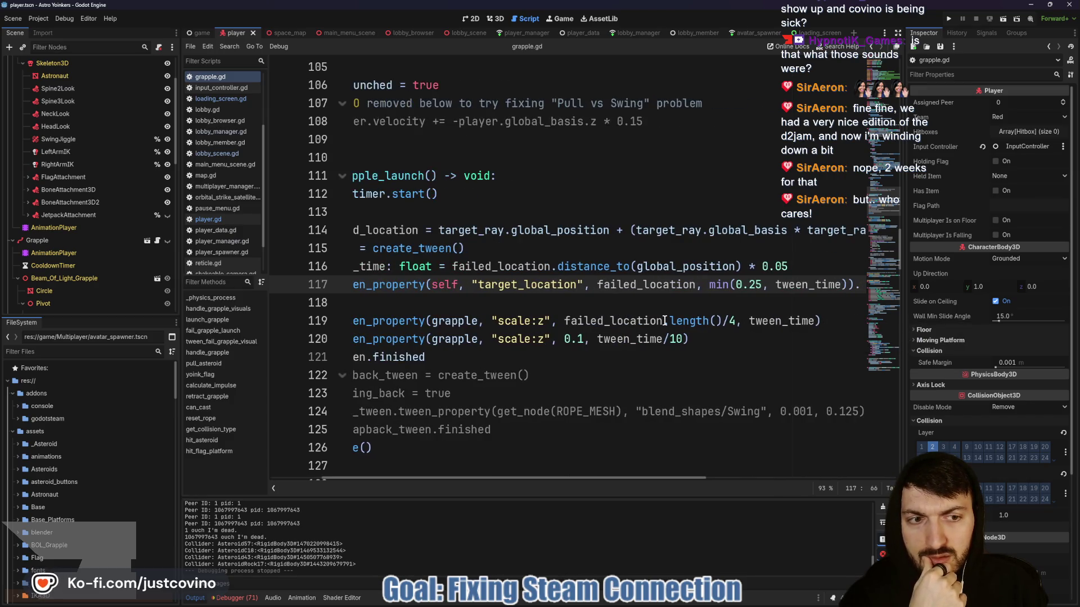
mouse_move(709, 314)
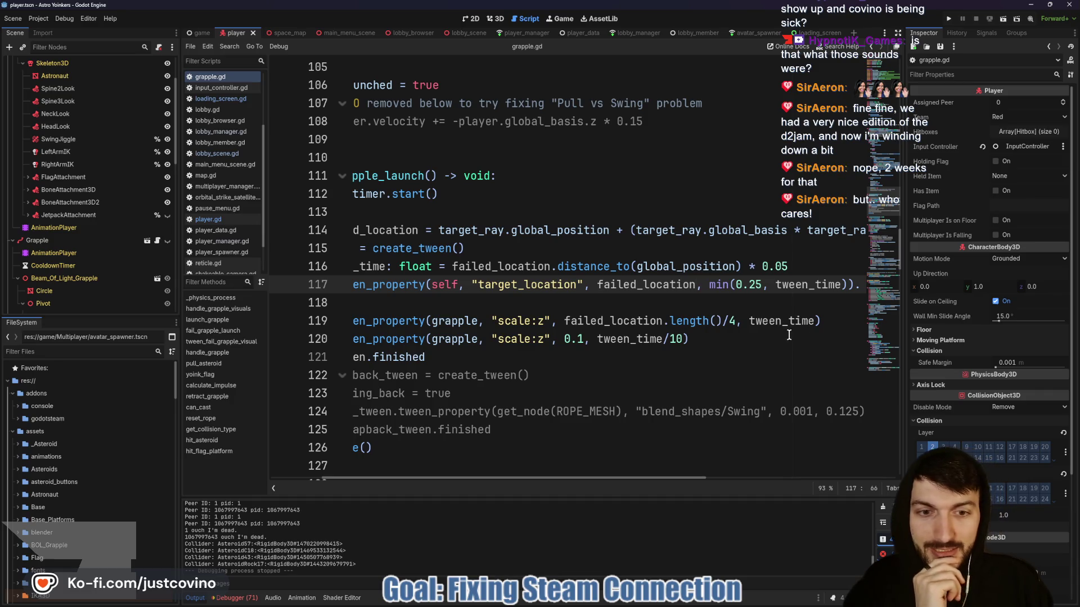
scroll(776, 336, left, 3)
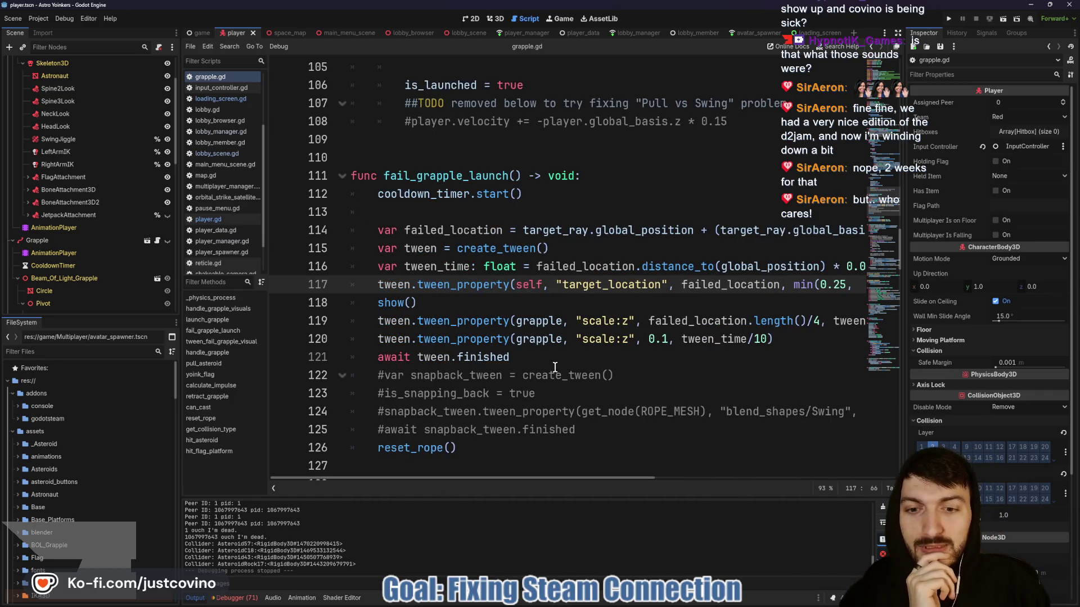
scroll(559, 368, down, 1)
scroll(568, 369, up, 1)
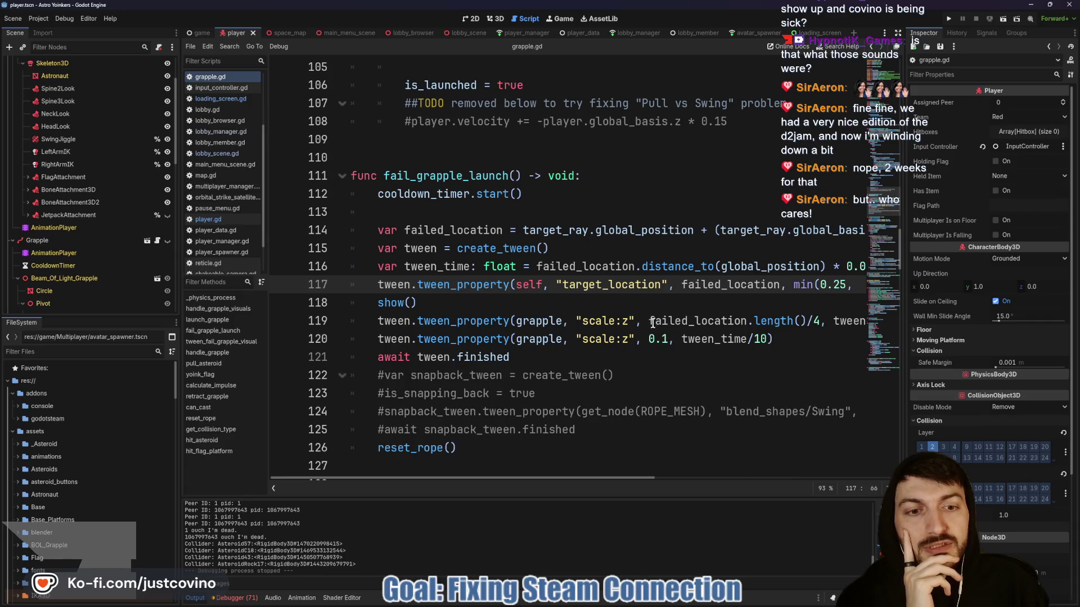
drag(649, 319, 818, 321)
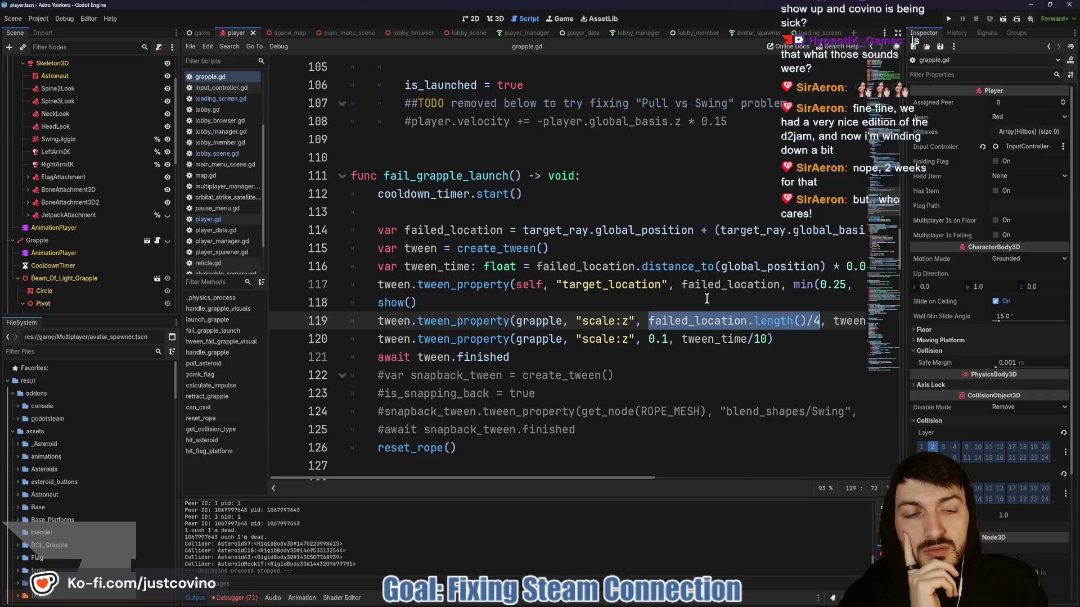
Replace line 119's scale:z target with 0.9, save grapple.gd, and run the project.
text(0.9)
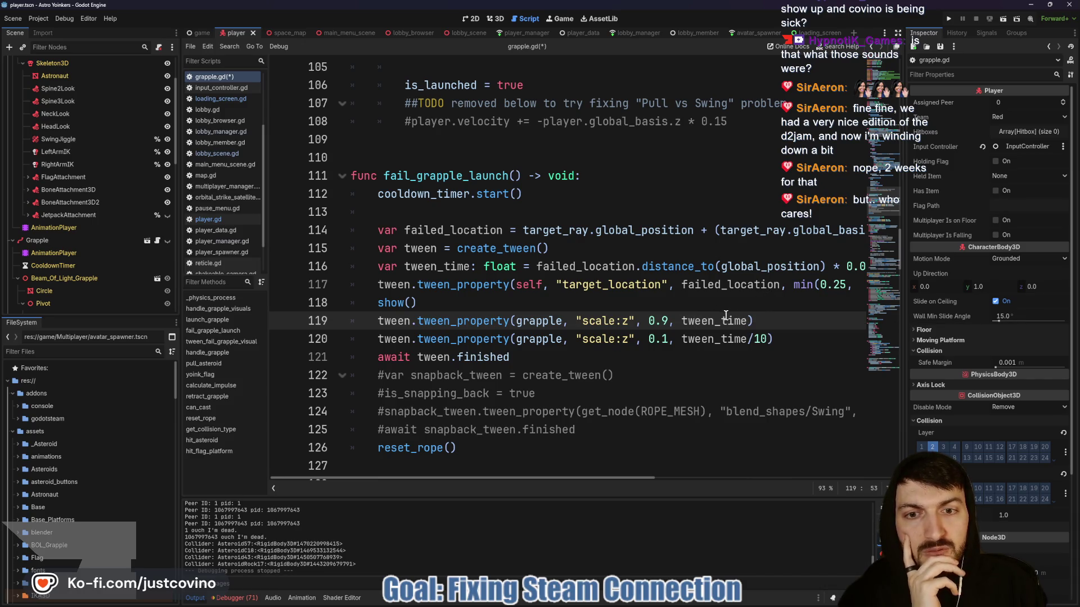
scroll(600, 278, right, 3)
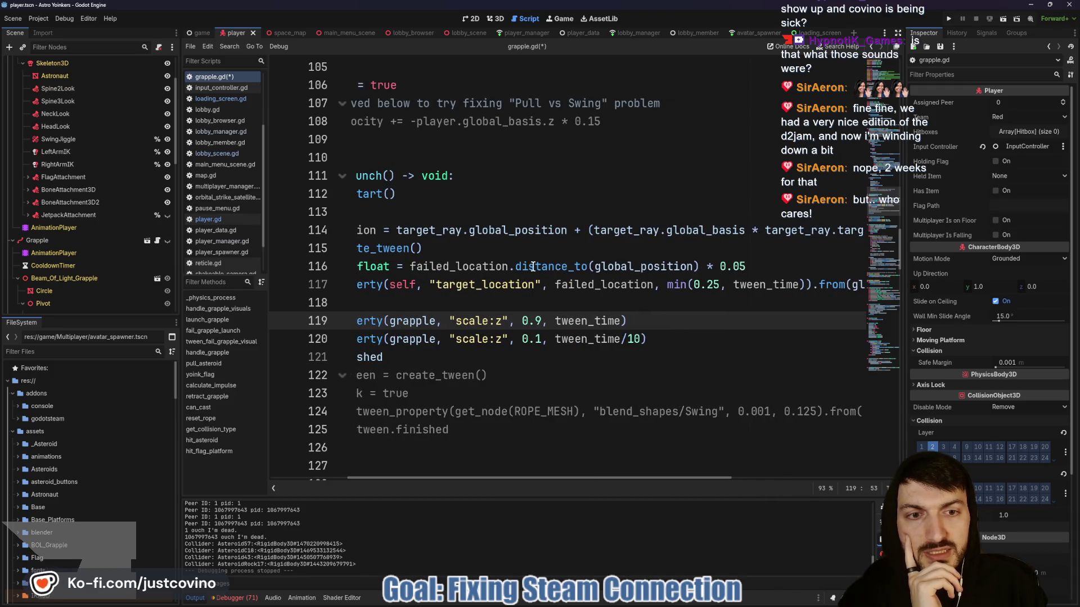
mouse_move(533, 267)
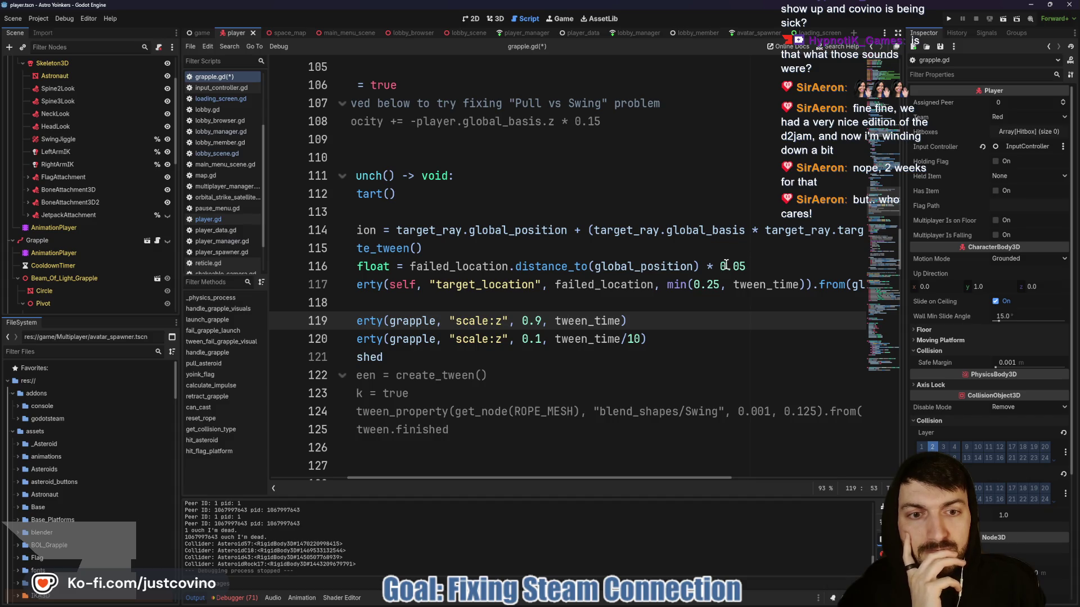
click(633, 306)
key(ctrl+s)
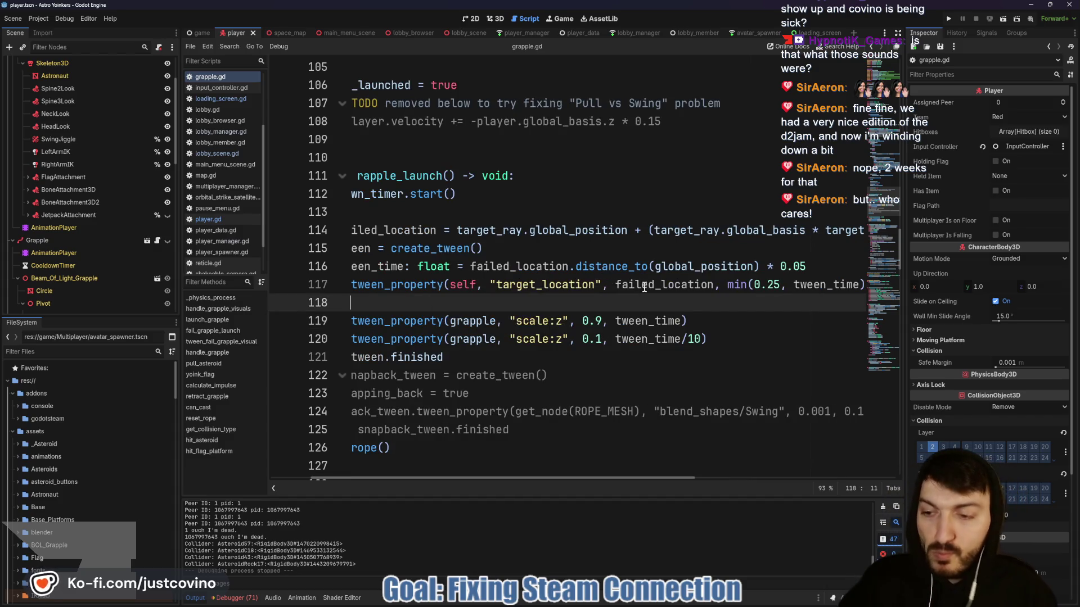
click(949, 18)
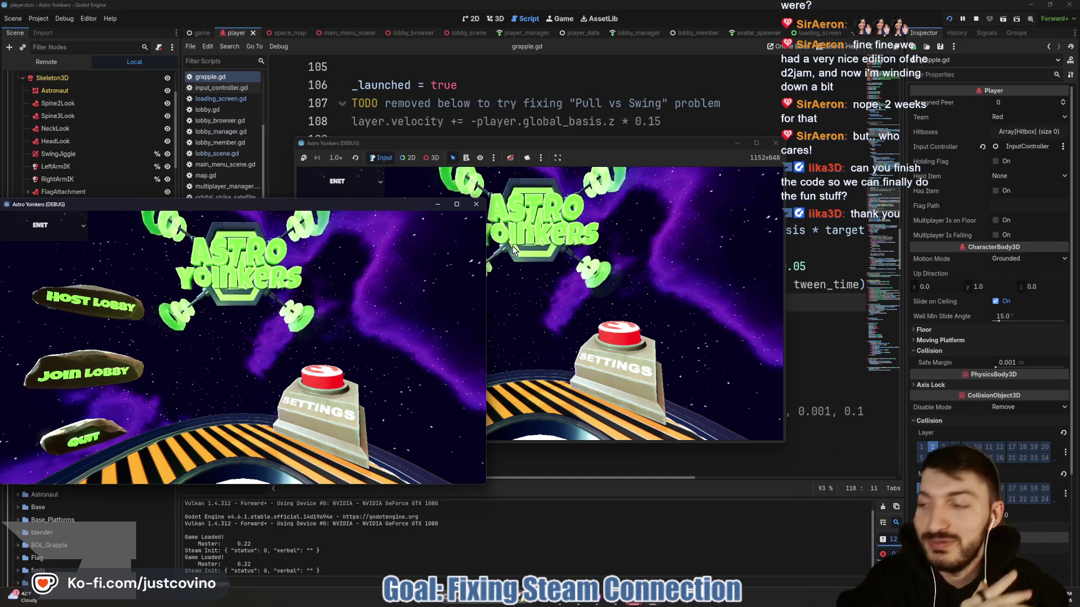
Host a lobby in the left window, walk forward, fire the grapple, then stop with F8.
click(113, 303)
click(252, 295)
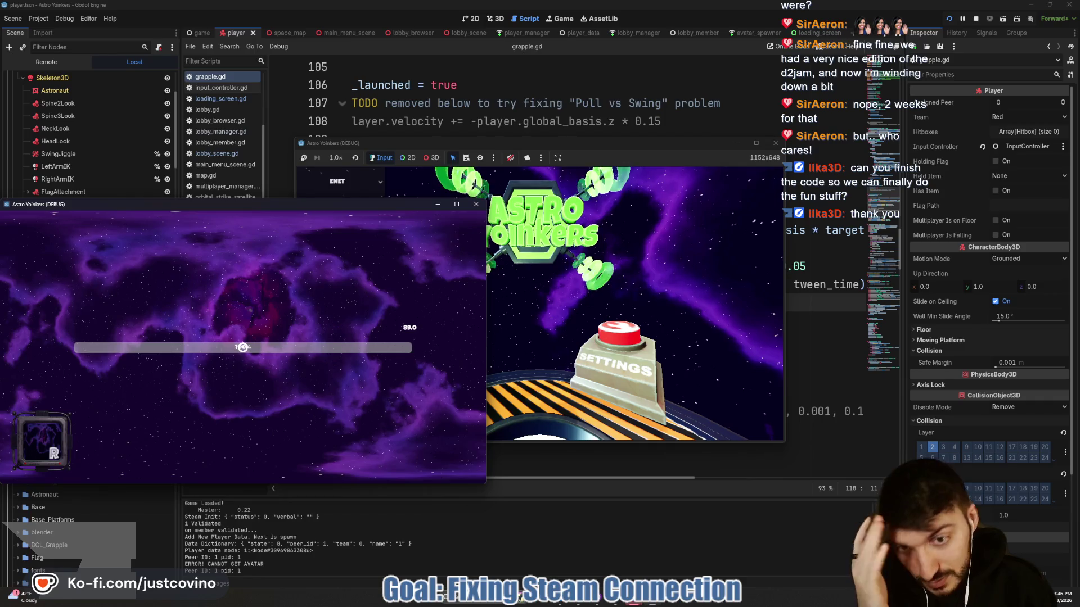
key(w)
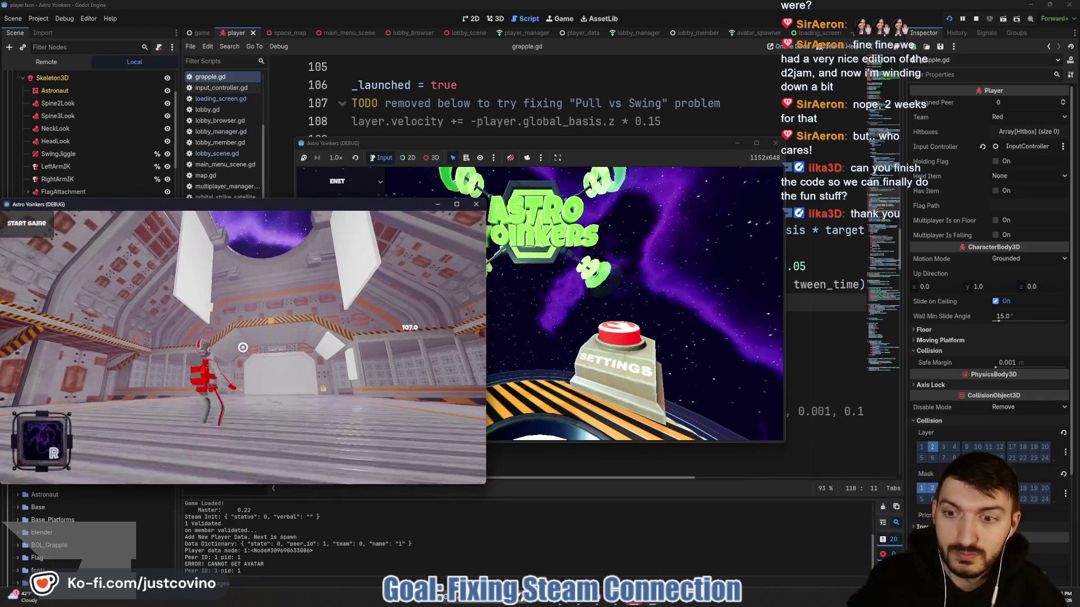
key(w)
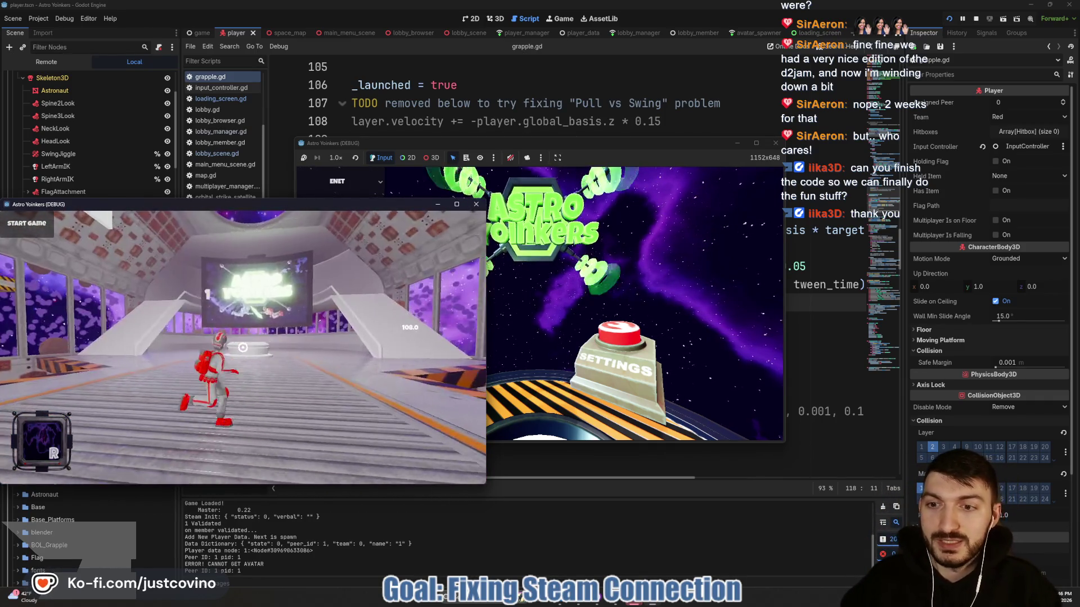
click(242, 346)
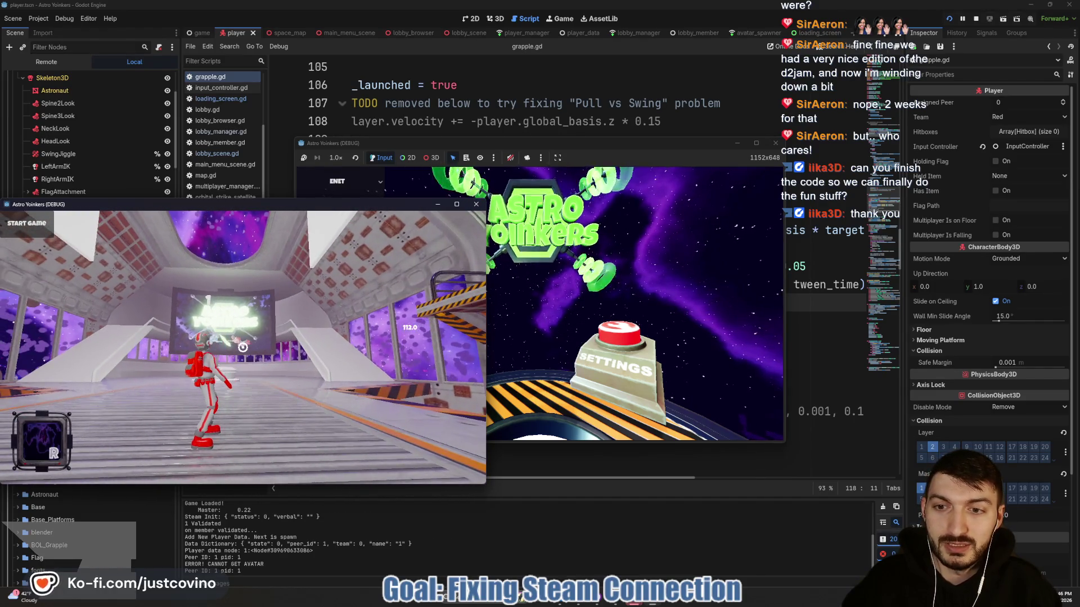
key(F8)
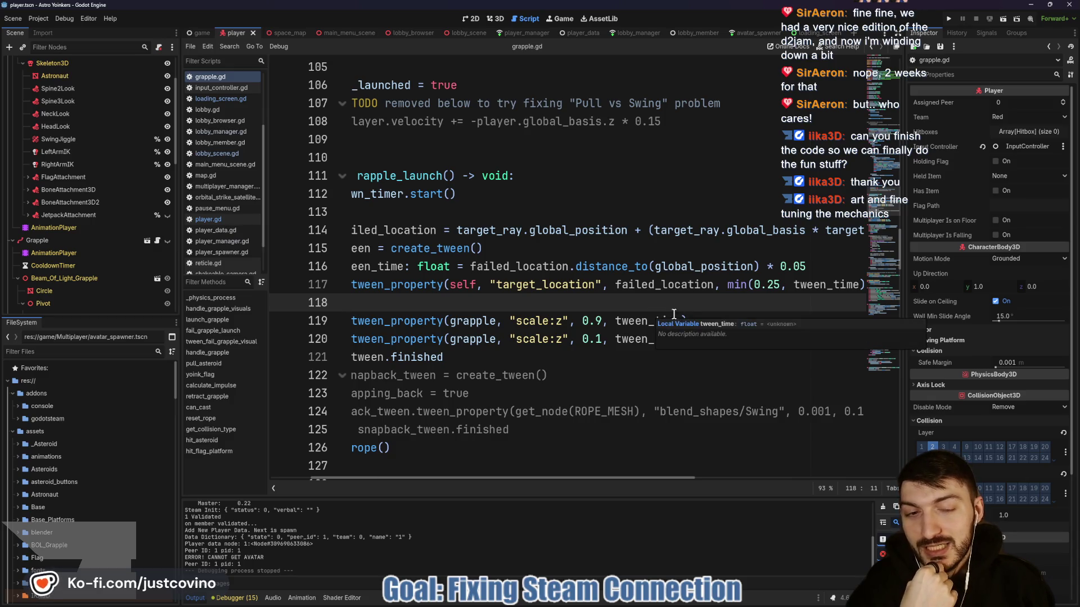
Change the scale:z tweens to tween_time/10 and tween_time/20, save grapple.gd, and run the game.
click(697, 338)
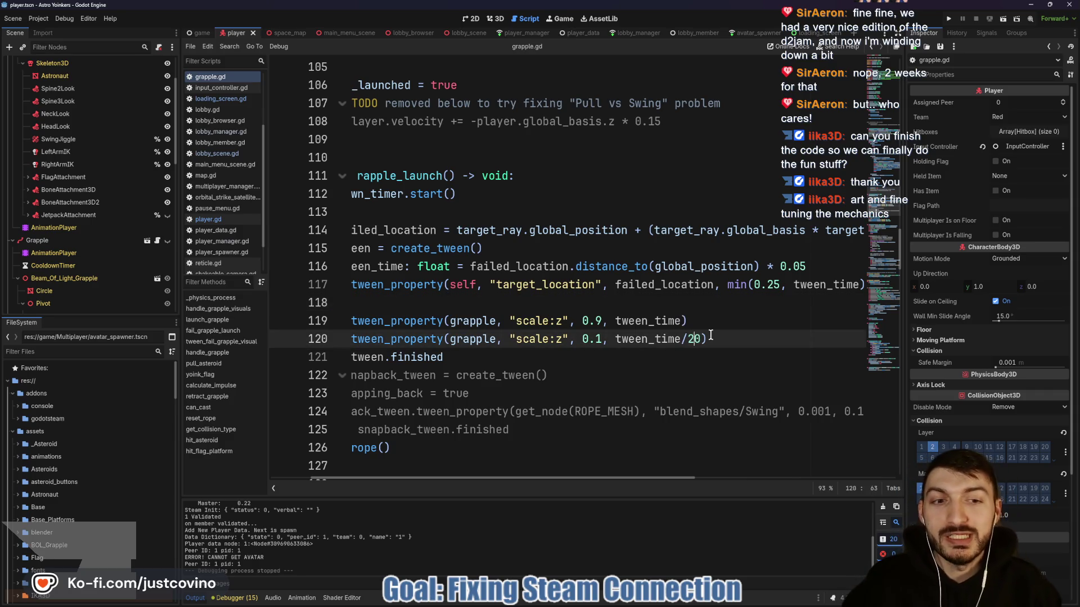
key(Up)
key(Left)
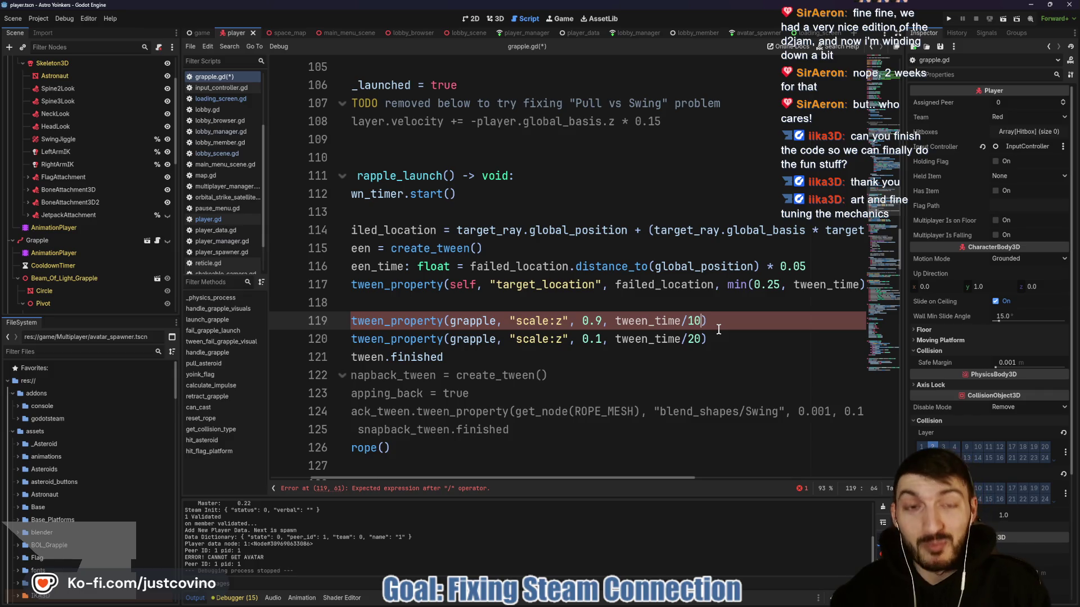
click(734, 321)
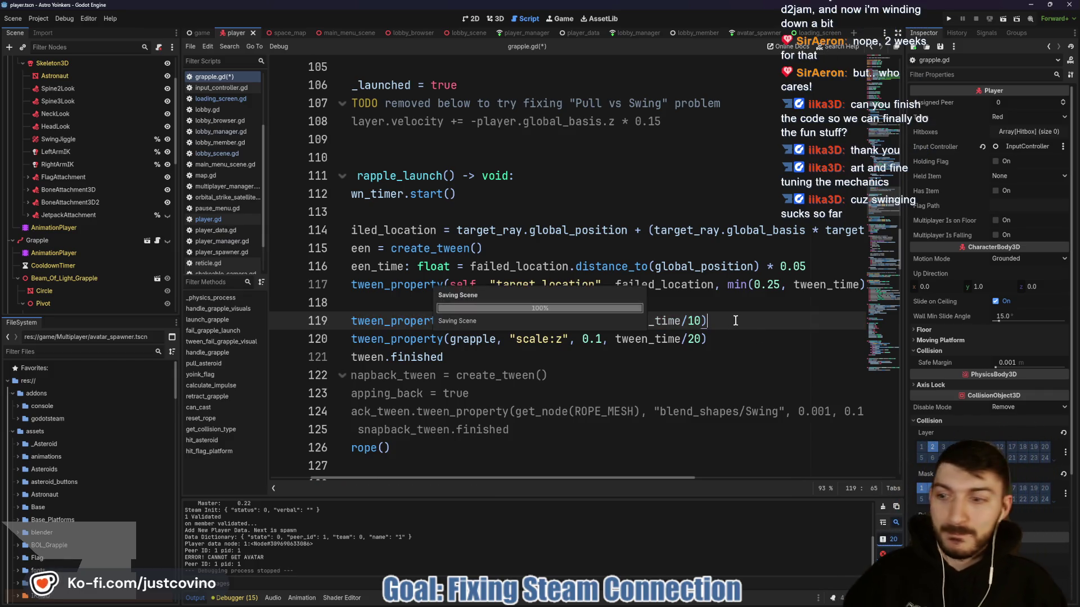
key(ctrl+s)
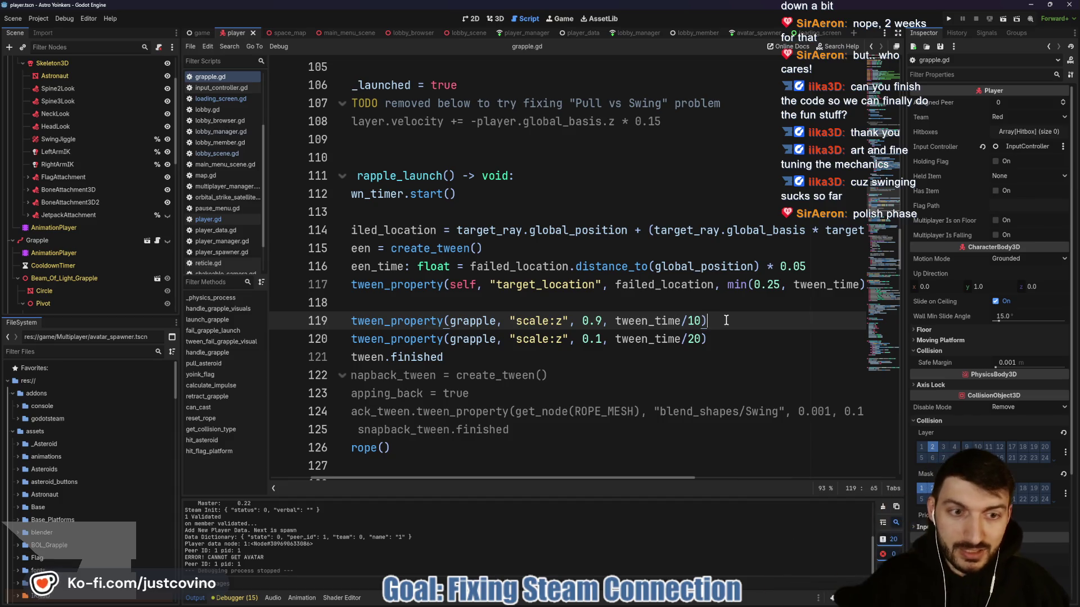
key(F5)
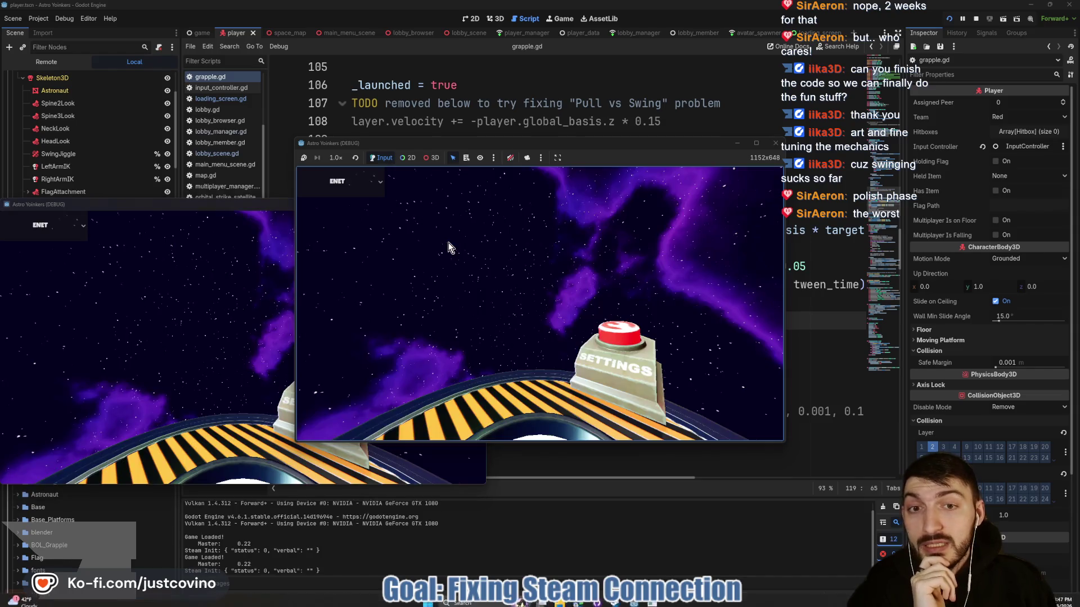
Host a lobby in the left debug window, fire the grapple at the hangar screen, then stop.
drag(635, 146, 364, 170)
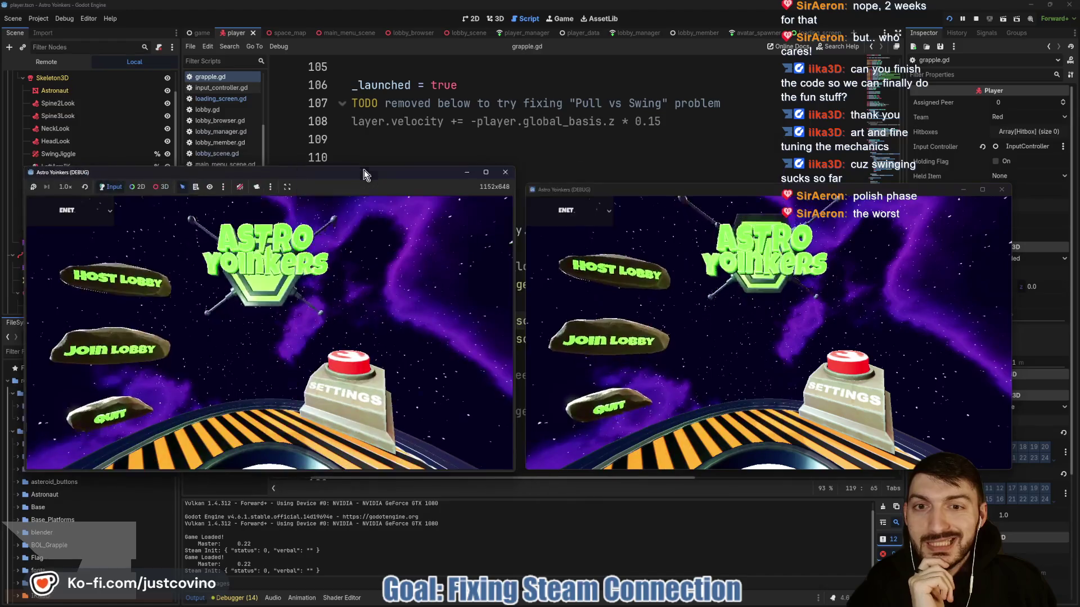
click(126, 298)
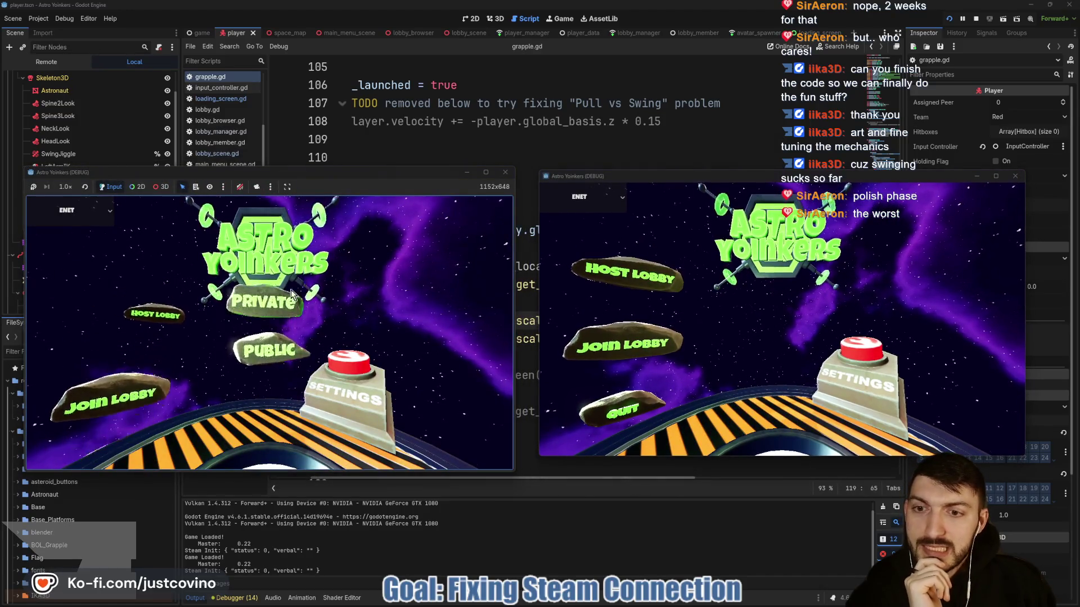
click(292, 289)
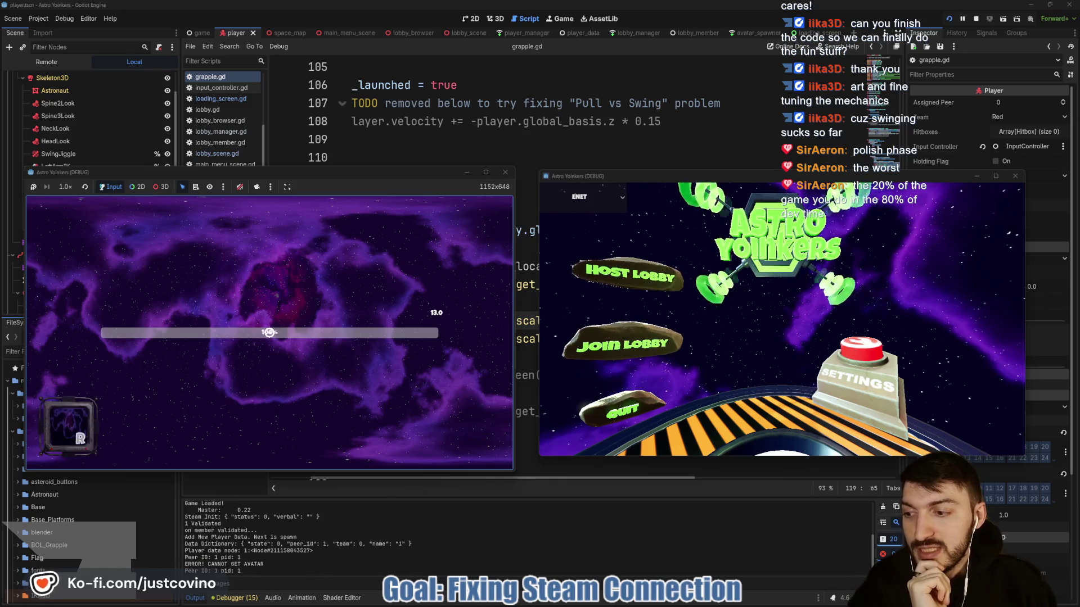
key(w)
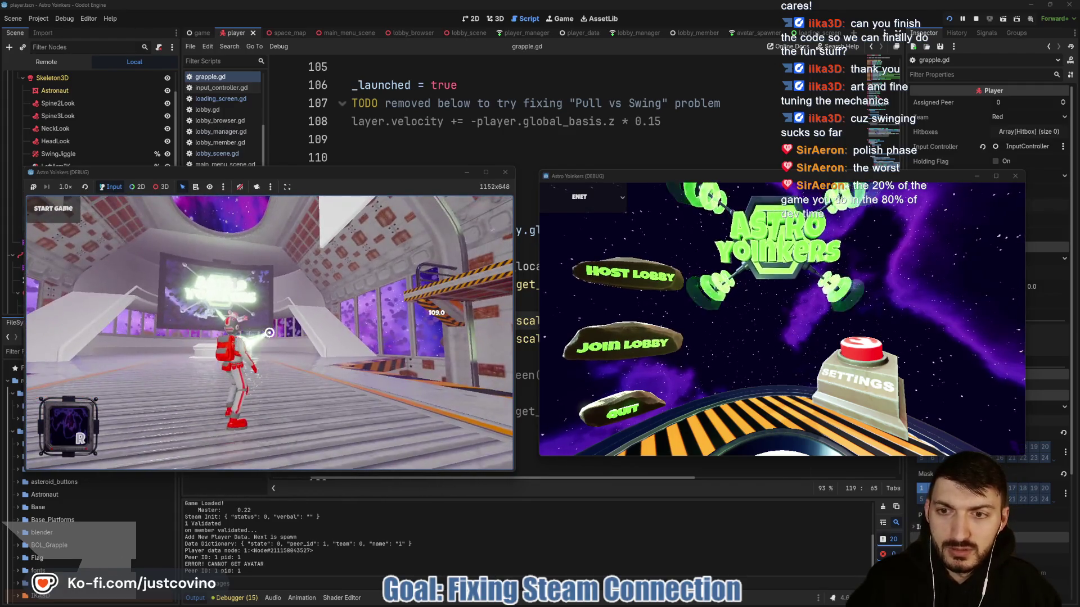
click(270, 332)
key(w)
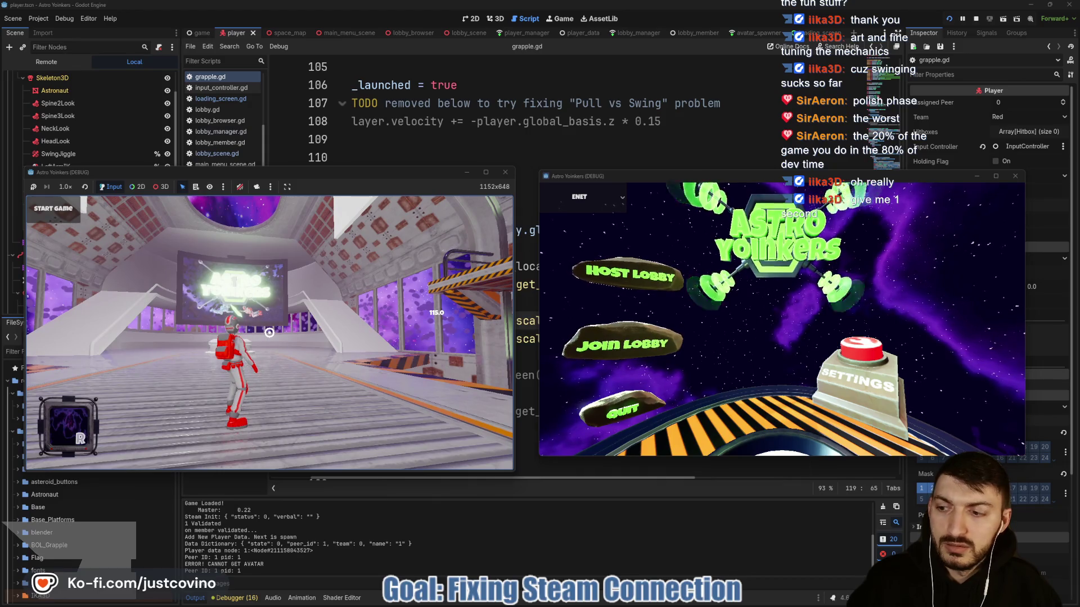
key(F8)
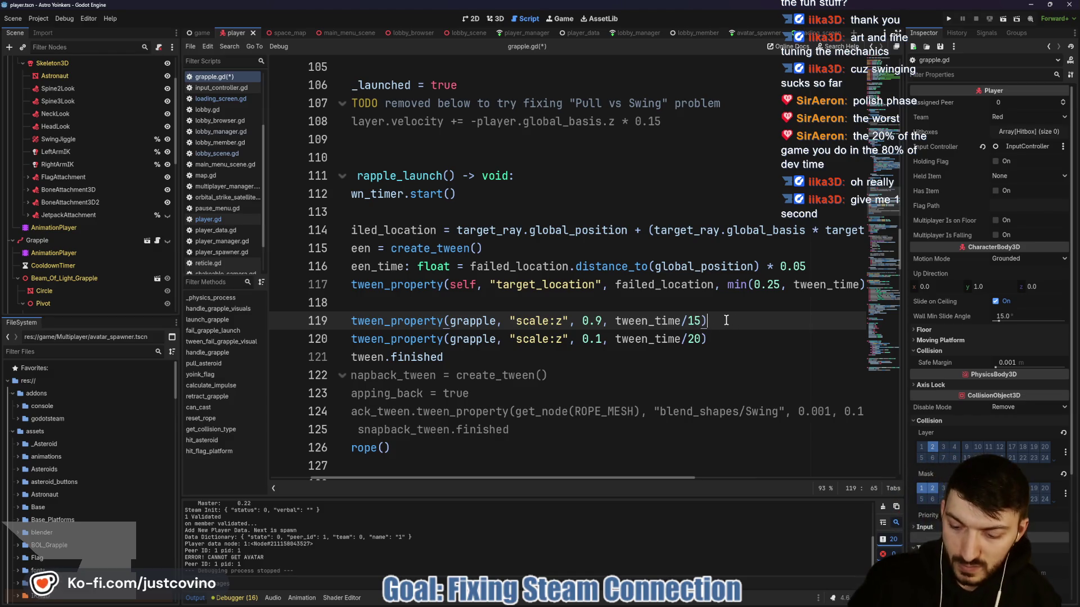
Save grapple.gd with the tween_time/15 change and relaunch the game in two side-by-side debug windows.
key(ctrl+s)
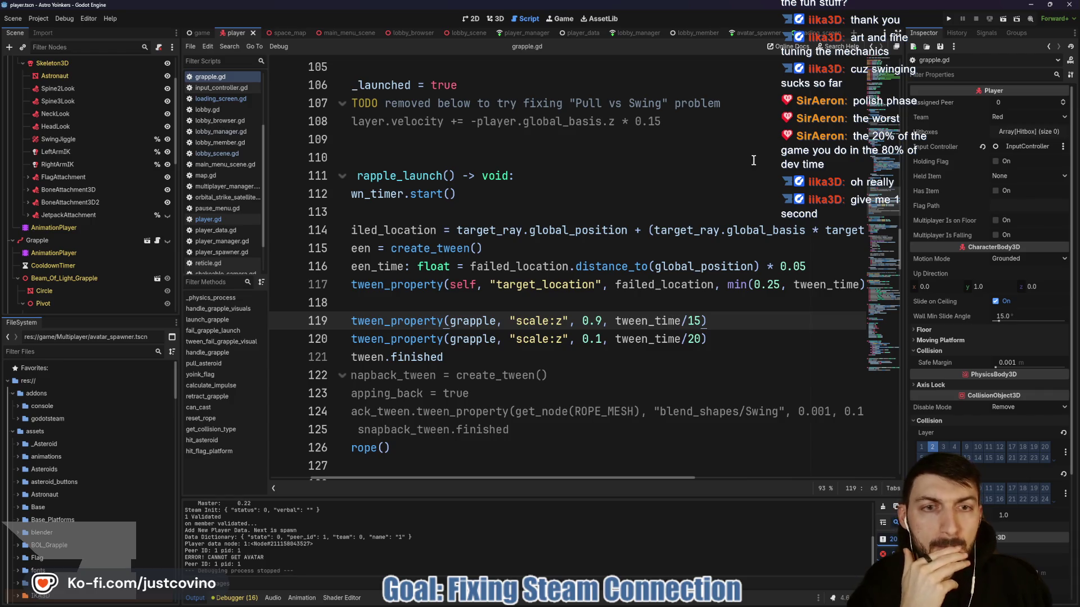
click(947, 20)
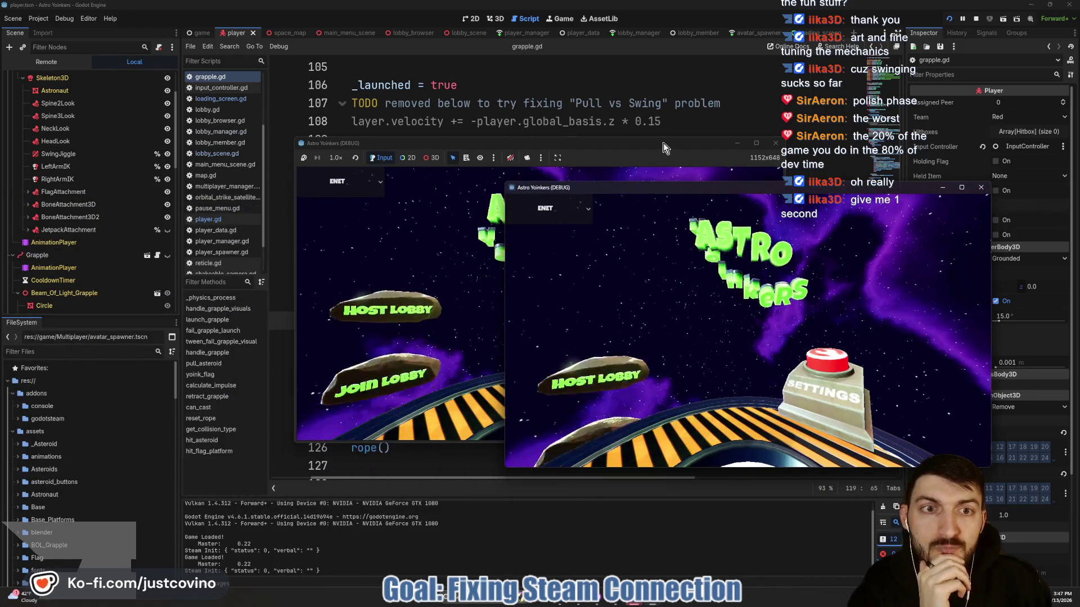
drag(389, 169, 396, 167)
drag(665, 188, 703, 157)
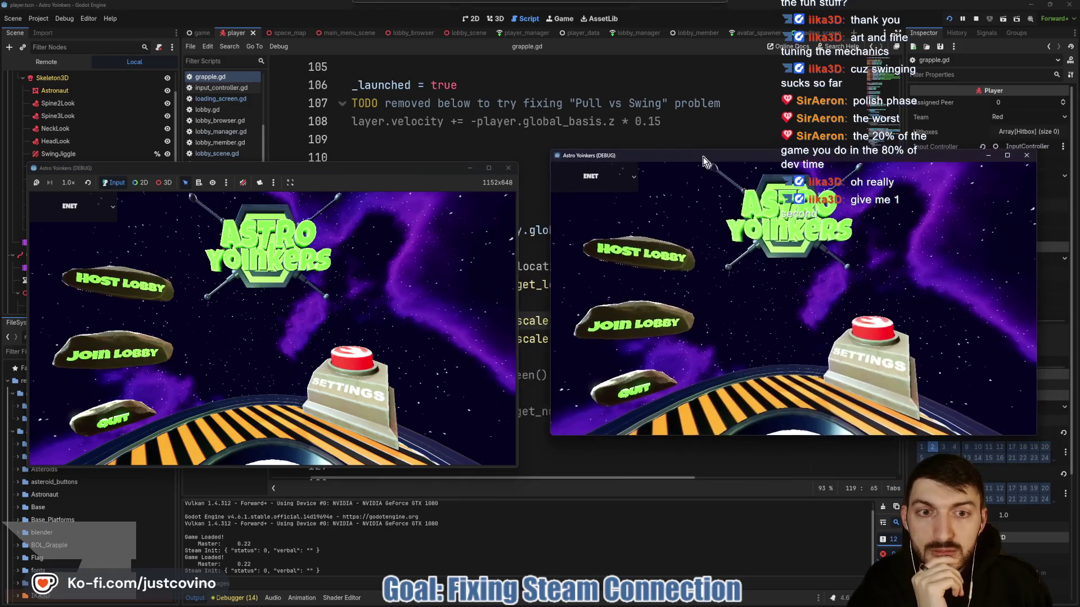
Host a private lobby, fire the grapple at the big screen, then stop and return to grapple.gd.
click(107, 285)
click(252, 273)
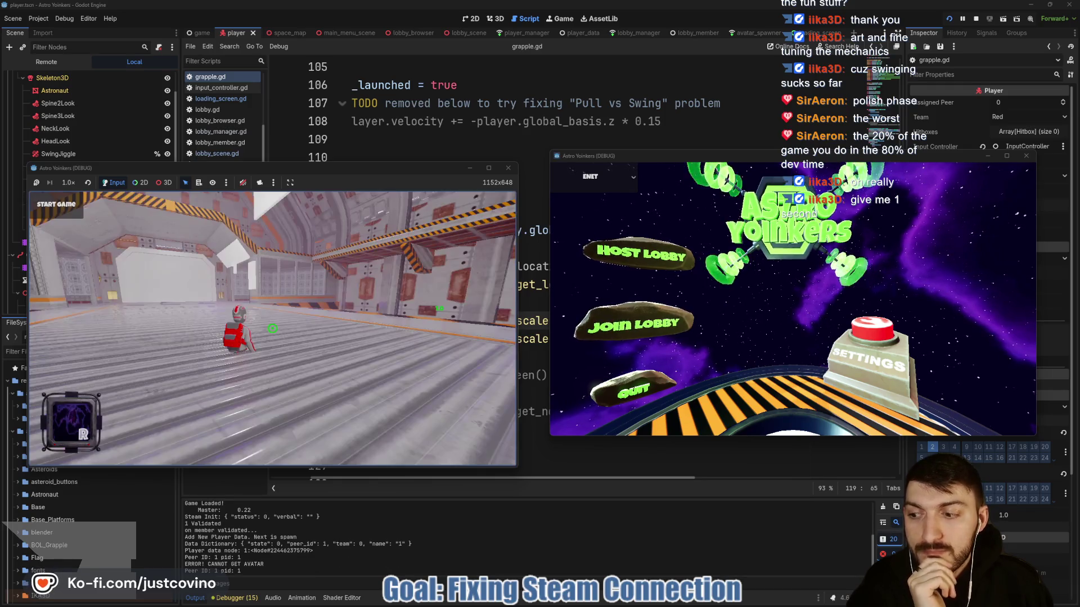
key(w)
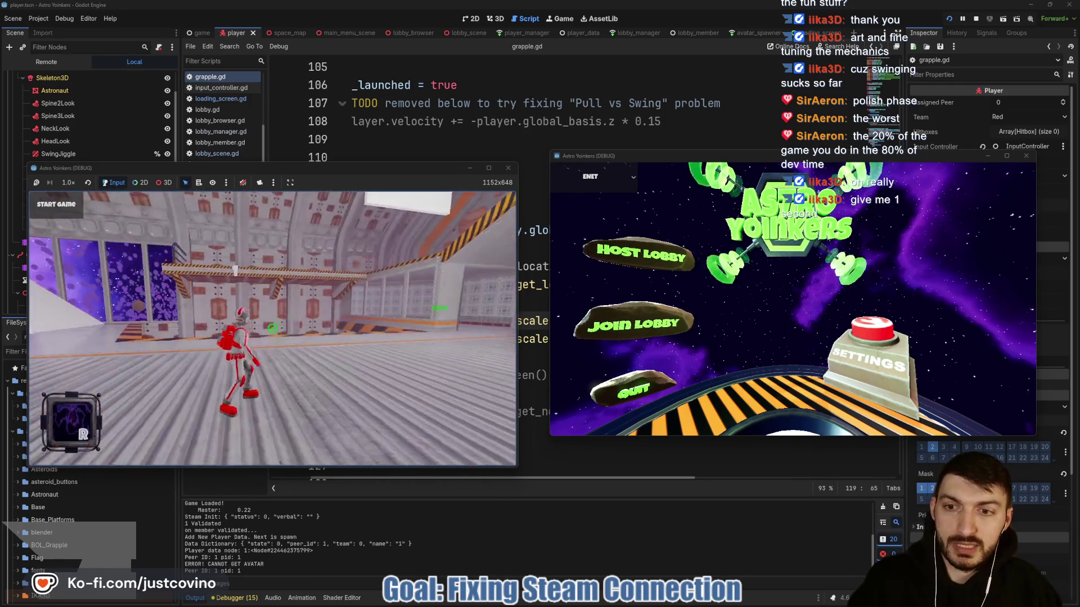
mouse_move(272, 328)
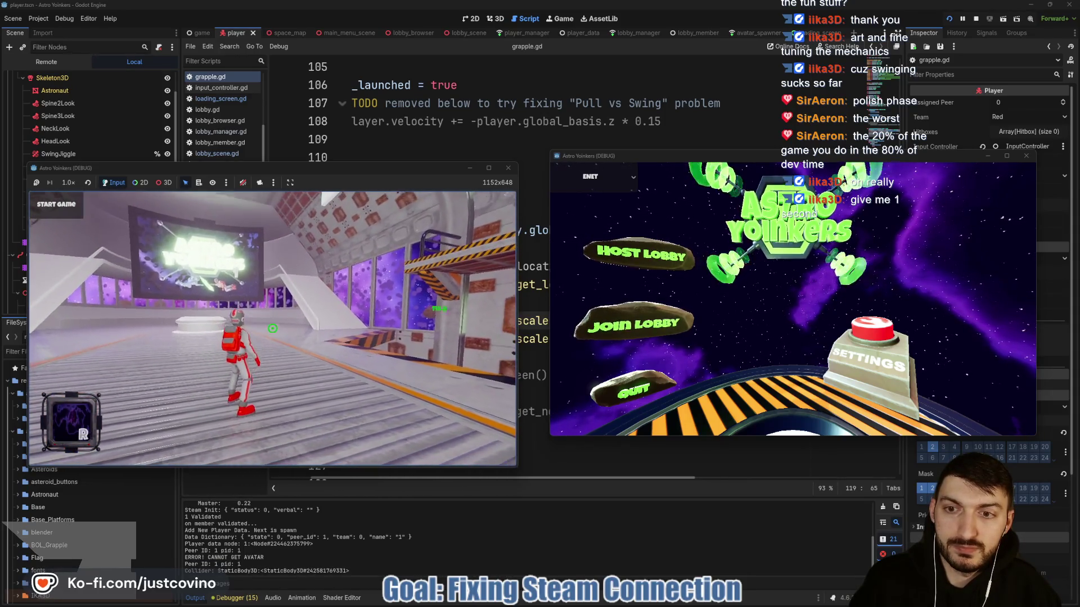
click(272, 328)
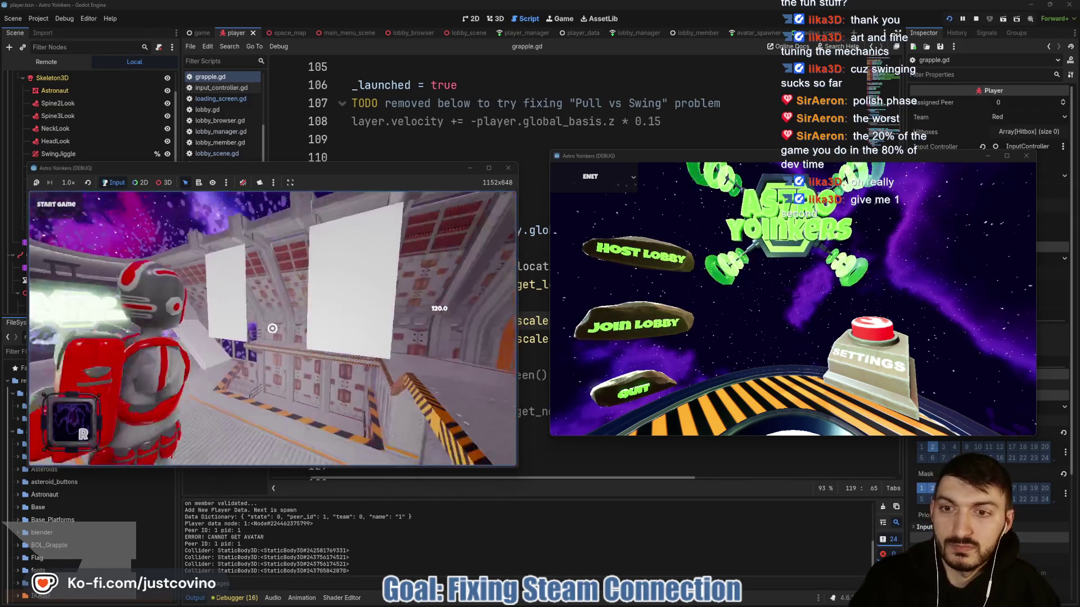
key(F8)
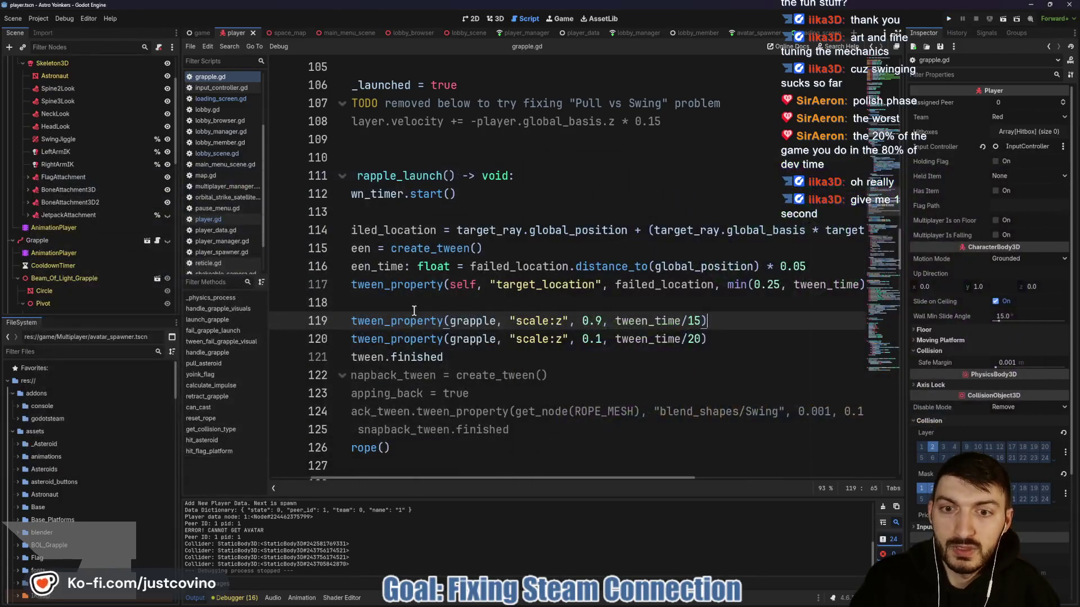
click(487, 311)
scroll(487, 311, left, 3)
text(show())
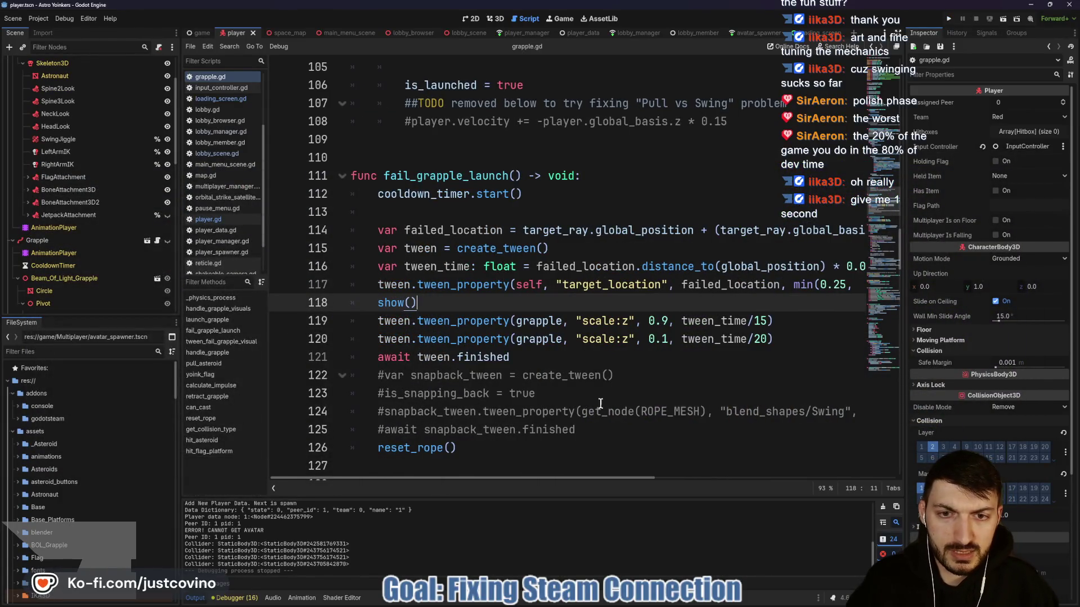
Commit the 7 changed files in GitHub Desktop as 'Fixed Failed Grapple Z Scaling + Speed'.
key(alt+Tab)
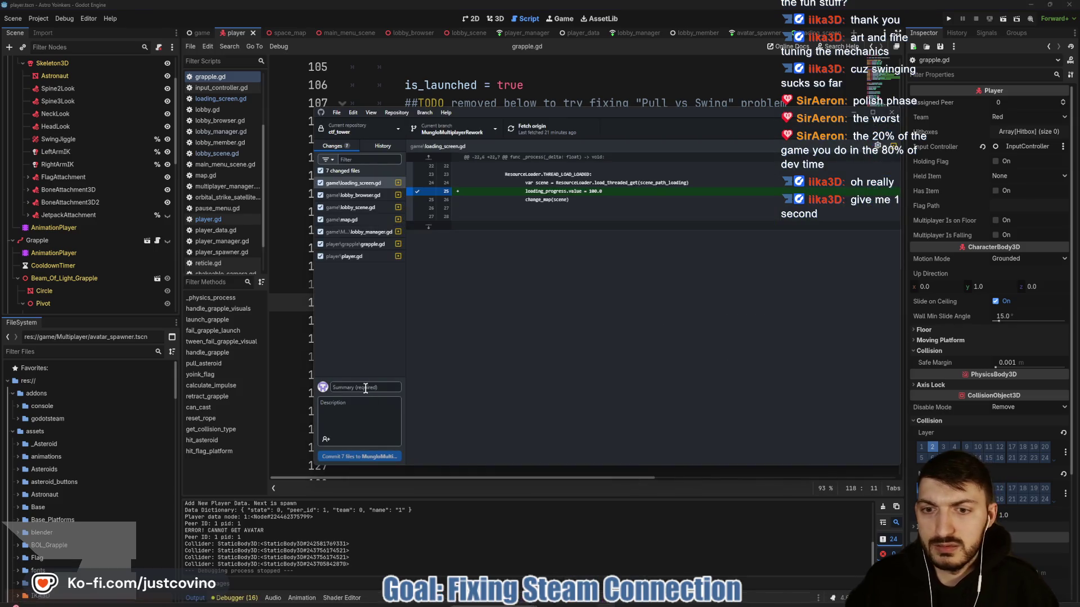
text(f)
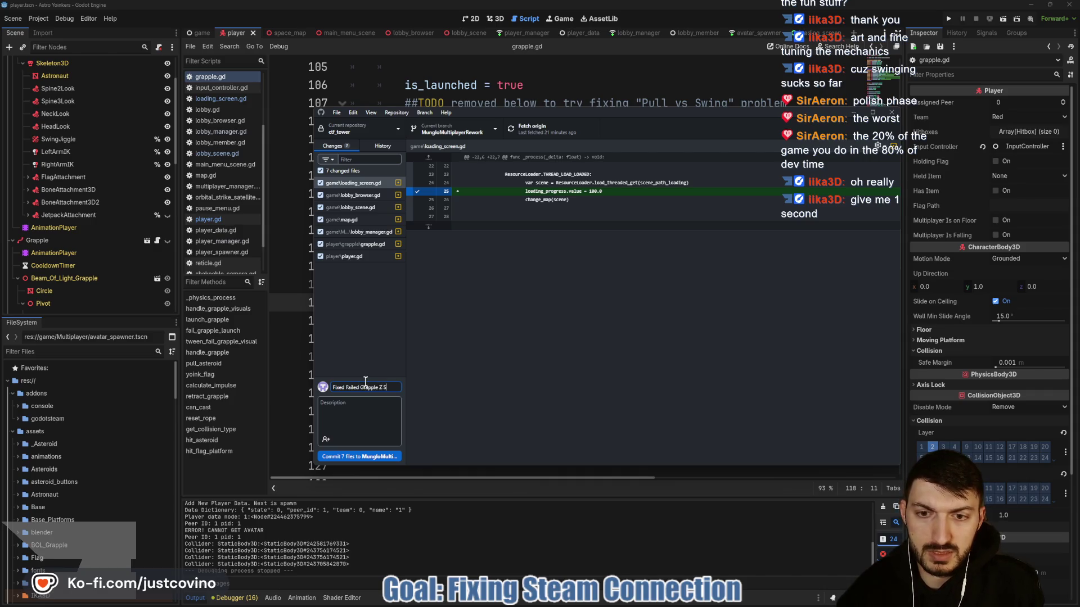
text(+ Speed)
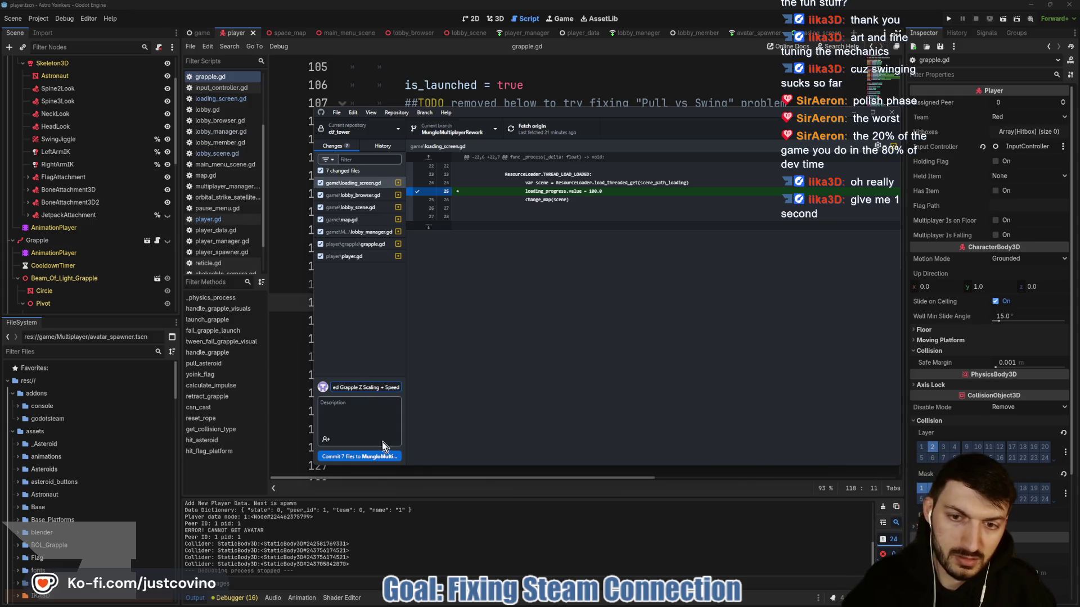
click(382, 456)
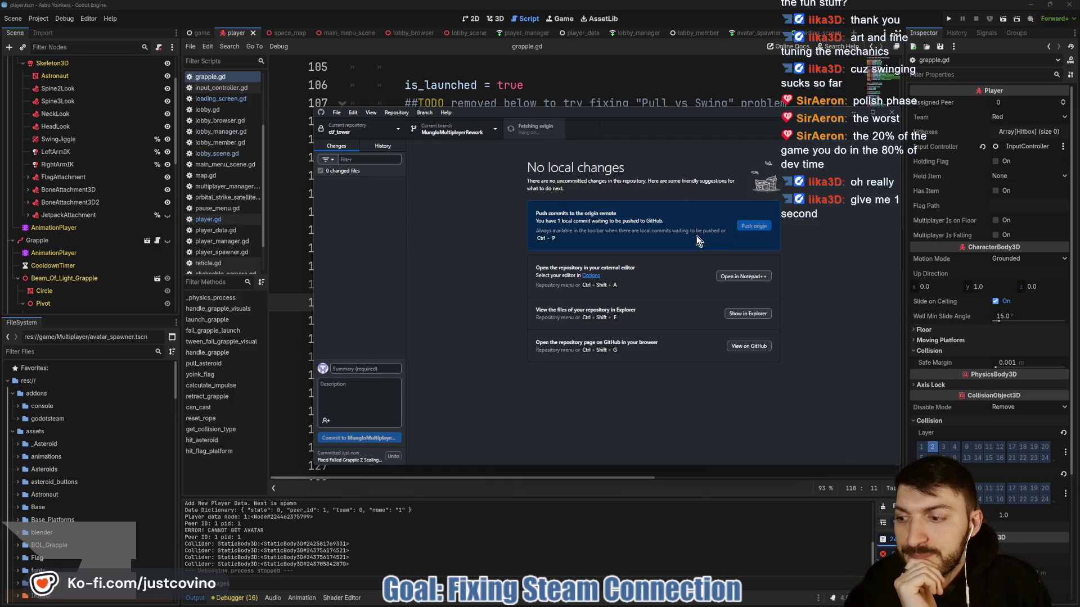
Scroll up through grapple.gd in Godot, then switch to the player_manager.gd script.
click(657, 90)
scroll(635, 219, up, 3)
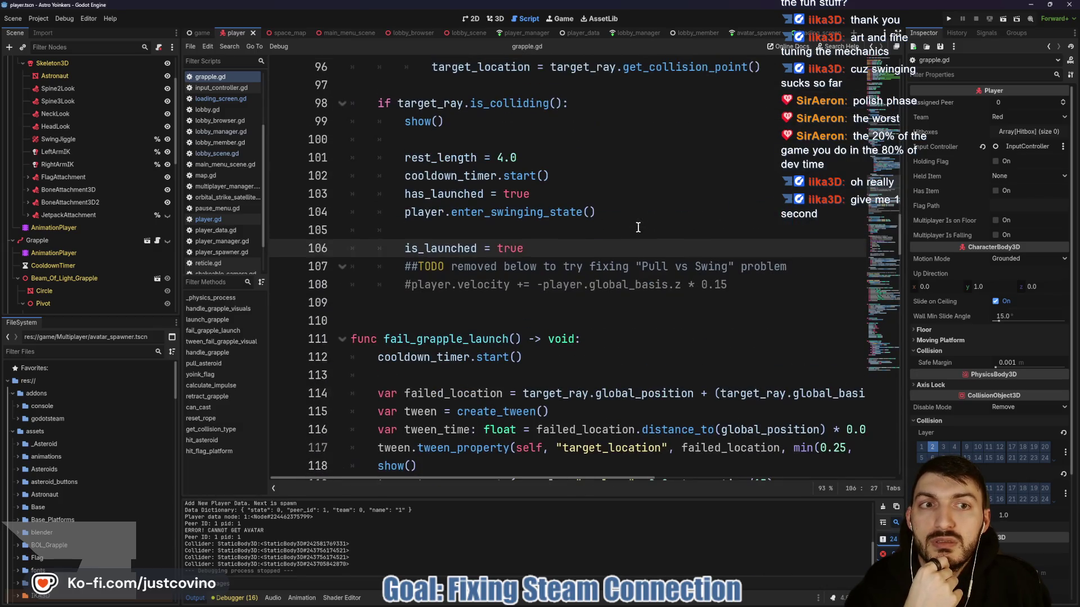
scroll(591, 284, up, 4)
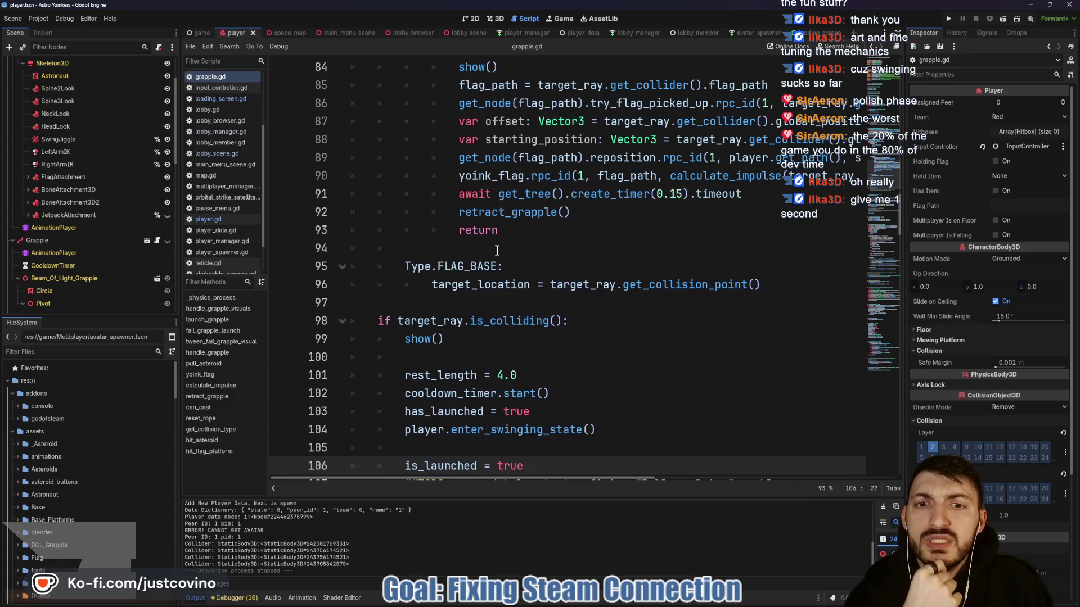
scroll(498, 251, up, 4)
scroll(475, 204, up, 4)
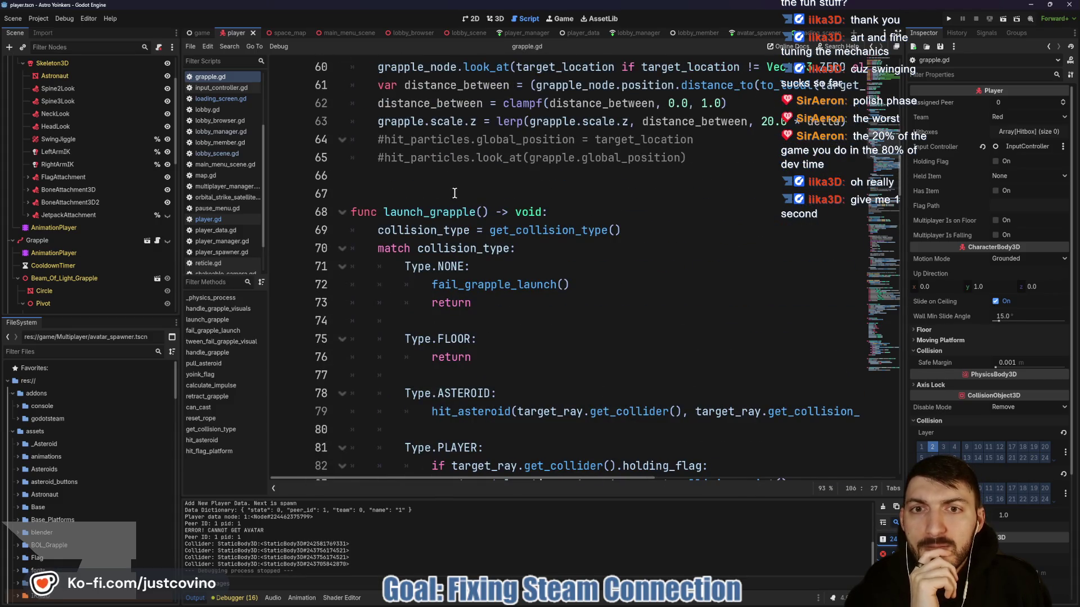
scroll(478, 174, up, 3)
click(515, 32)
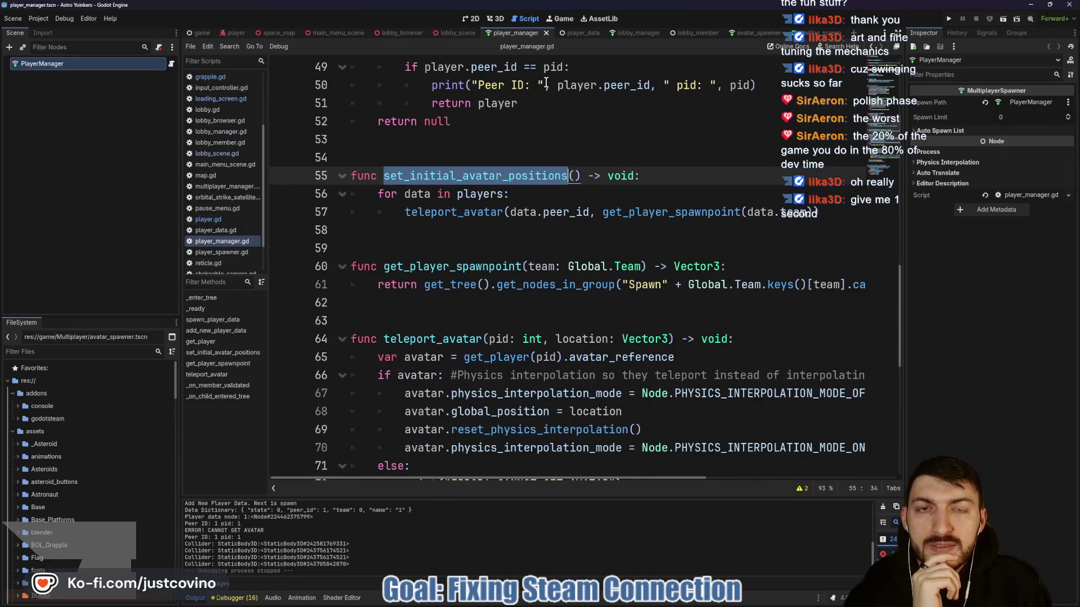
Inspect teleport_avatar, the get_player_spawnpoint call on line 57, and its definition on line 60.
click(620, 188)
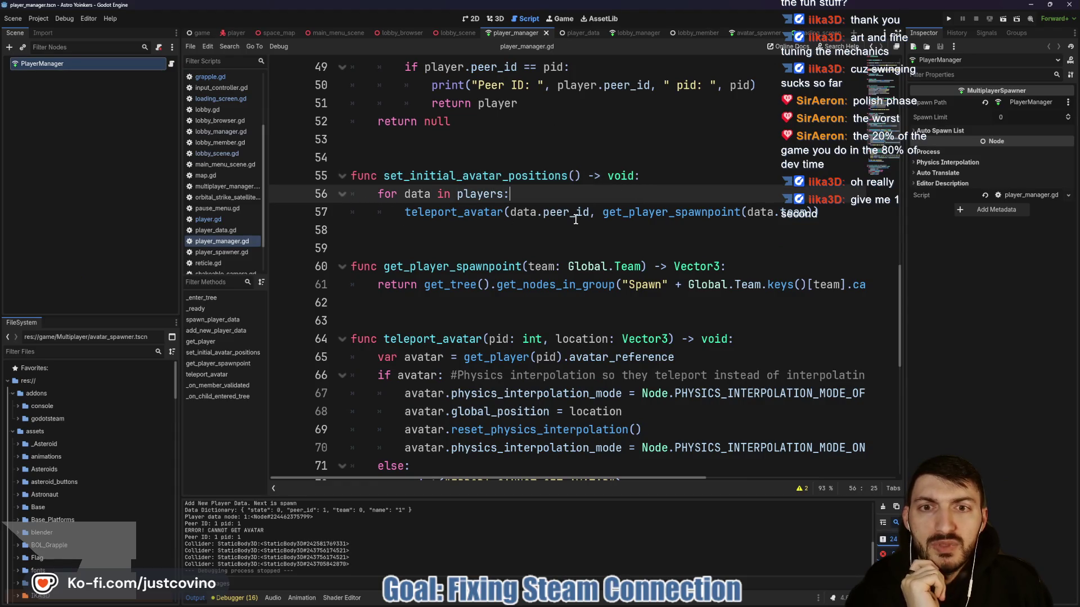
click(405, 179)
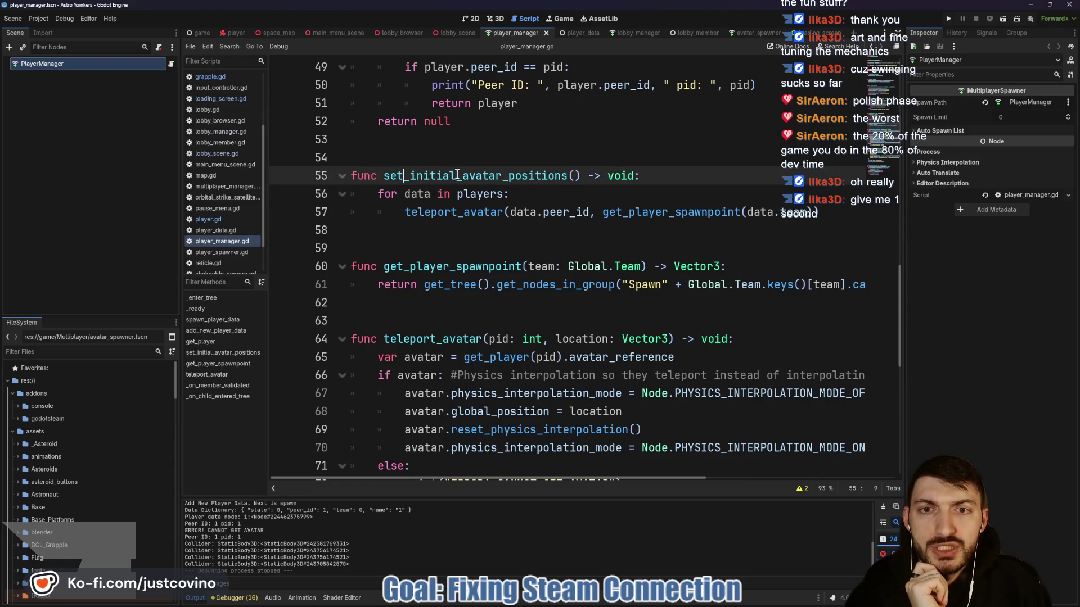
double_click(445, 211)
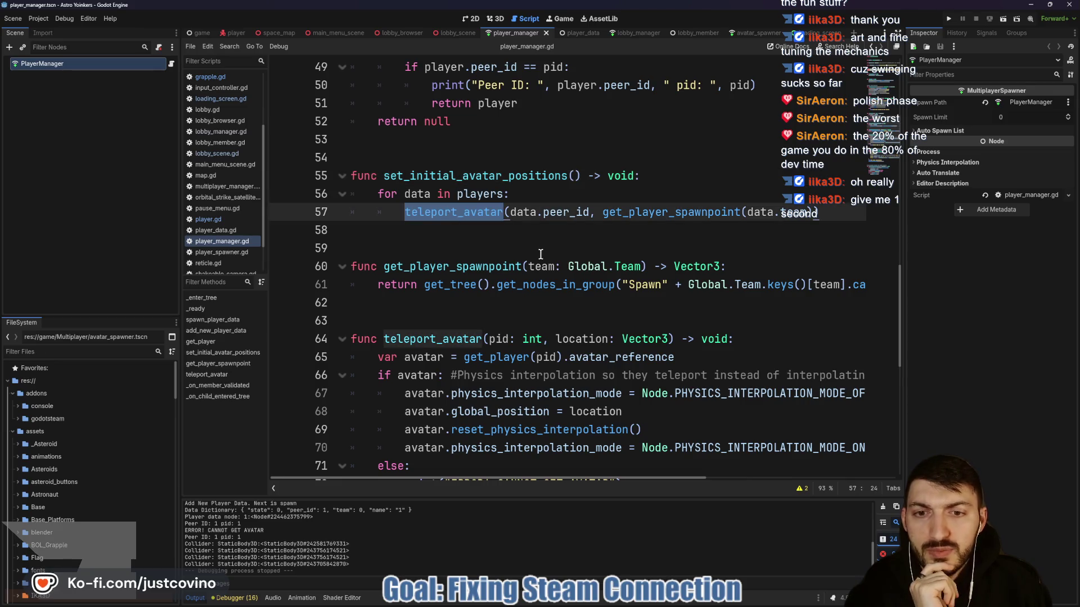
scroll(540, 254, down, 1)
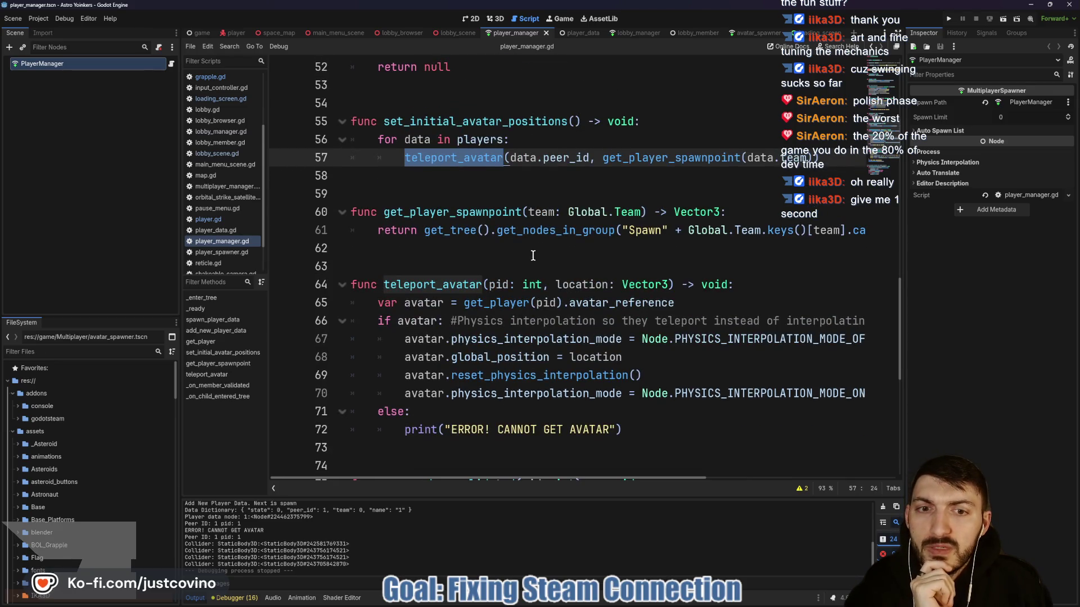
double_click(664, 156)
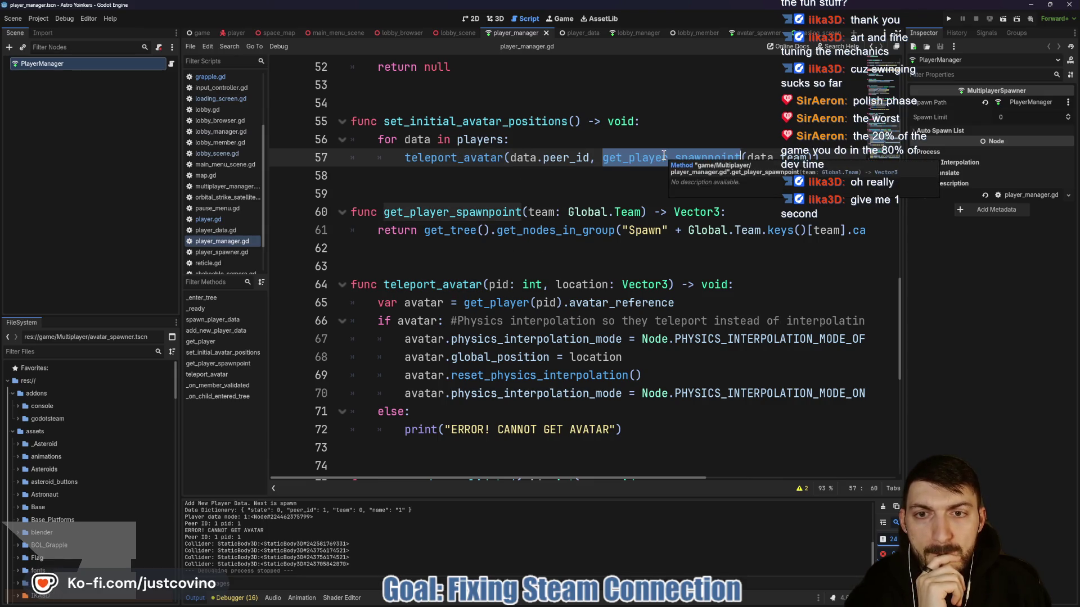
click(444, 212)
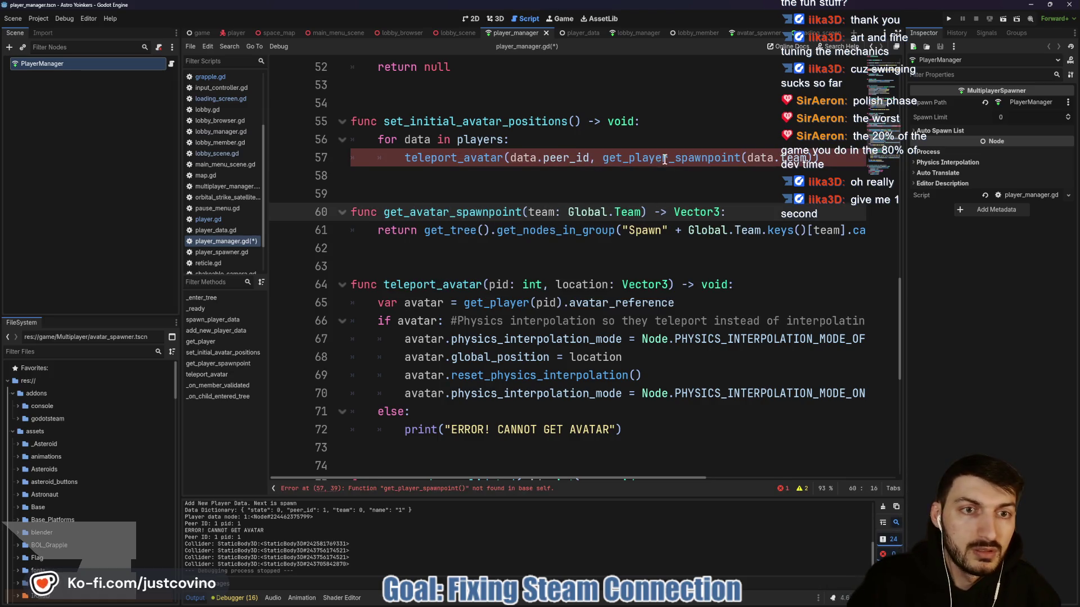
Rename the line 57 call to get_avatar_spawnpoint and scroll across the line to check it.
drag(668, 158, 653, 158)
text(vata)
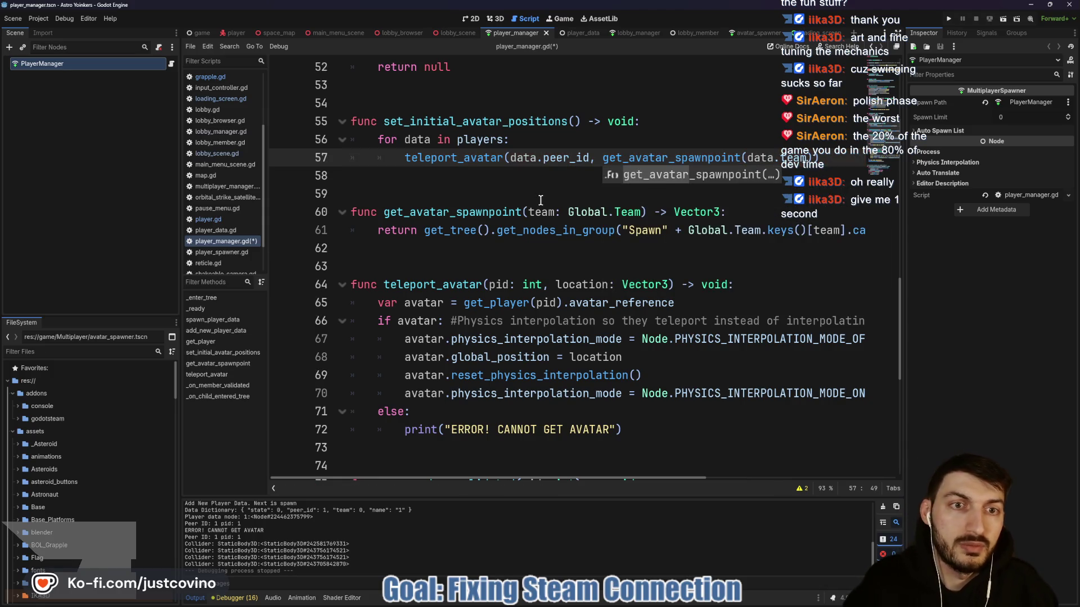
text(ar)
click(560, 191)
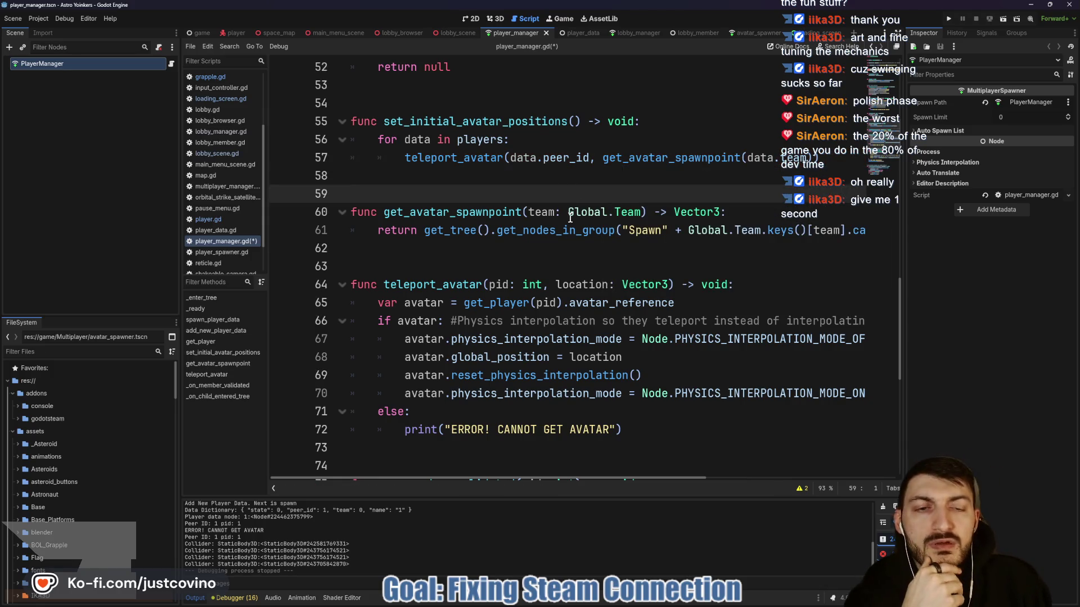
mouse_move(425, 231)
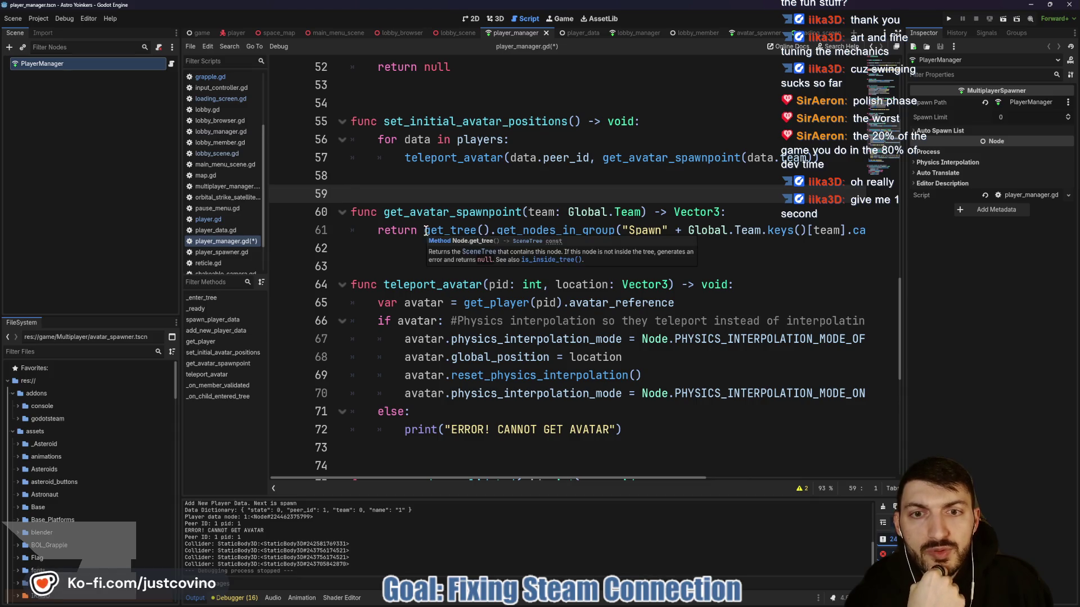
scroll(540, 233, right, 10)
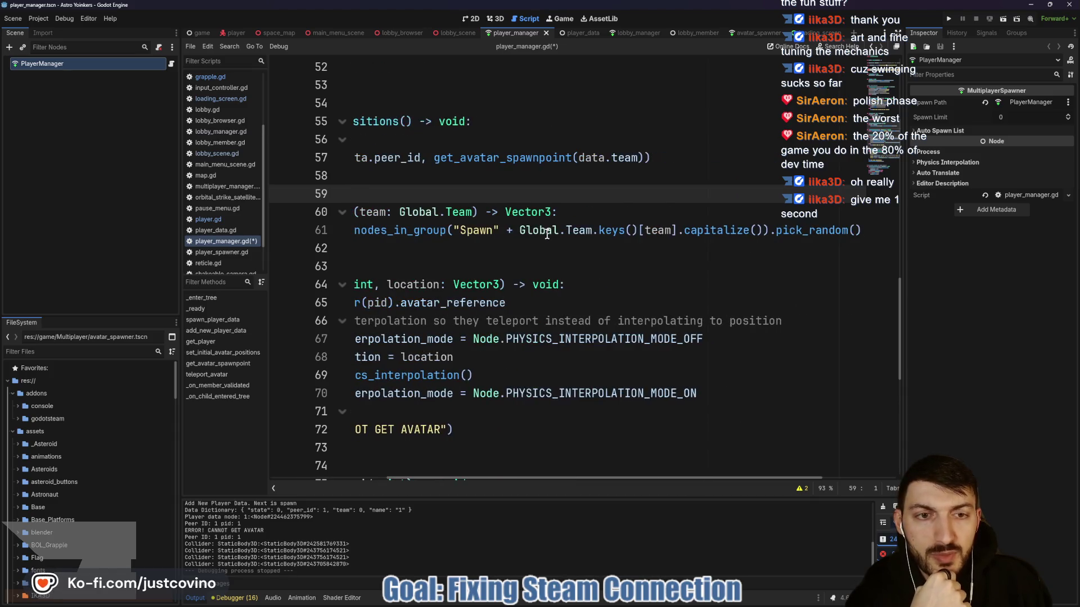
scroll(620, 228, right, 1)
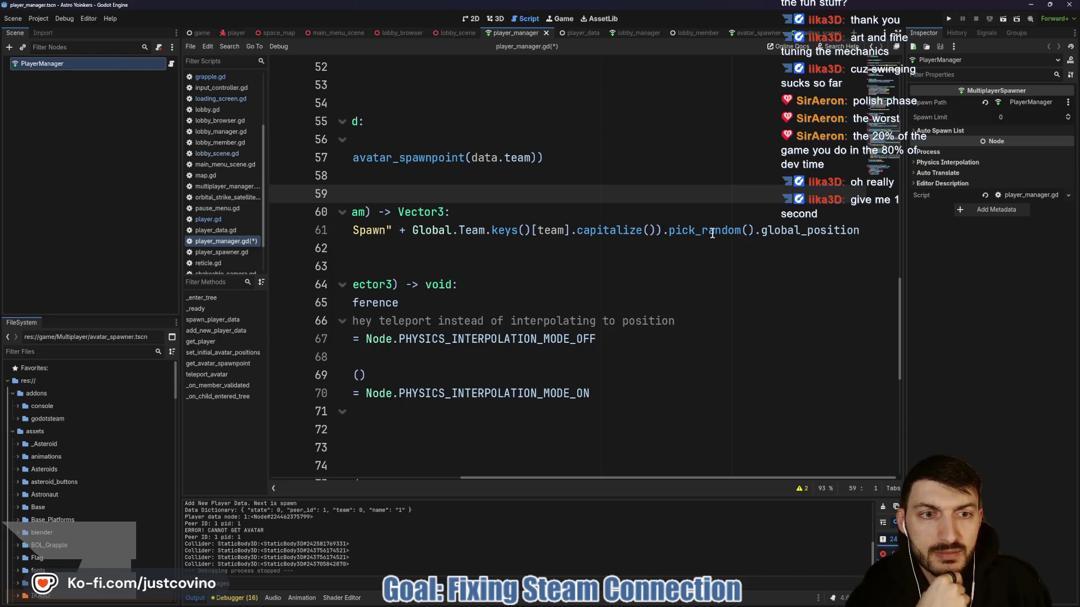
mouse_move(717, 233)
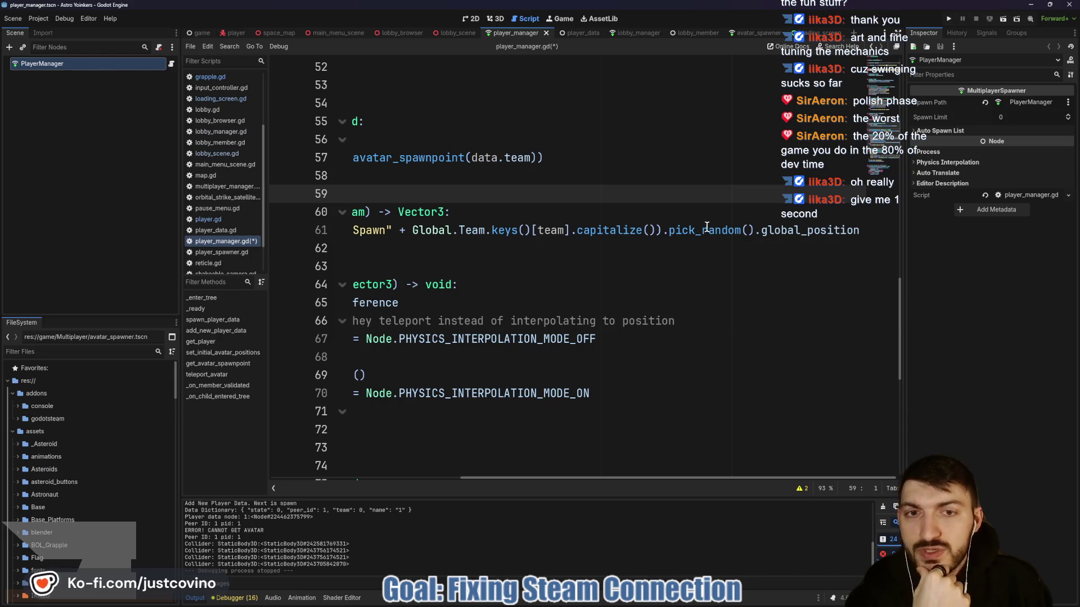
scroll(569, 231, left, 10)
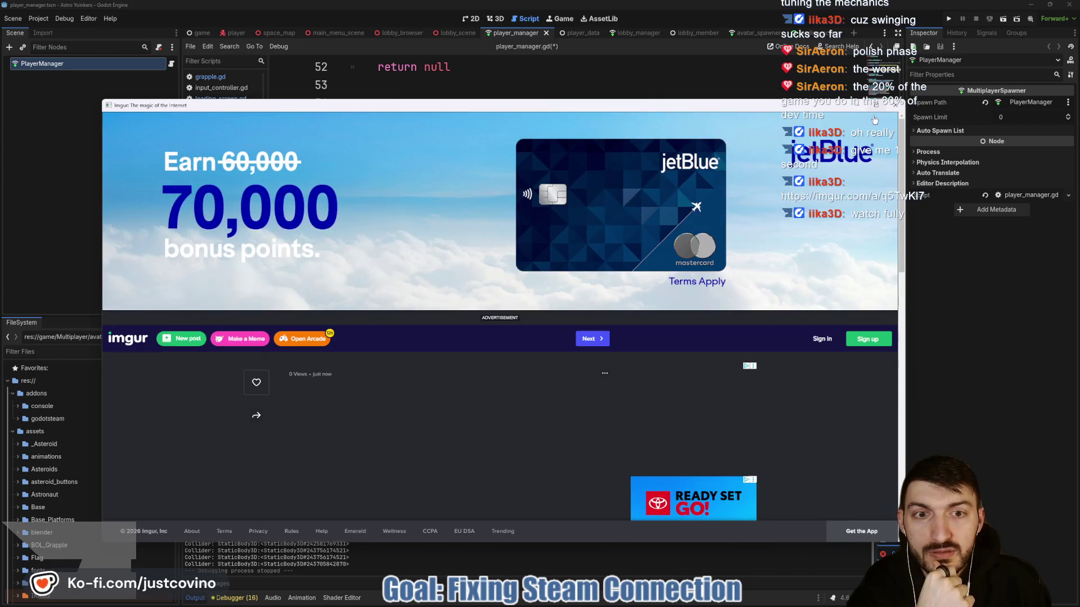
Dismiss the Imgur ad popups, including the full-page jetBlue ad, and close the Imgur window.
click(900, 109)
click(554, 271)
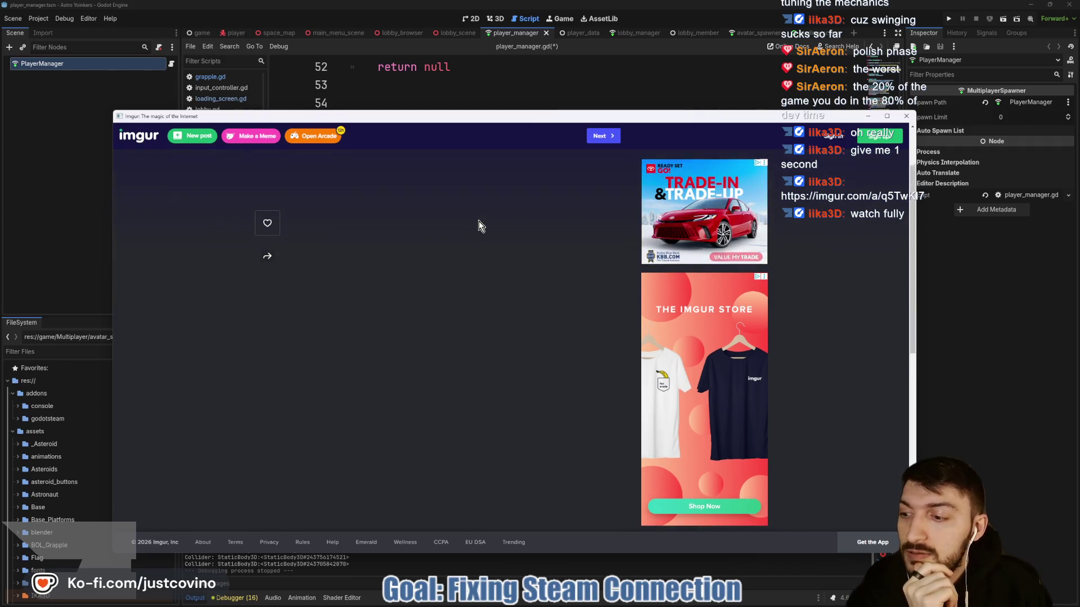
scroll(478, 225, down, 1)
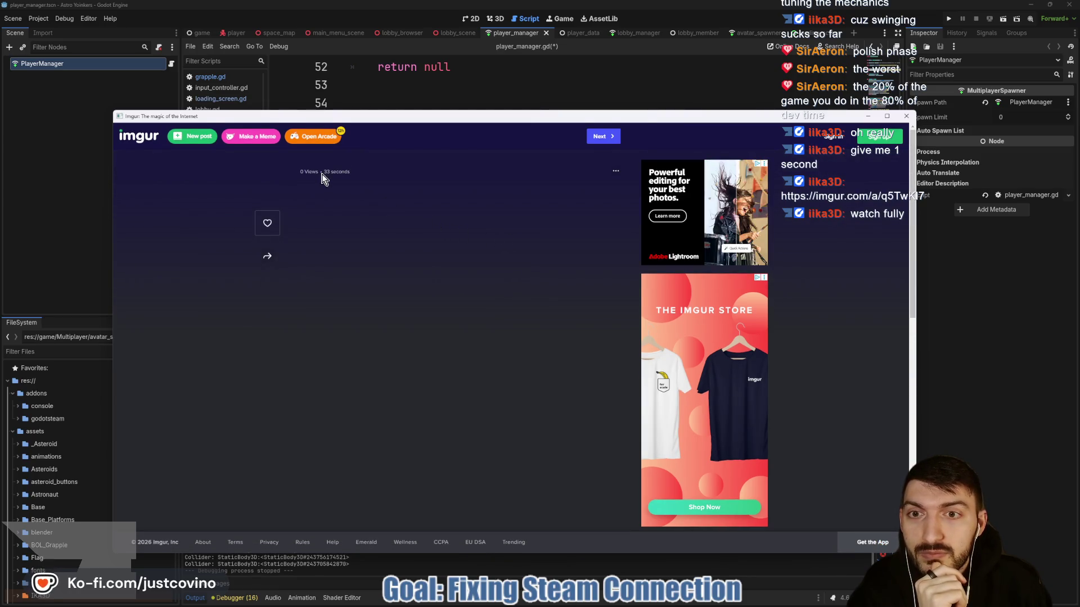
click(905, 116)
click(514, 254)
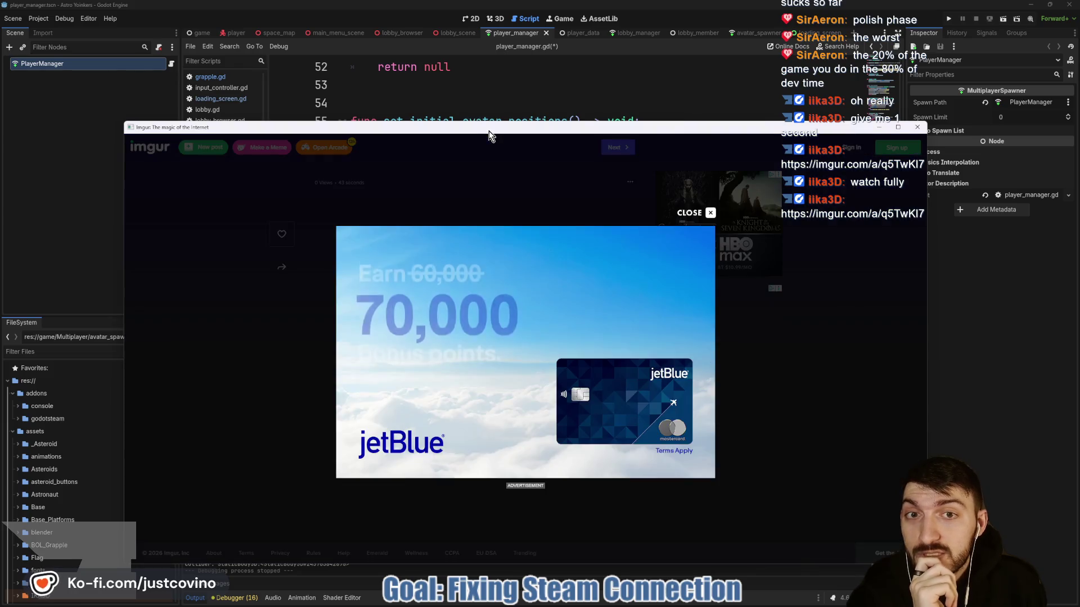
click(709, 214)
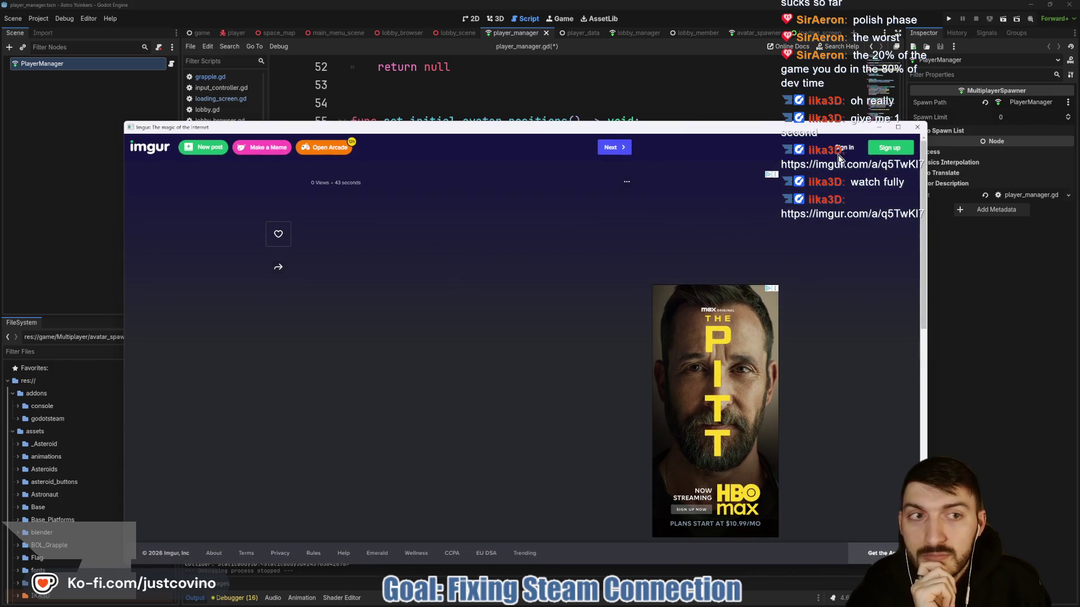
key(ctrl+w)
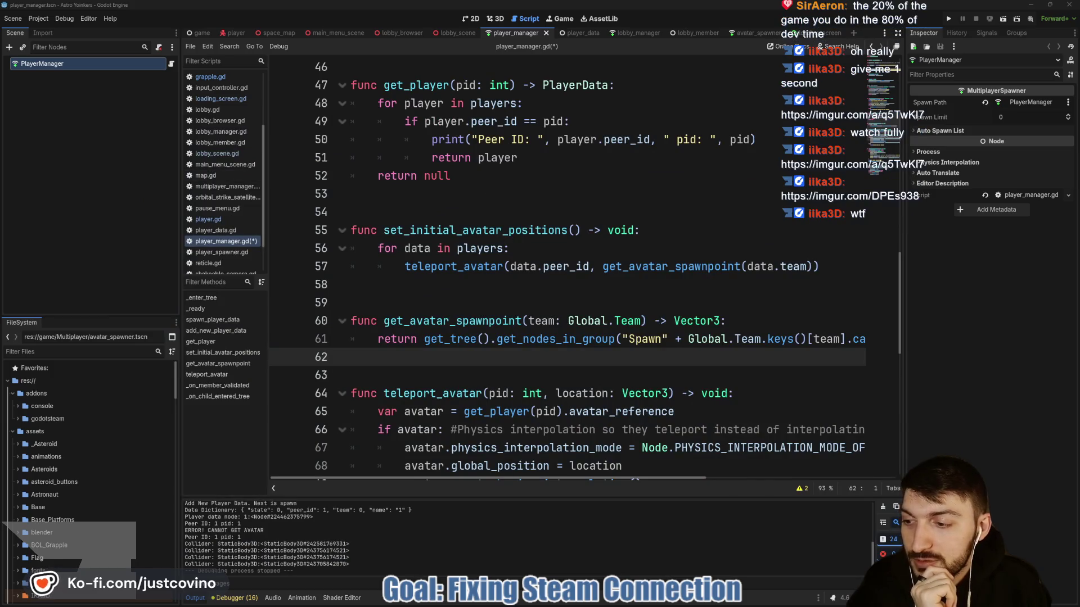
Open the newer shared Imgur gameplay clip of the astronaut in the station.
key(ctrl+shift+t)
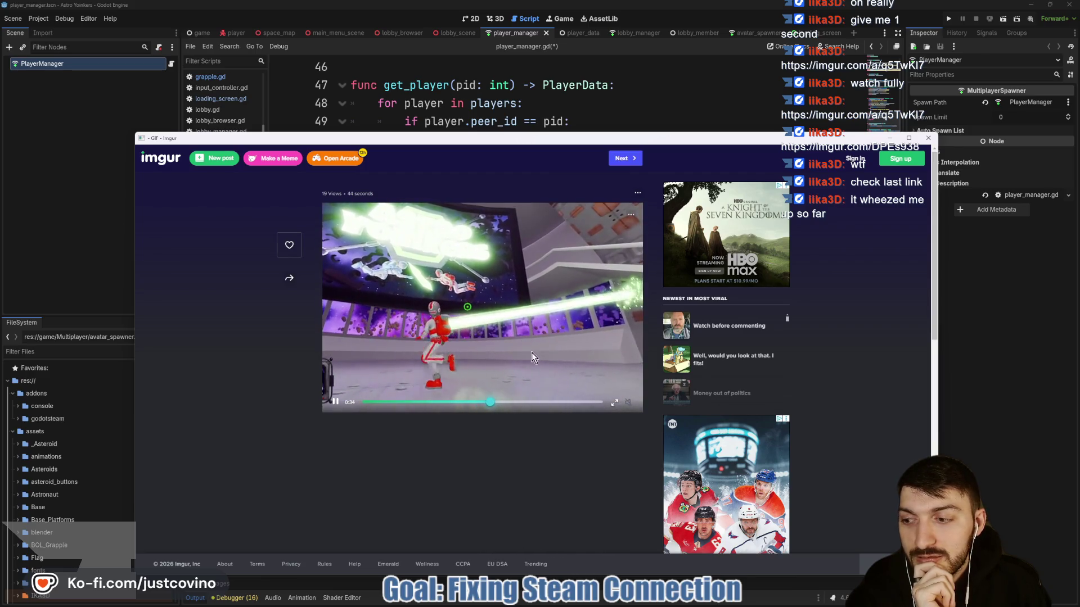
Skip the Imgur clip ahead twice to its end, then close its window.
click(550, 403)
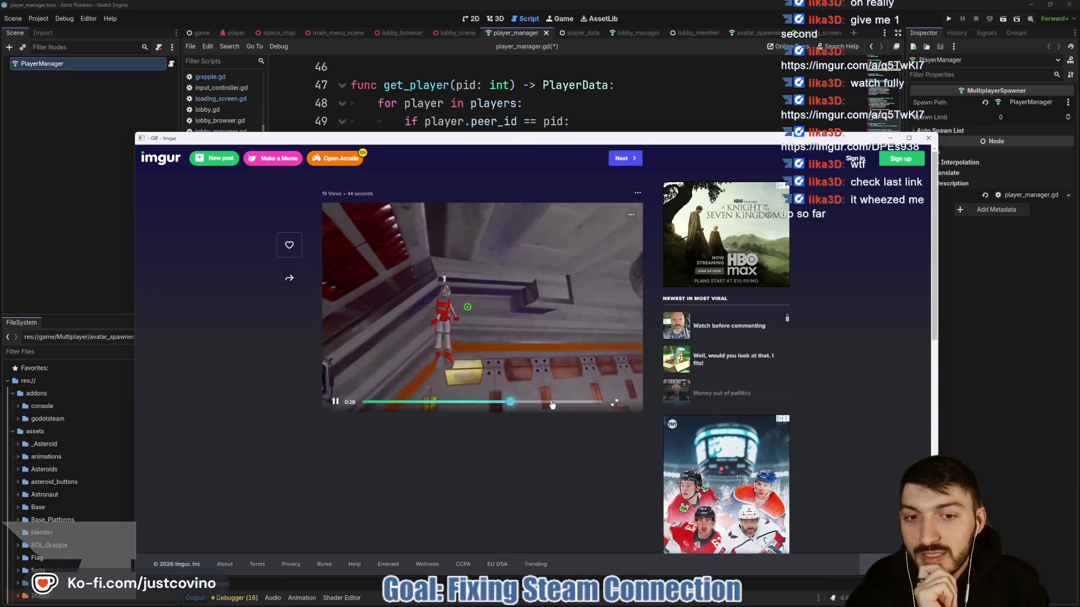
click(578, 403)
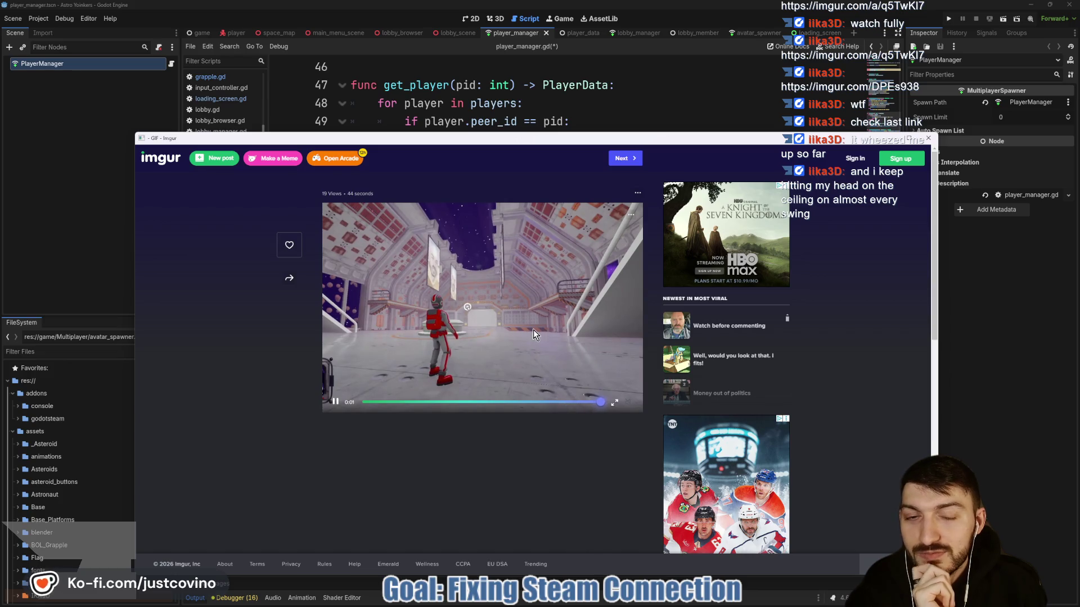
click(927, 138)
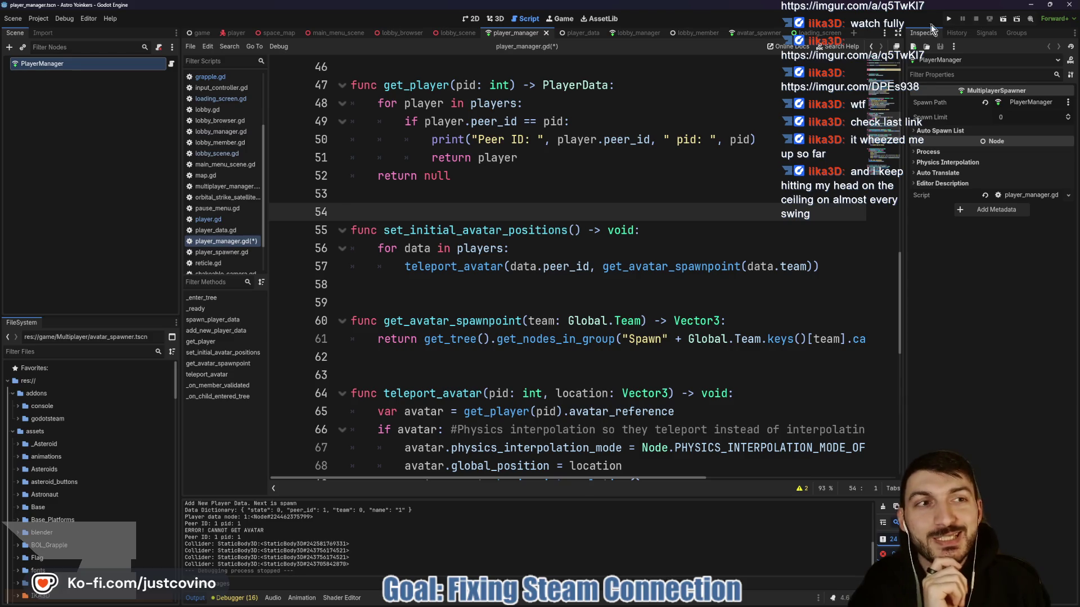
Launch two debug instances, tile them left and right, and host a private lobby in the left one.
click(948, 19)
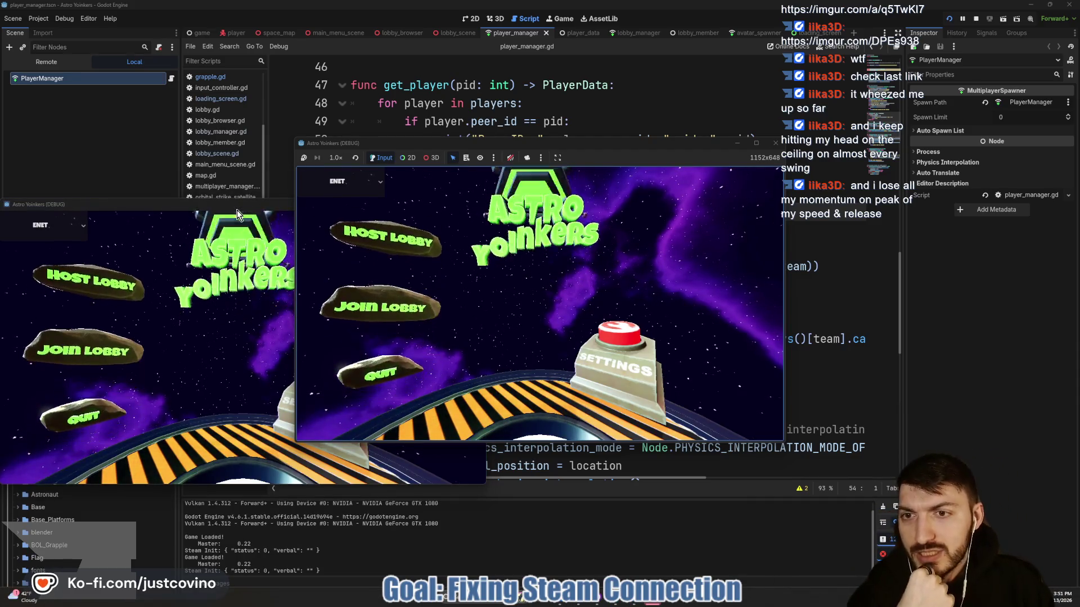
drag(237, 210, 810, 191)
drag(677, 143, 443, 153)
click(160, 276)
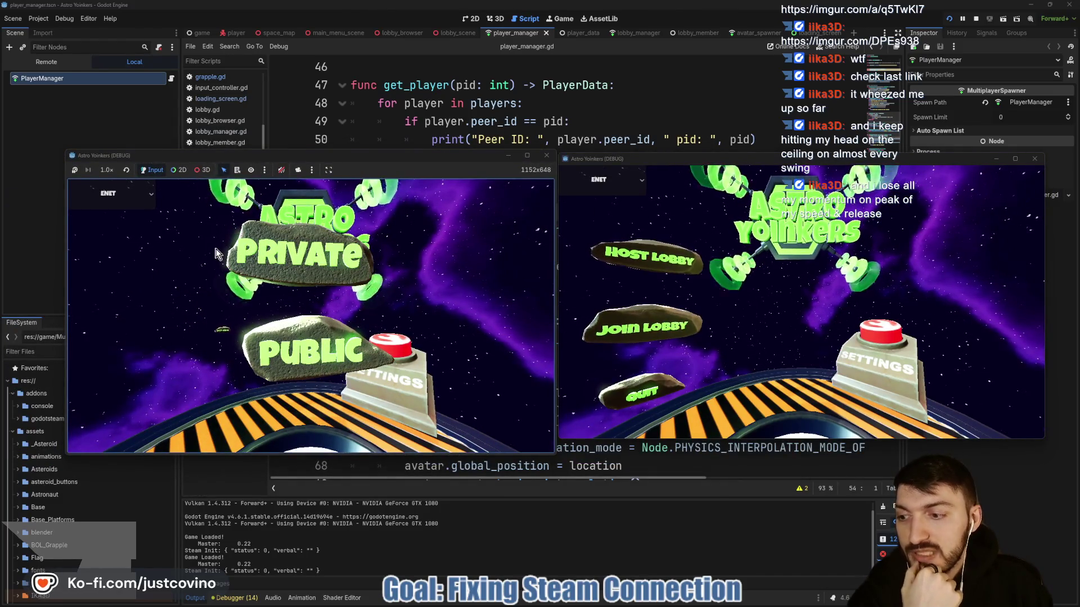
click(242, 256)
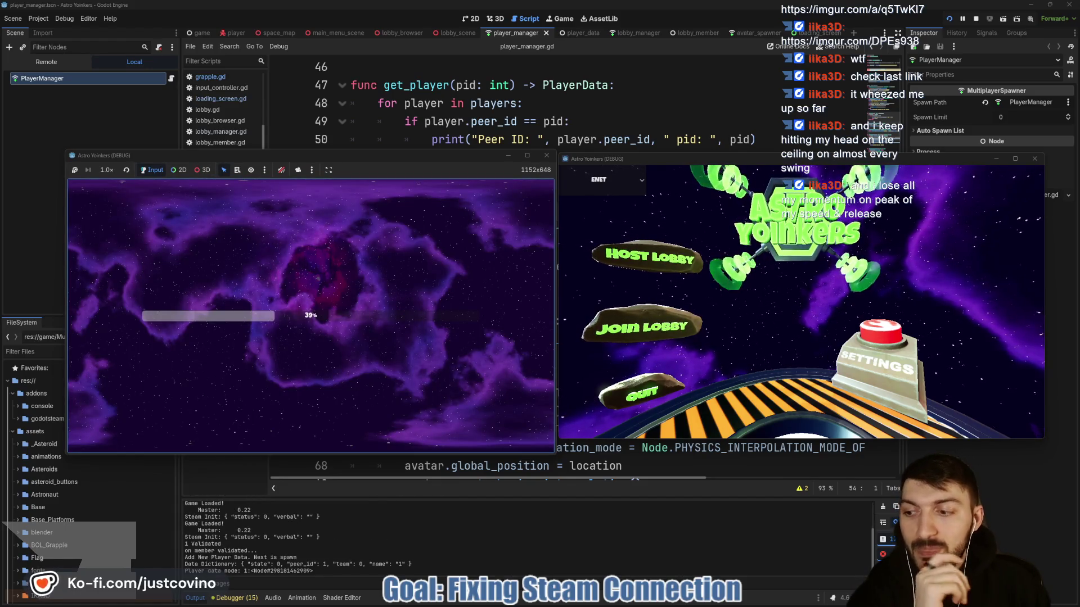
Run the host's red astronaut forward and swing around the hangar with repeated grapples.
key(w)
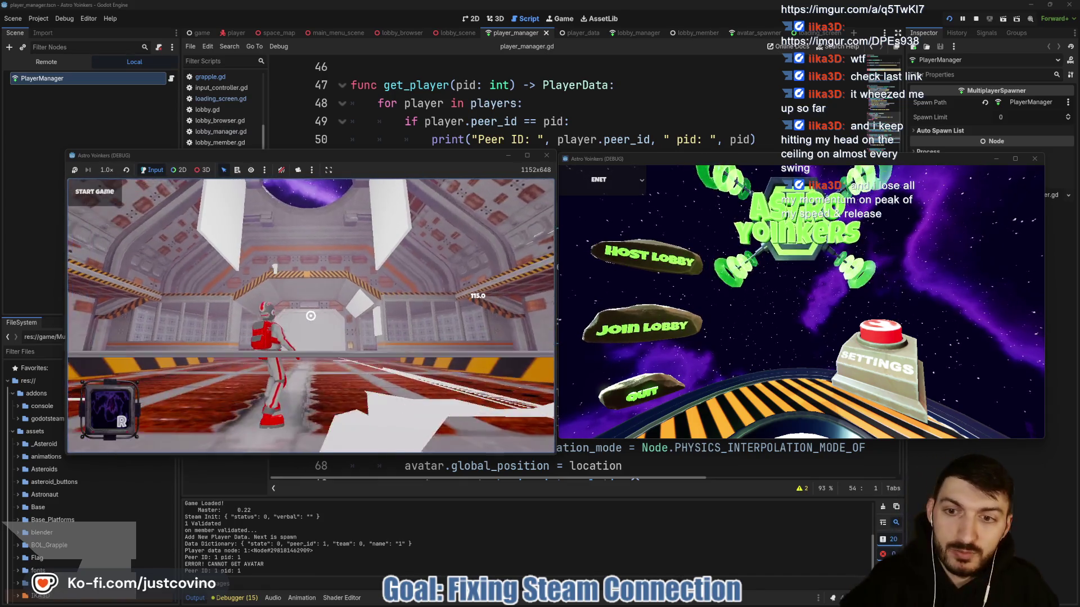
click(310, 315)
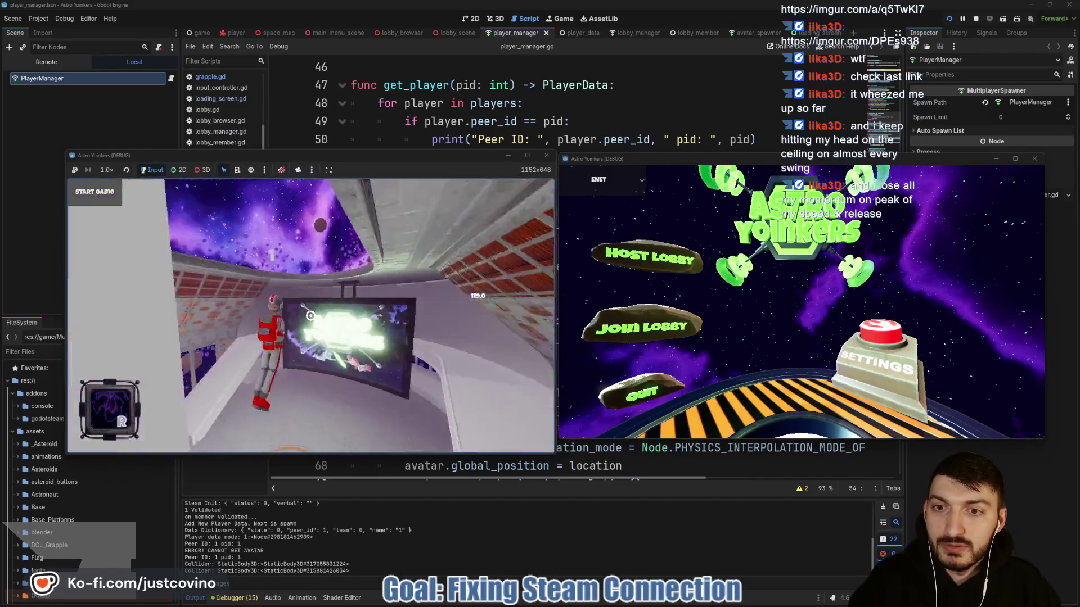
click(311, 316)
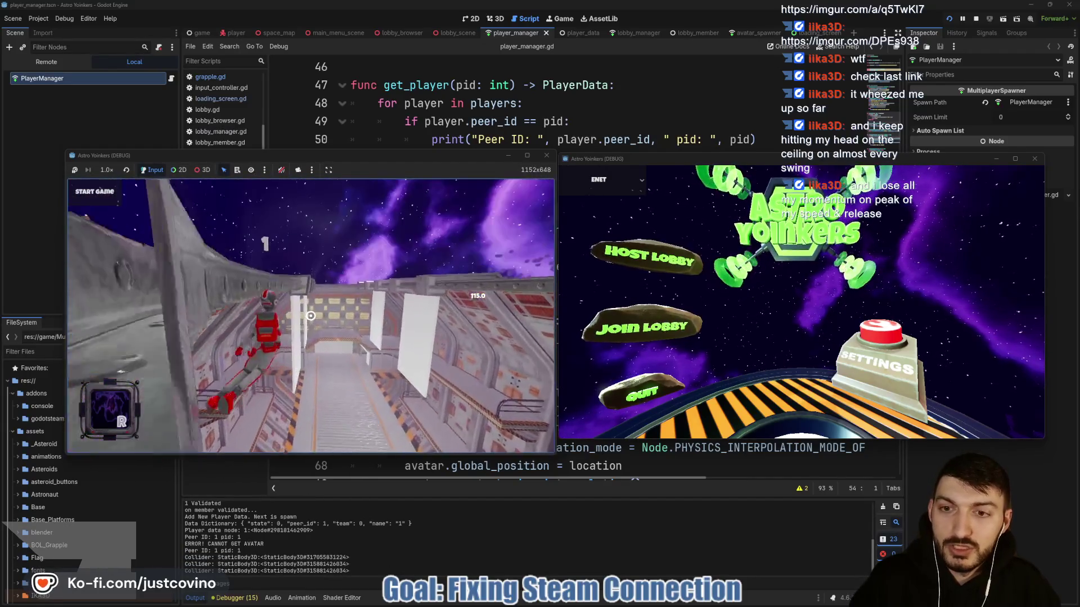
click(310, 315)
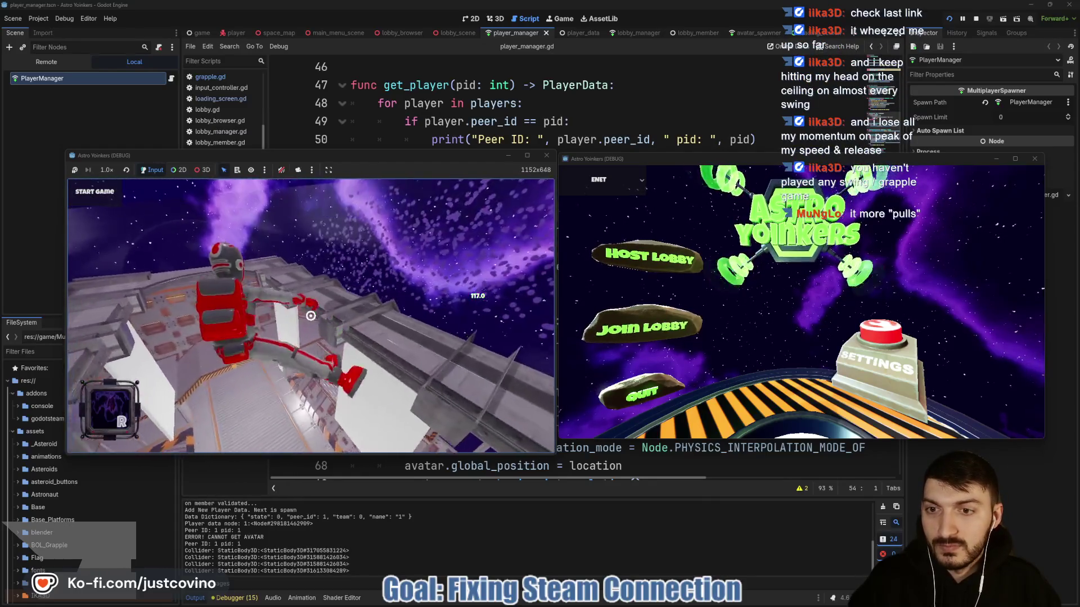
click(310, 316)
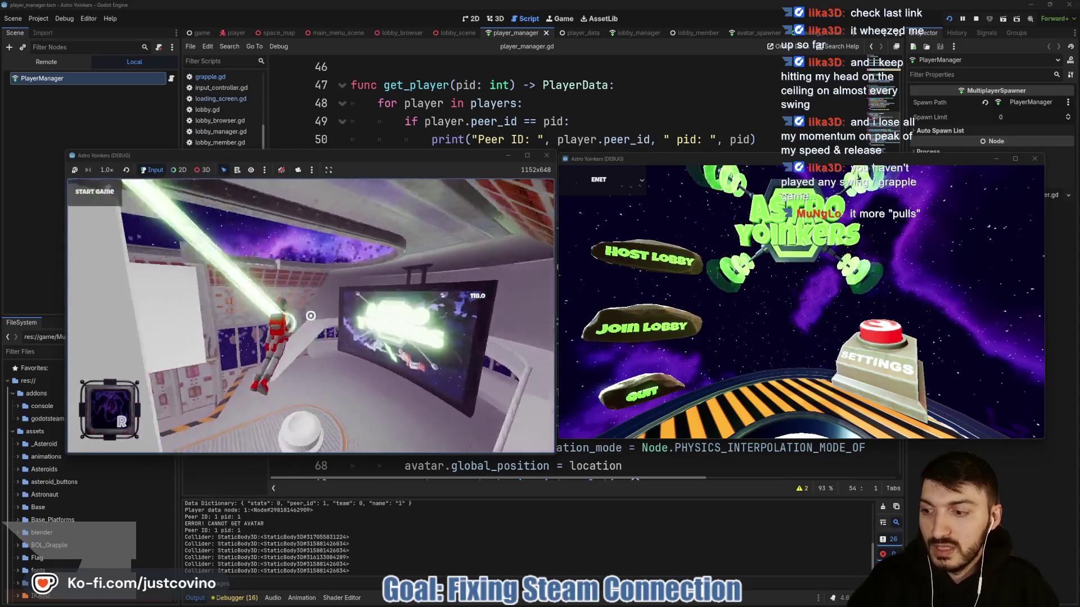
click(311, 316)
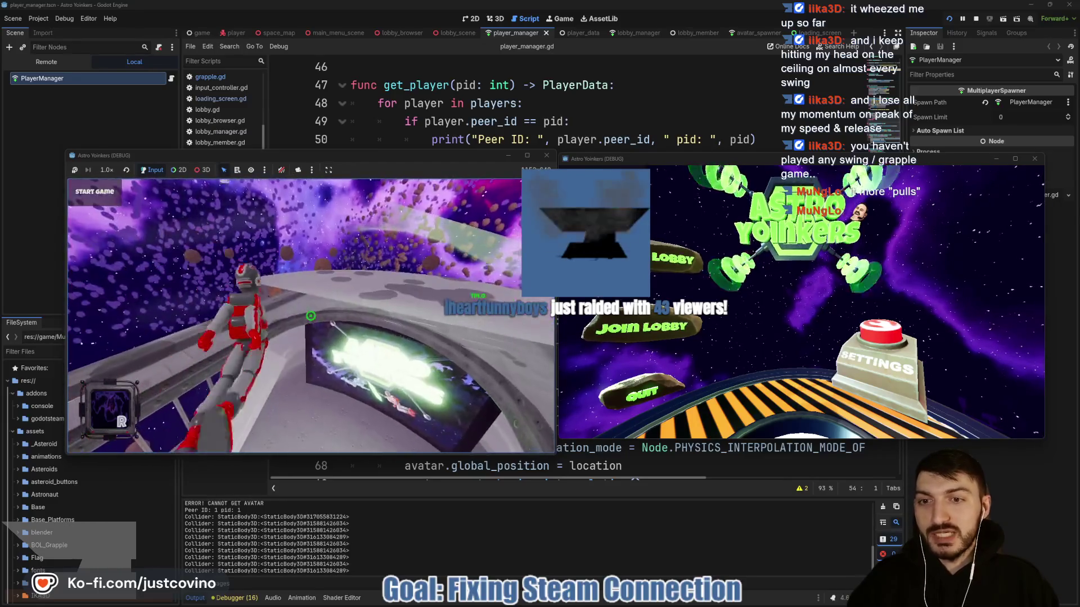
click(311, 315)
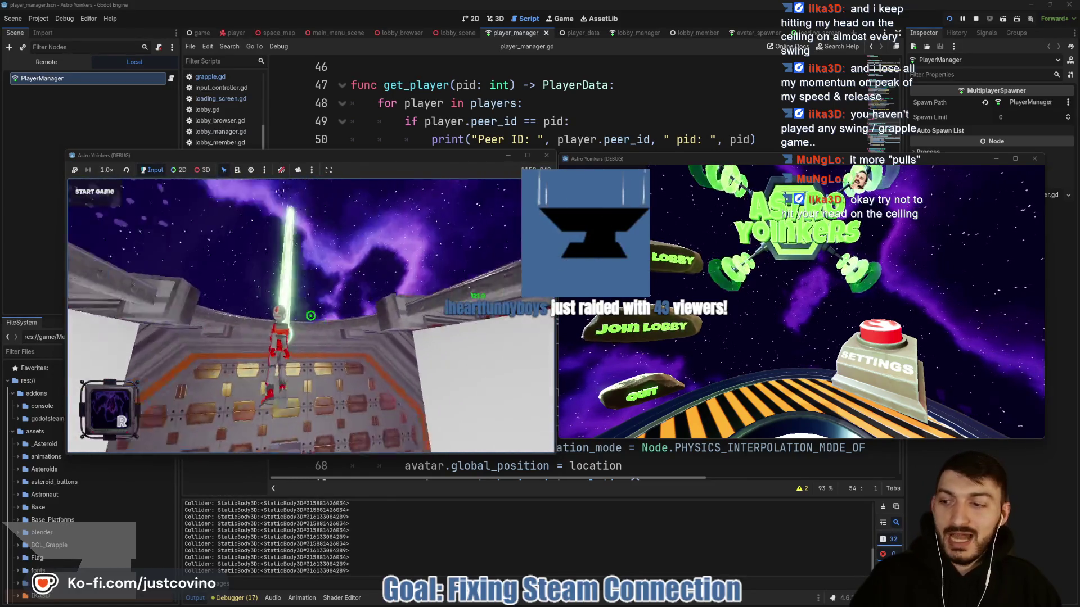
Land the host astronaut on the platform, then join the host's lobby from the right window.
click(310, 316)
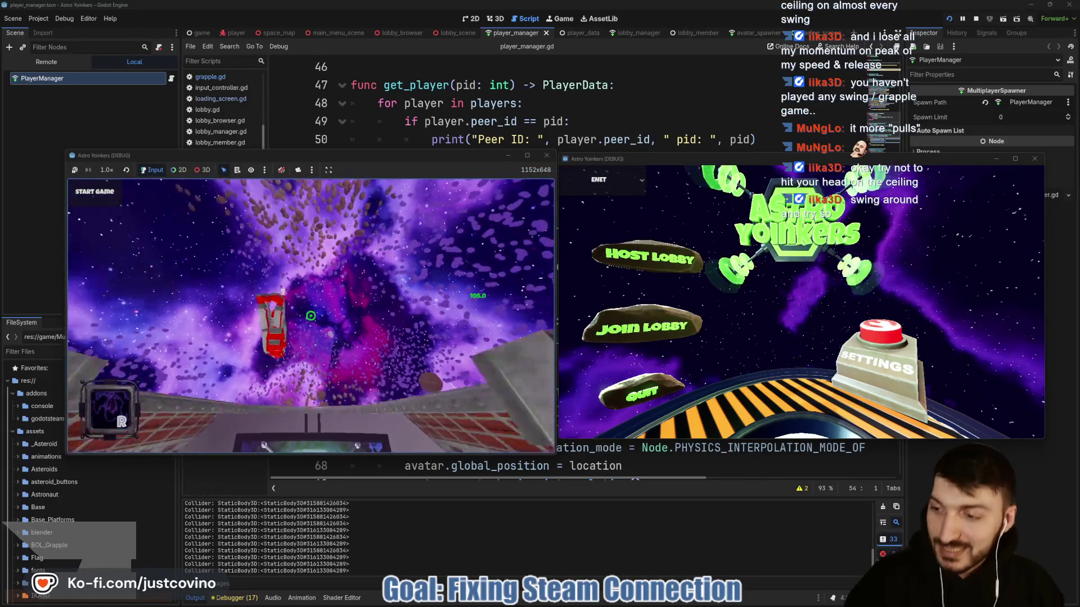
click(310, 316)
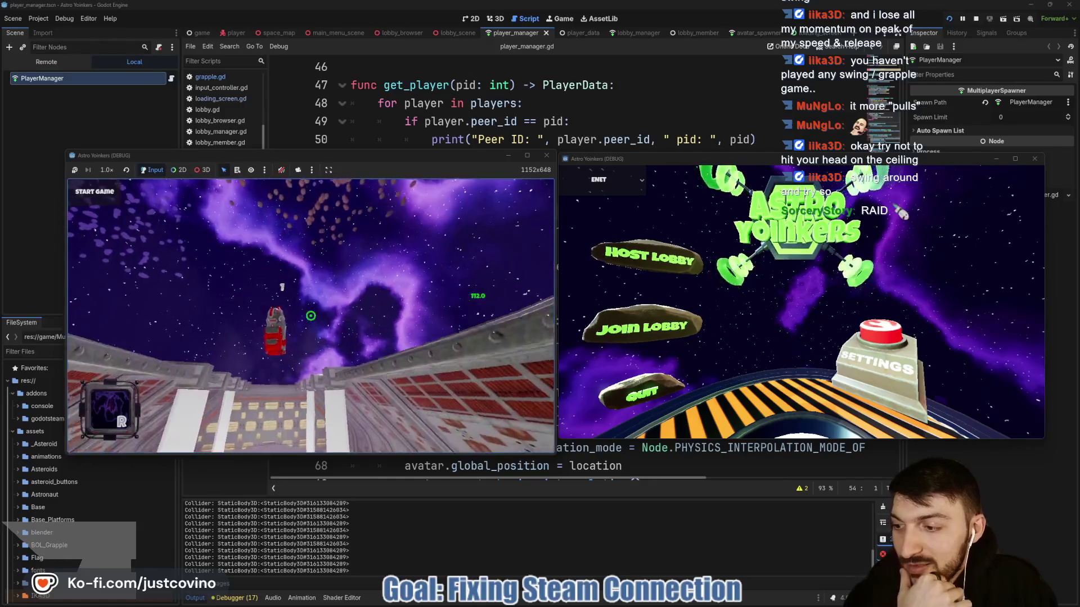
click(310, 316)
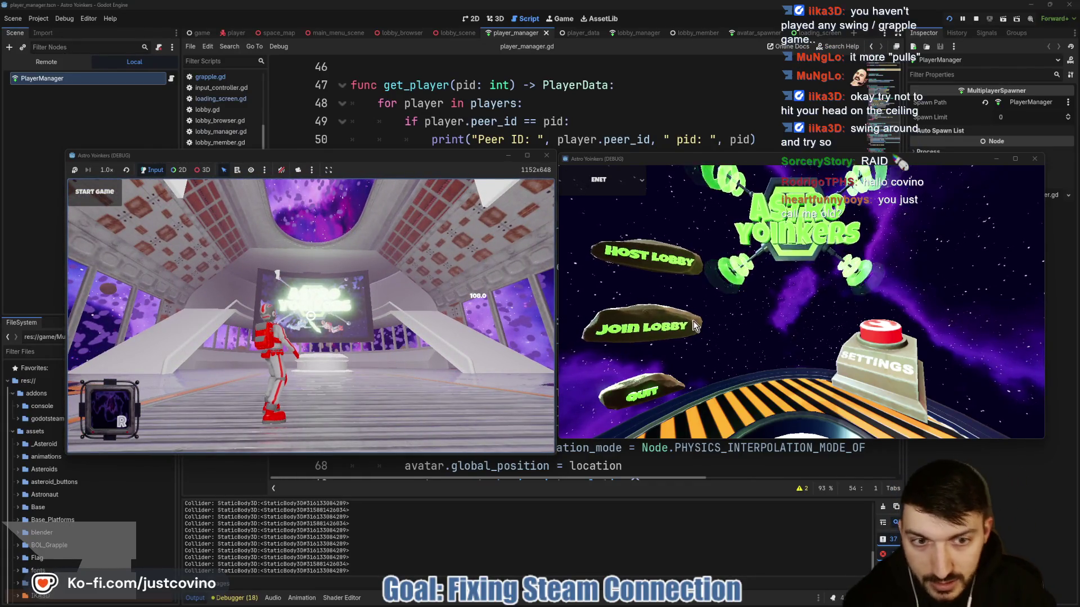
click(668, 325)
click(916, 207)
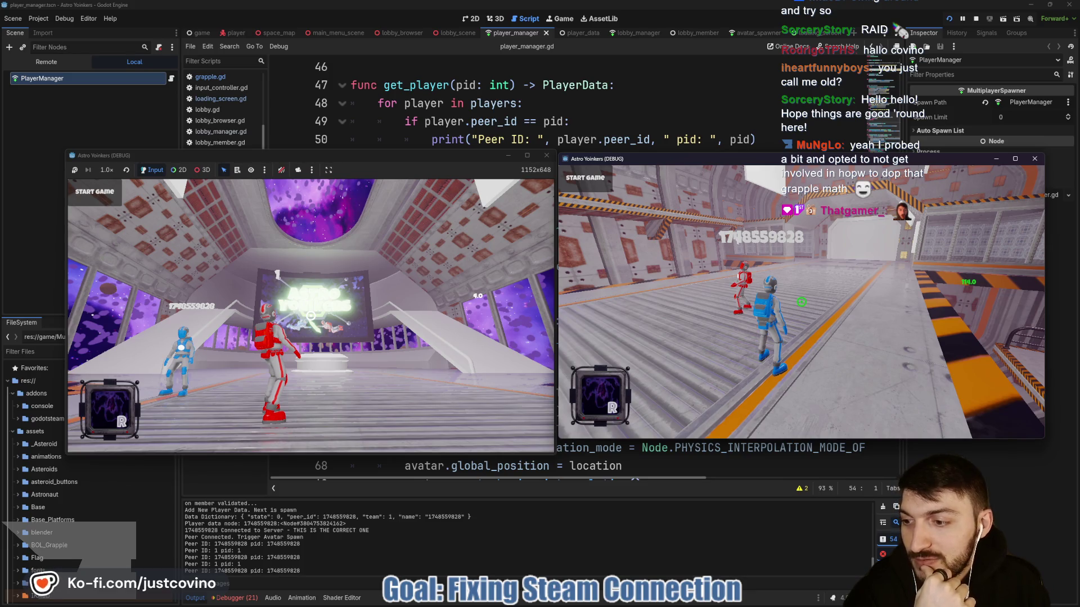
Focus the host game window to confirm both red and blue astronauts, then release the mouse.
click(348, 163)
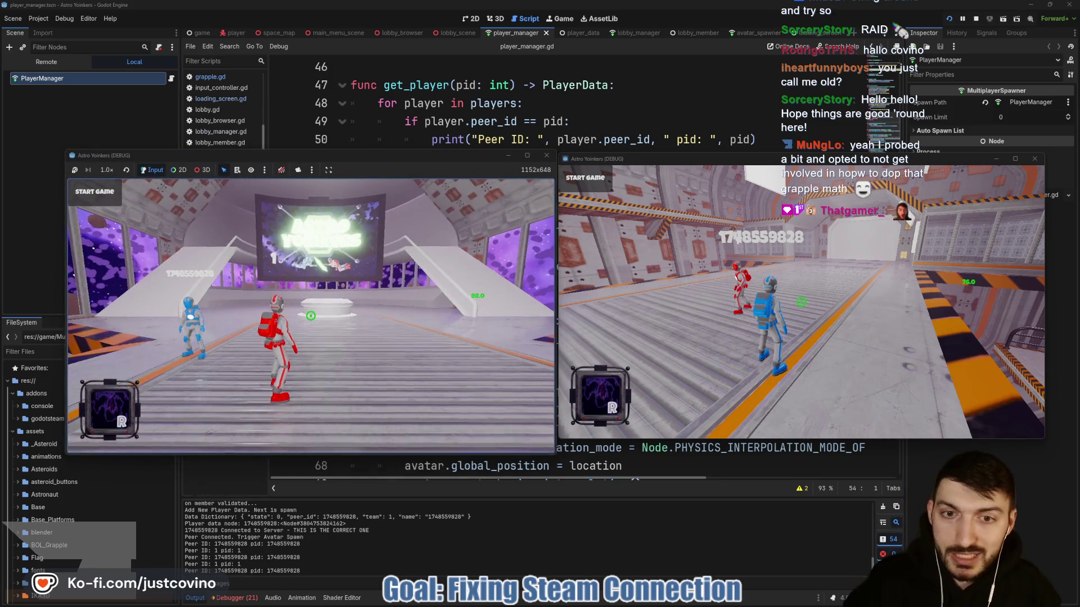
key(Escape)
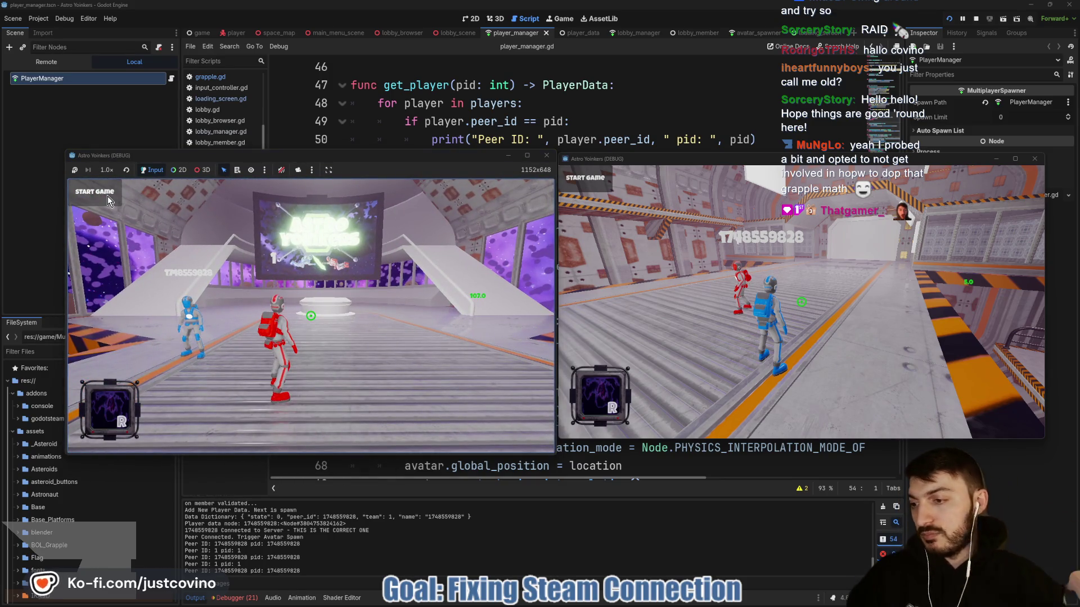